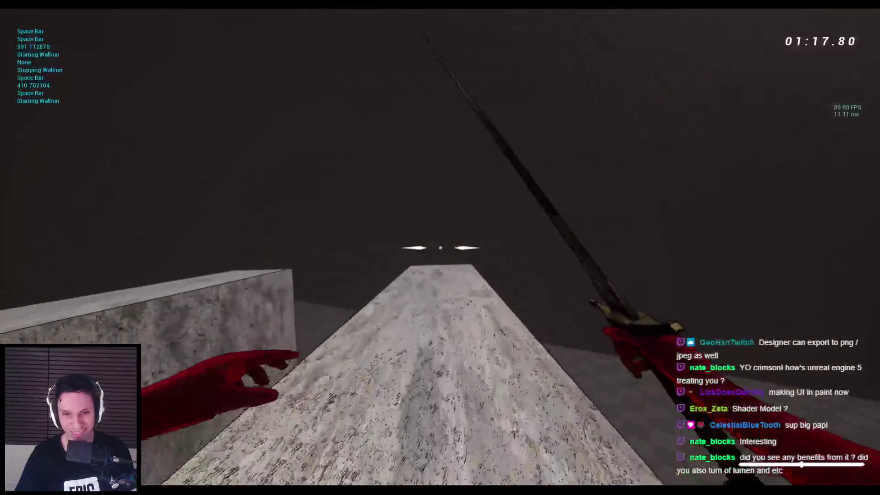
key("space")
key("space")
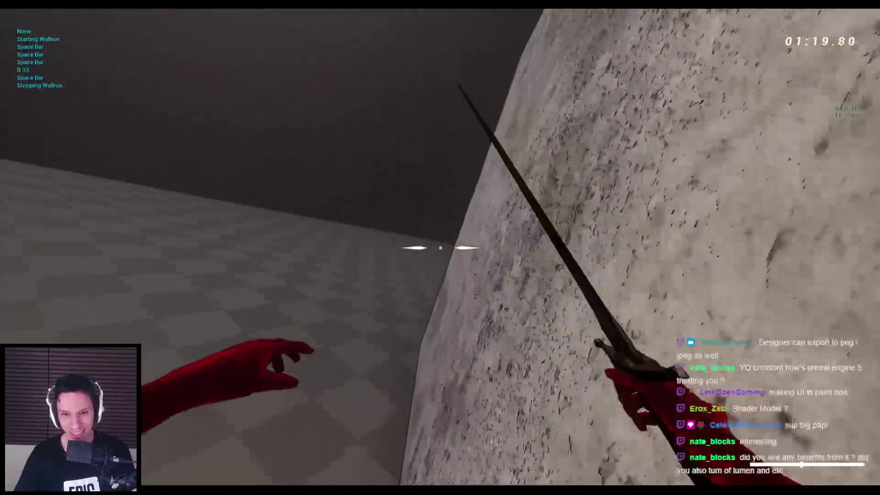
- Play-test by wall-running and jumping between walls toward the pillared archway
key("space")
key("space")
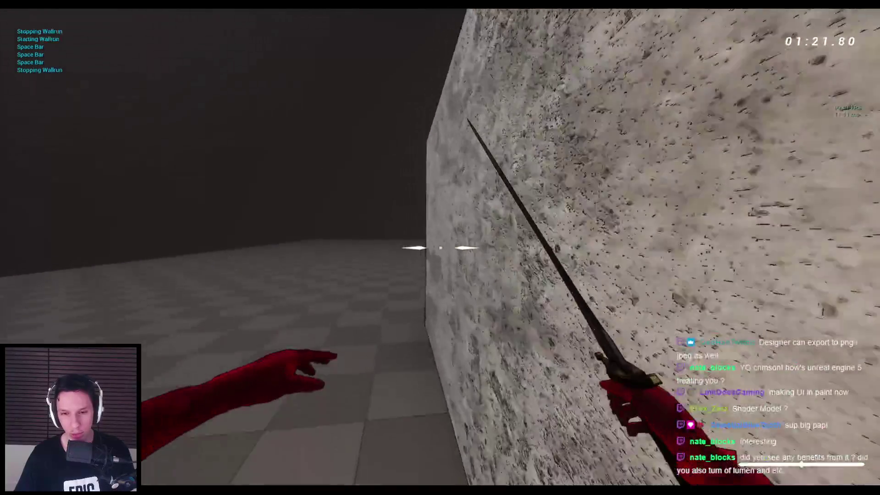
key("space")
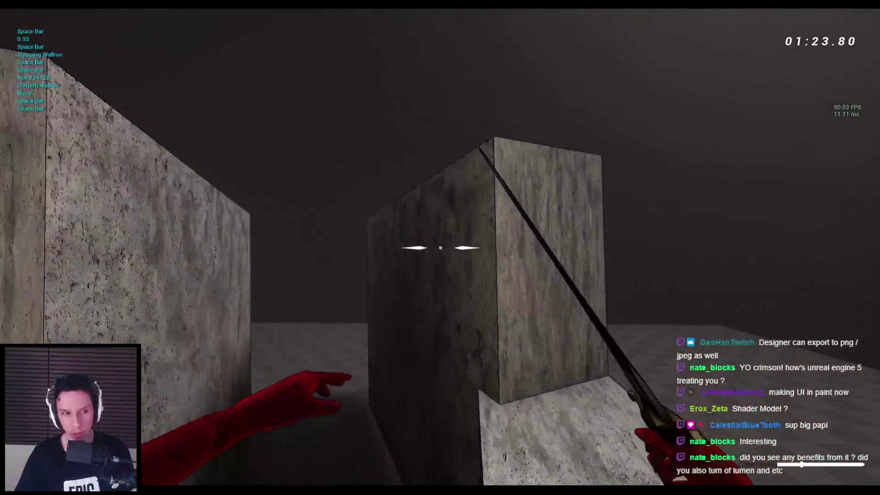
key("space")
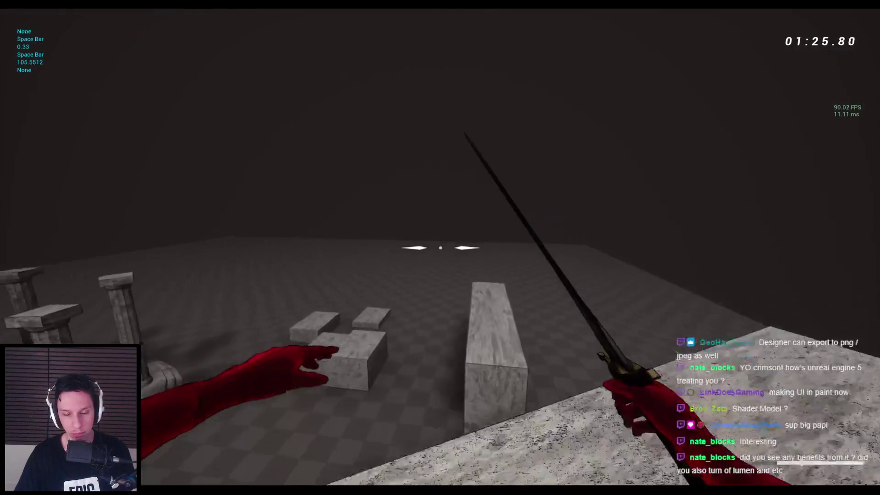
key("space")
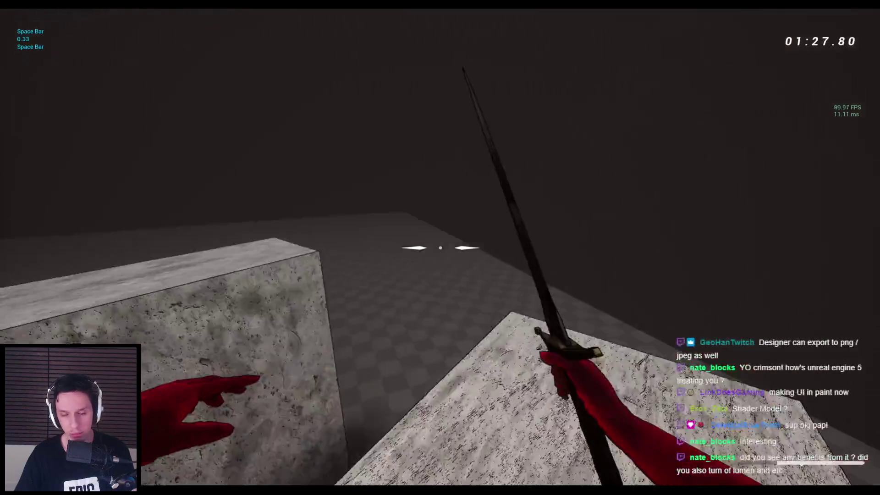
key("space")
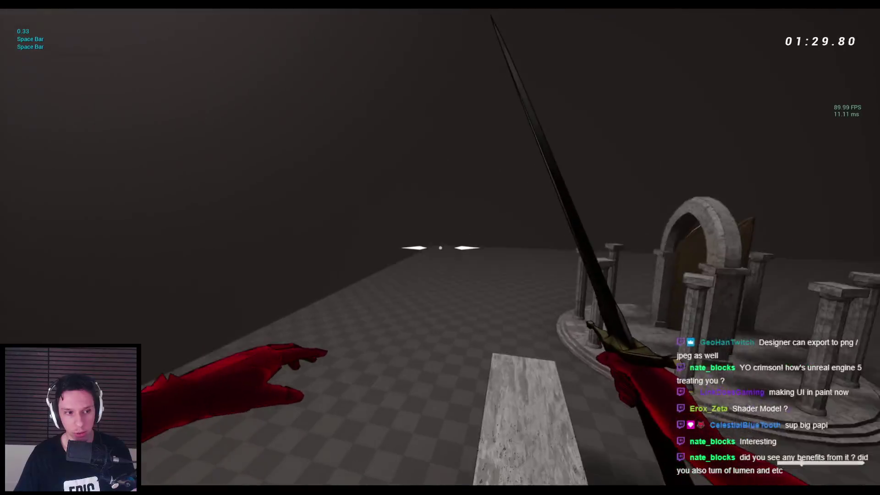
key("space")
key("space")
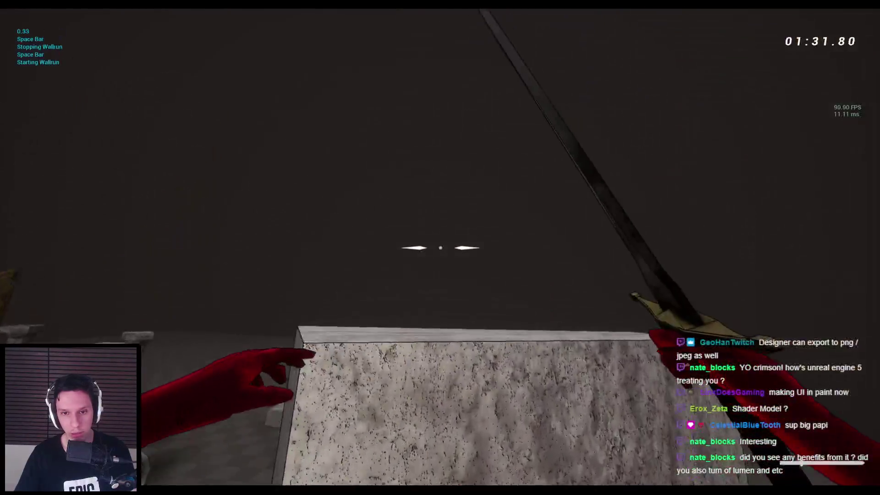
key("space")
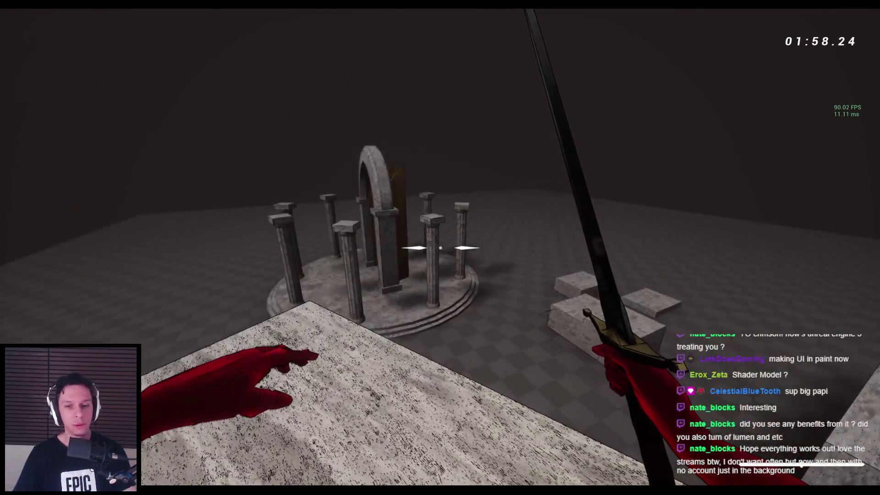
- Stop the play session and bring up the BP_RangedWeapon-BowArrow event graph
key("Escape")
left_click(300, 466)
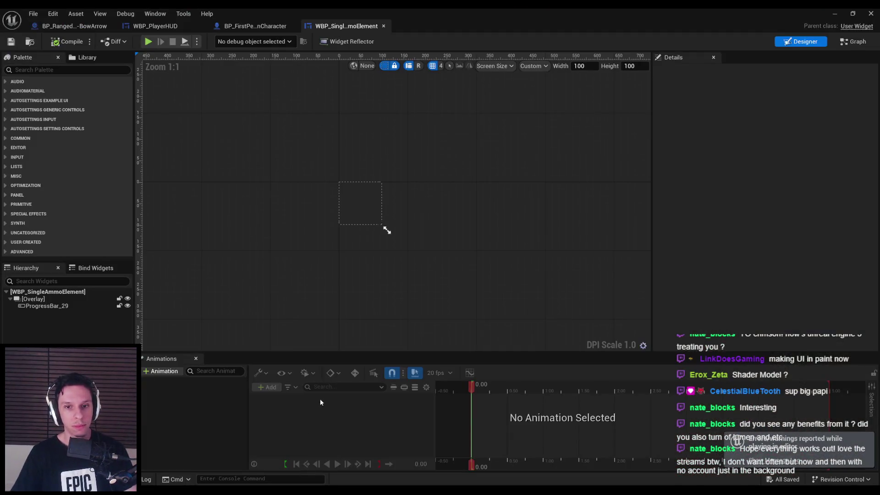
left_click(252, 26)
left_click(167, 28)
left_click(73, 26)
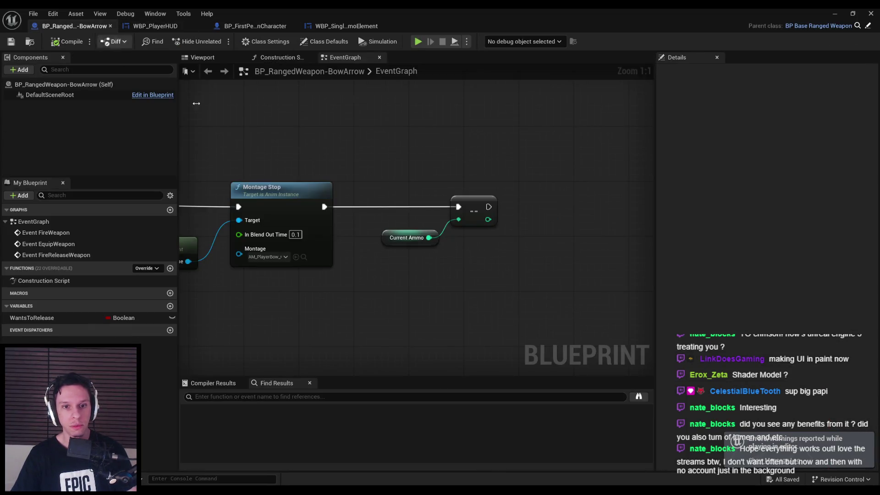
- Zoom and pan across the BowArrow event graph to inspect its nodes
scroll(491, 155, "down", 5)
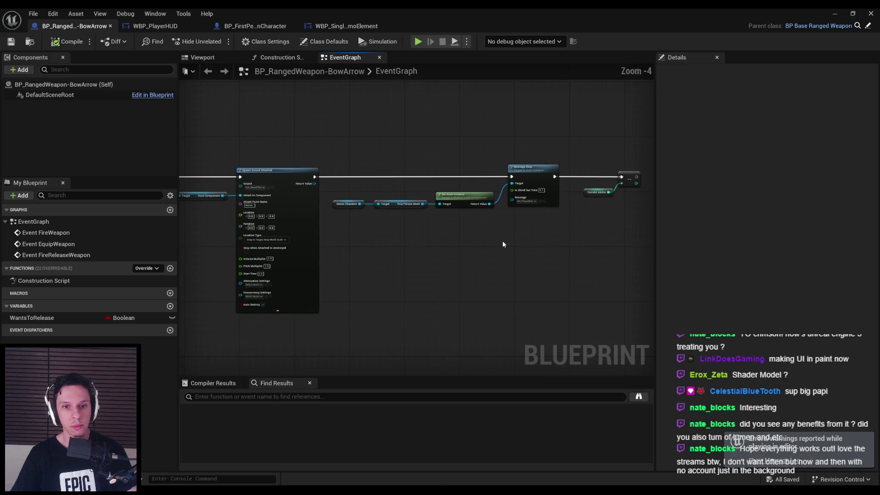
scroll(376, 228, "up", 5)
scroll(347, 227, "down", 5)
scroll(436, 204, "up", 3)
scroll(434, 200, "down", 5)
scroll(434, 200, "up", 7)
scroll(469, 222, "down", 3)
scroll(298, 238, "up", 2)
scroll(297, 238, "down", 4)
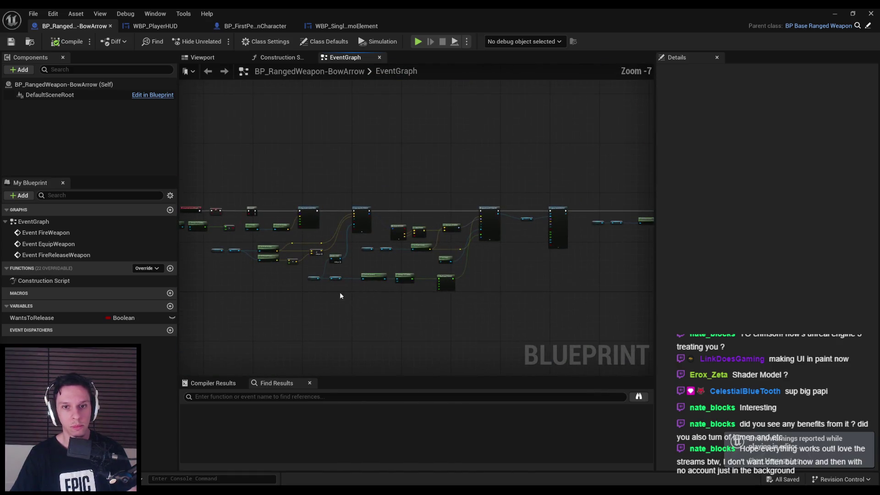
scroll(380, 290, "down", 2)
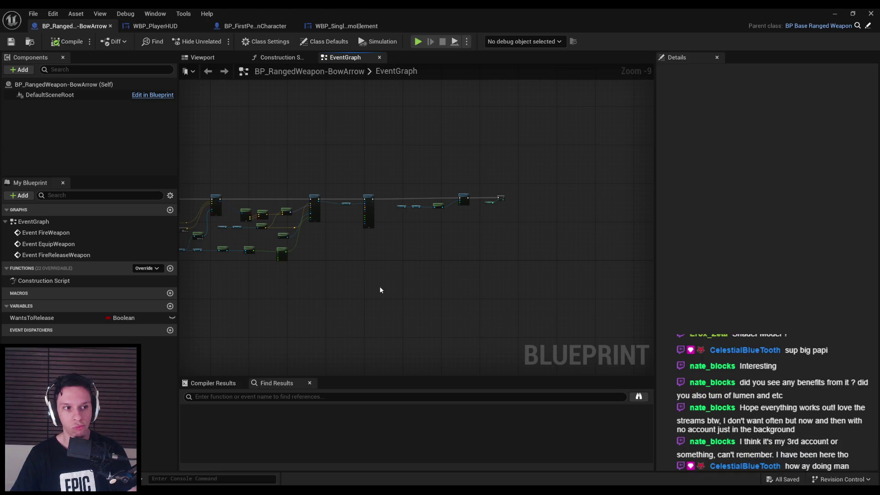
scroll(376, 270, "up", 2)
mouse_move(385, 204)
left_mouse_down()
mouse_move(500, 209)
mouse_move(366, 228)
mouse_move(334, 220)
mouse_move(333, 210)
left_mouse_up()
scroll(346, 228, "up", 2)
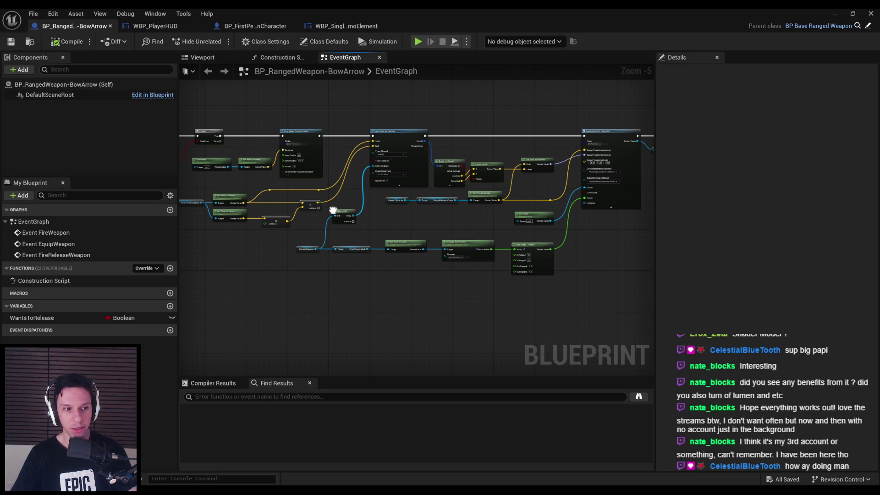
scroll(320, 199, "down", 2)
scroll(400, 205, "up", 4)
scroll(401, 215, "down", 3)
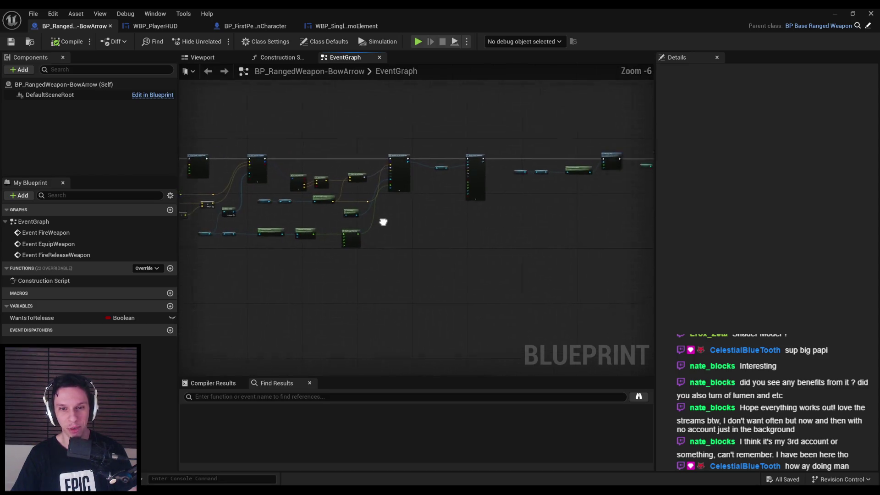
scroll(401, 215, "up", 4)
scroll(294, 232, "down", 3)
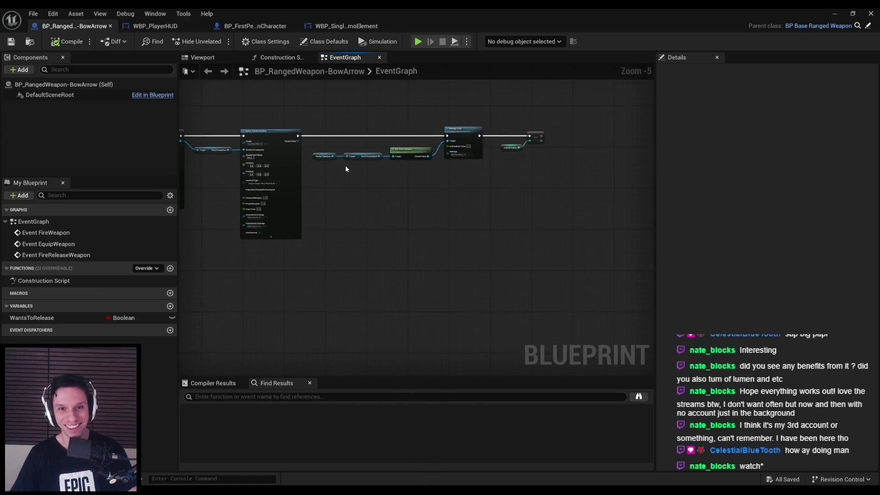
scroll(339, 193, "up", 2)
scroll(571, 190, "down", 2)
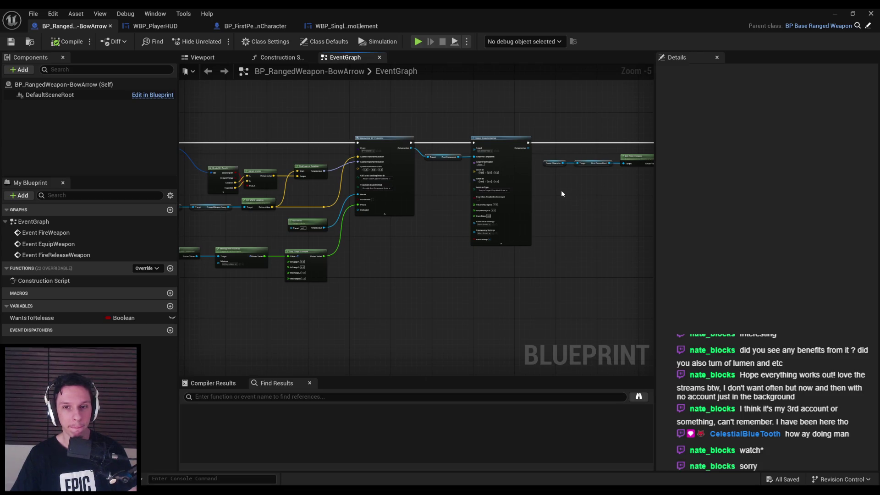
scroll(472, 220, "up", 2)
scroll(408, 227, "down", 1)
scroll(408, 227, "up", 2)
scroll(503, 246, "down", 6)
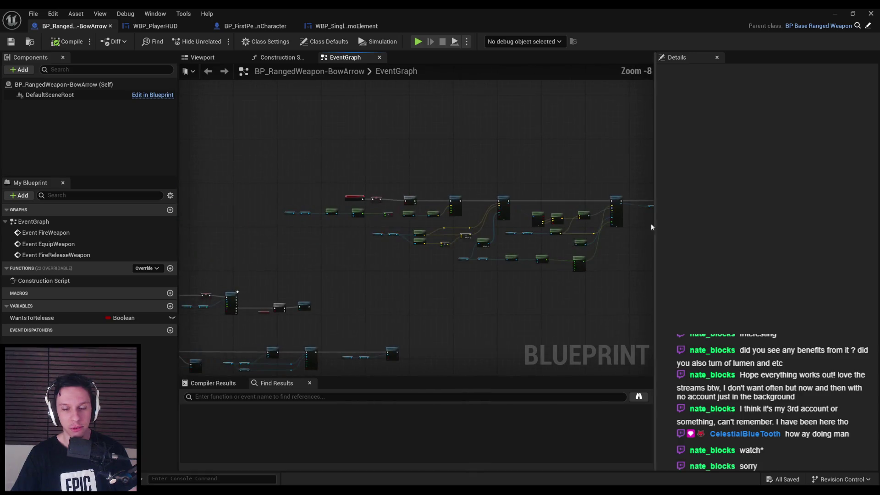
scroll(504, 229, "up", 1)
scroll(510, 283, "up", 1)
scroll(510, 284, "up", 4)
scroll(442, 287, "down", 2)
- Frame the Play Montage, Event EquipWeapon chain and spawn nodes in the bow graph
left_click_drag(447, 292, 434, 197)
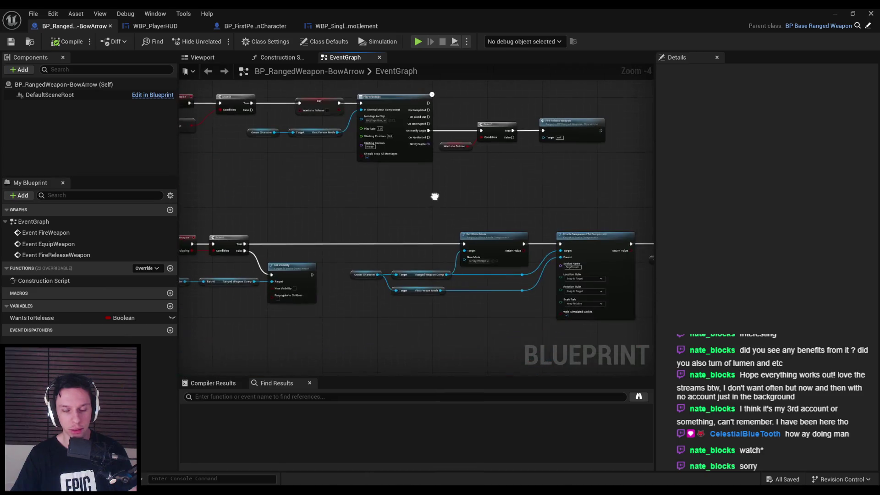
scroll(362, 301, "down", 2)
scroll(350, 249, "up", 2)
mouse_move(350, 250)
left_mouse_down()
mouse_move(507, 253)
mouse_move(308, 216)
left_mouse_up()
scroll(308, 215, "down", 2)
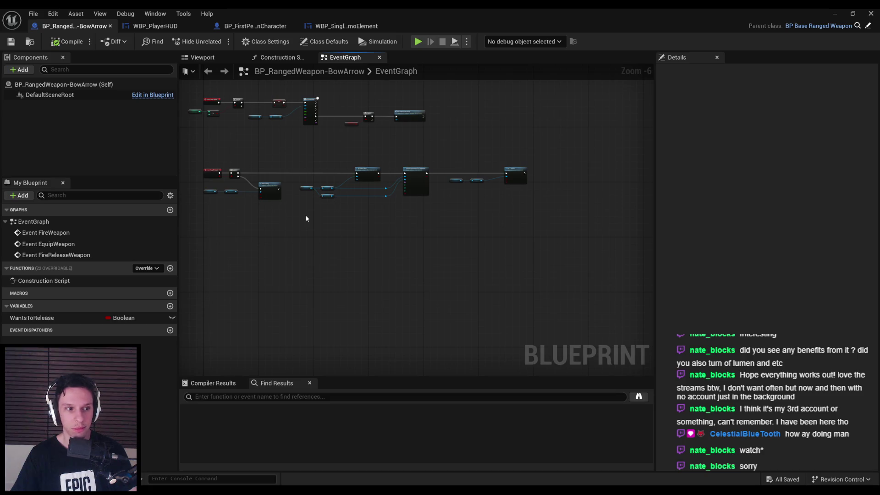
scroll(306, 218, "down", 2)
mouse_move(287, 218)
left_mouse_down()
mouse_move(389, 250)
mouse_move(428, 318)
mouse_move(327, 220)
left_mouse_up()
scroll(461, 226, "up", 4)
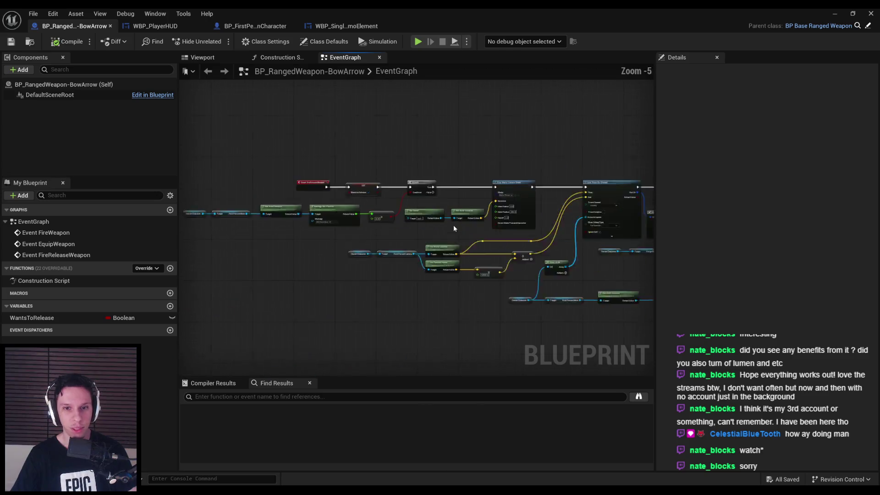
scroll(413, 234, "down", 2)
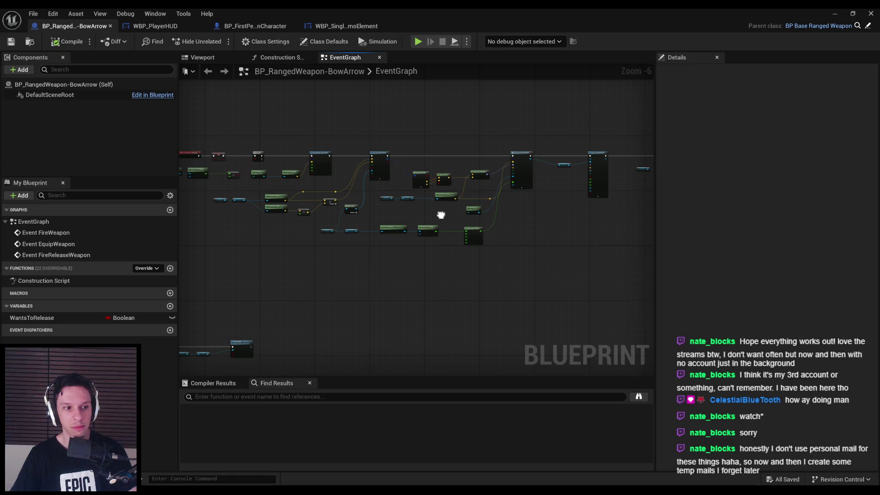
scroll(330, 206, "up", 3)
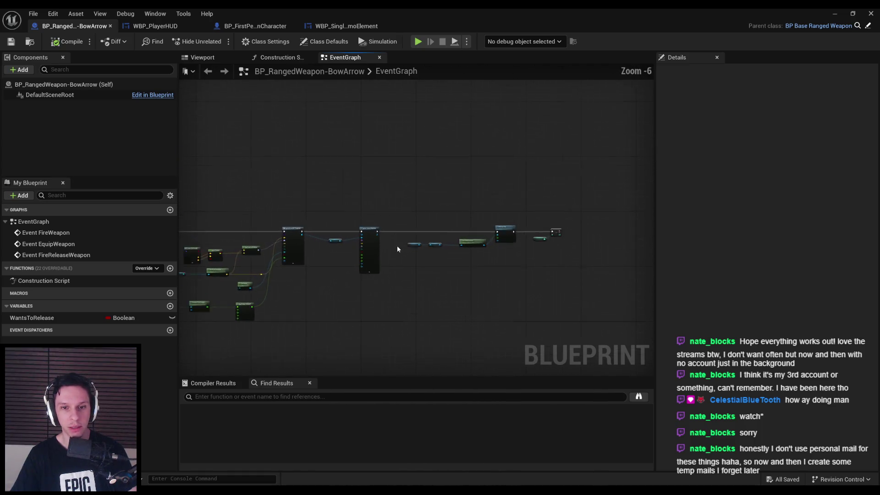
mouse_move(411, 248)
left_mouse_down()
mouse_move(430, 206)
mouse_move(388, 207)
mouse_move(521, 240)
left_mouse_up()
scroll(521, 240, "down", 4)
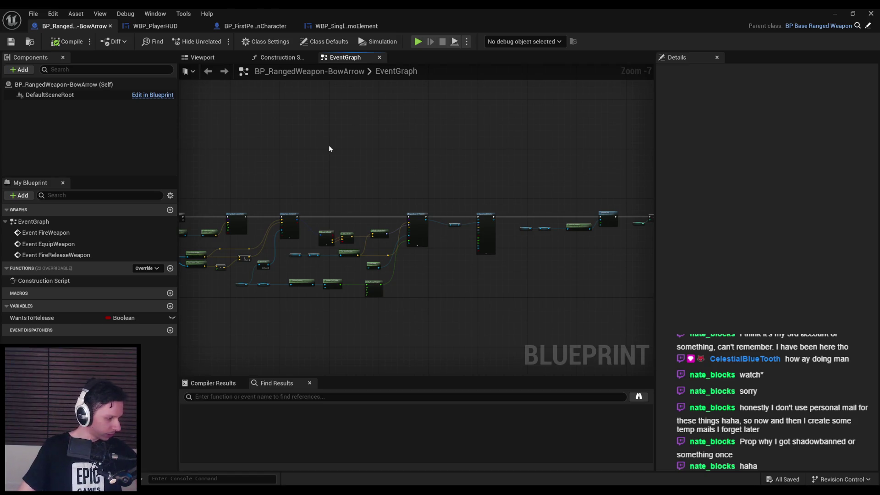
- Nudge the Break Hit Result node slightly lower and save the bow blueprint
scroll(400, 285, "up", 5)
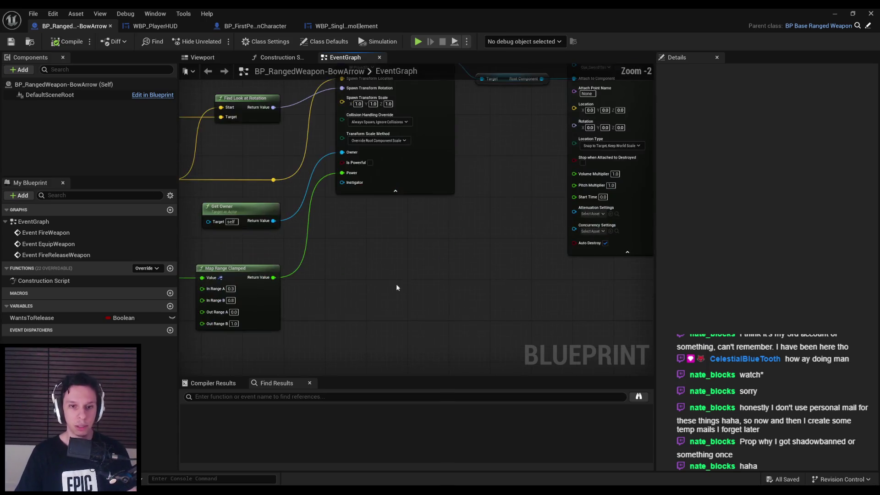
scroll(481, 174, "down", 2)
scroll(482, 174, "up", 5)
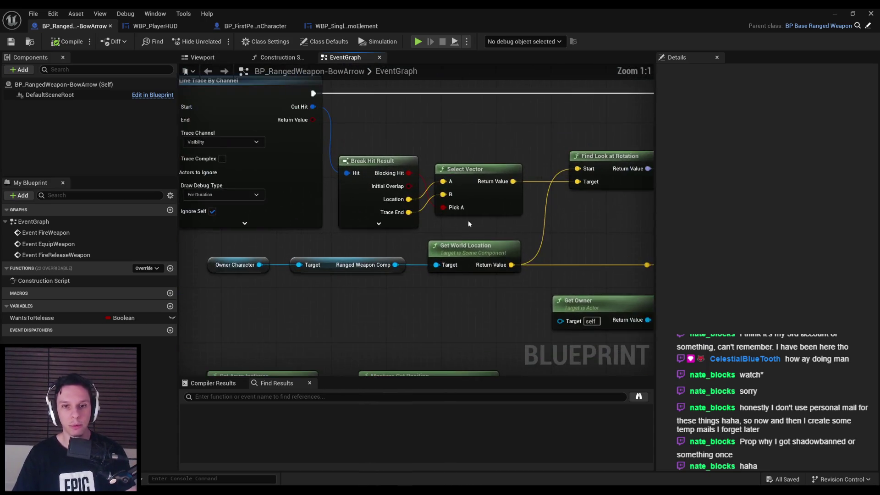
left_click(389, 202)
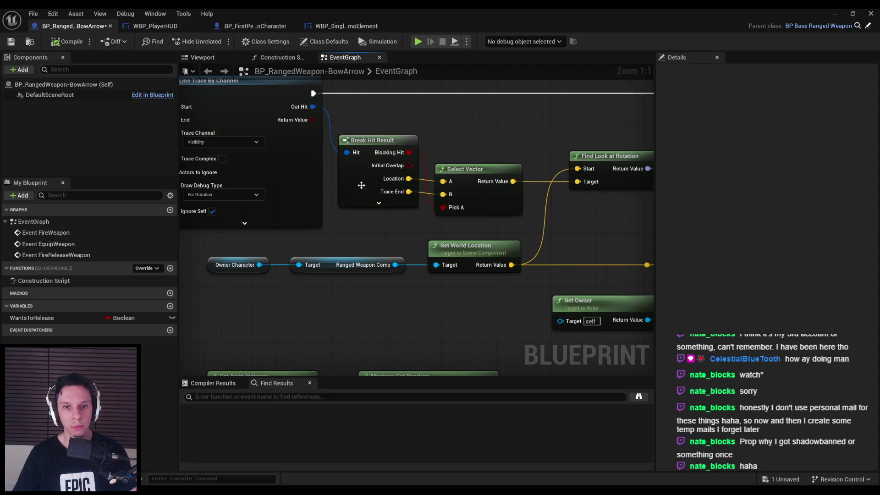
left_click_drag(415, 221, 421, 227)
left_click(421, 227)
scroll(398, 193, "down", 5)
key("ctrl+s")
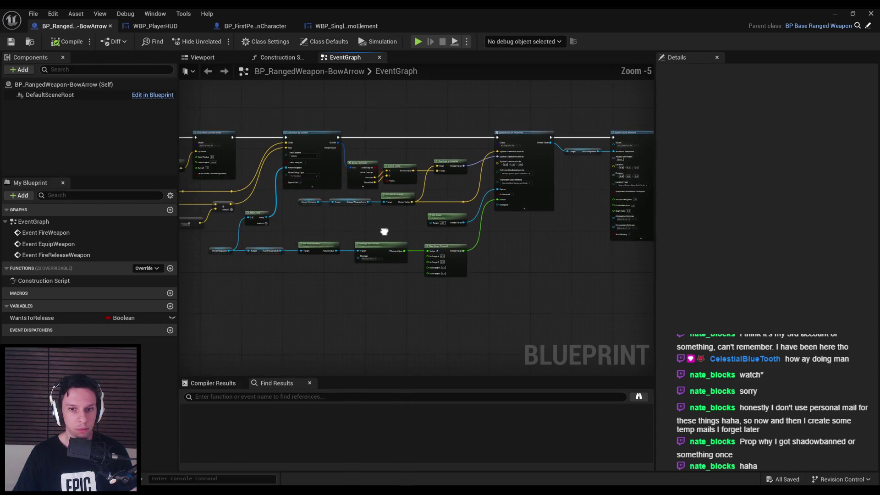
- Frame the bow graph's spawn nodes, then show the WBP_SingleAmmoElement designer
scroll(367, 252, "down", 2)
scroll(250, 196, "up", 3)
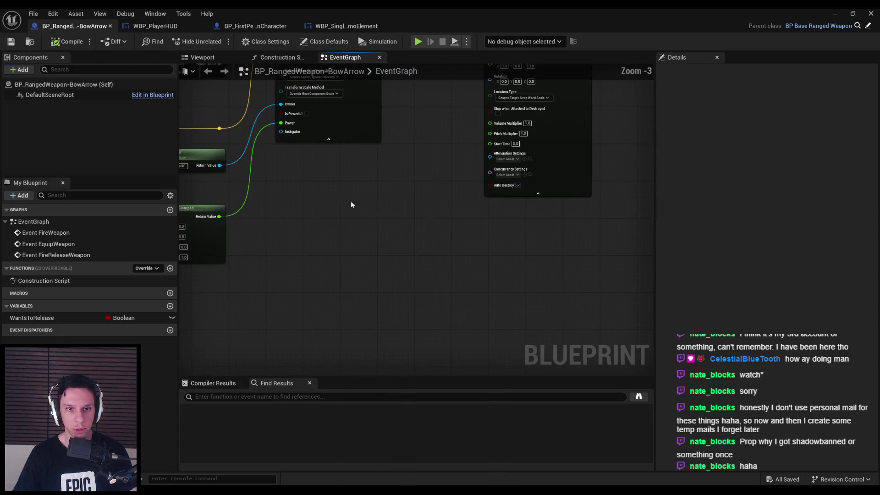
scroll(357, 250, "down", 1)
left_click_drag(356, 254, 255, 253)
scroll(256, 253, "down", 1)
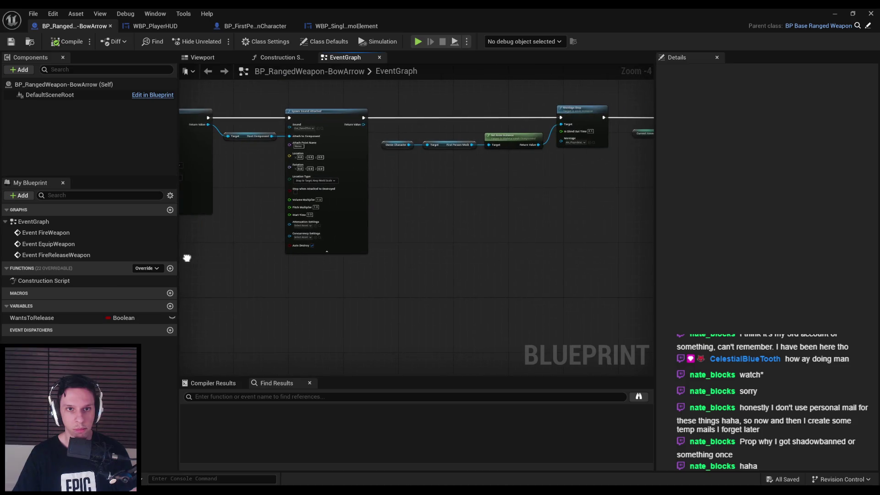
left_click_drag(186, 257, 338, 189)
left_click(359, 27)
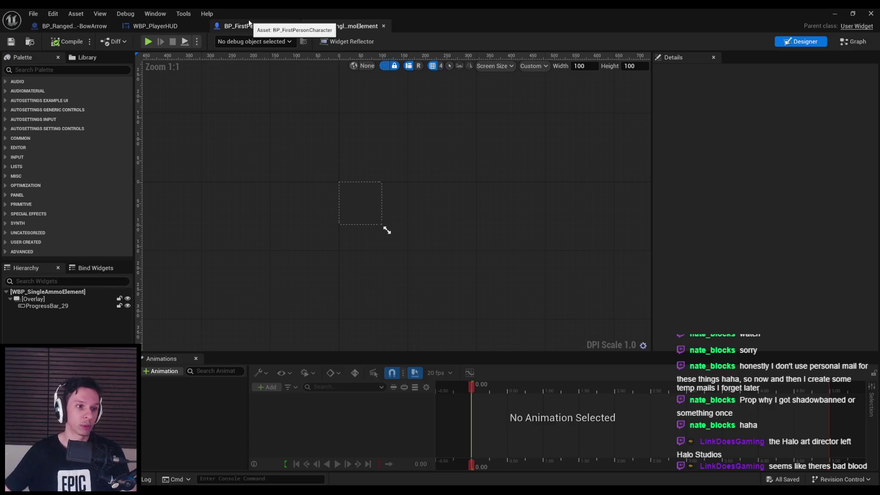
- Move the lower Primary Attack nodes and Ranged Wep Equipped up, then compile BP_FirstPersonCharacter
left_click(254, 23)
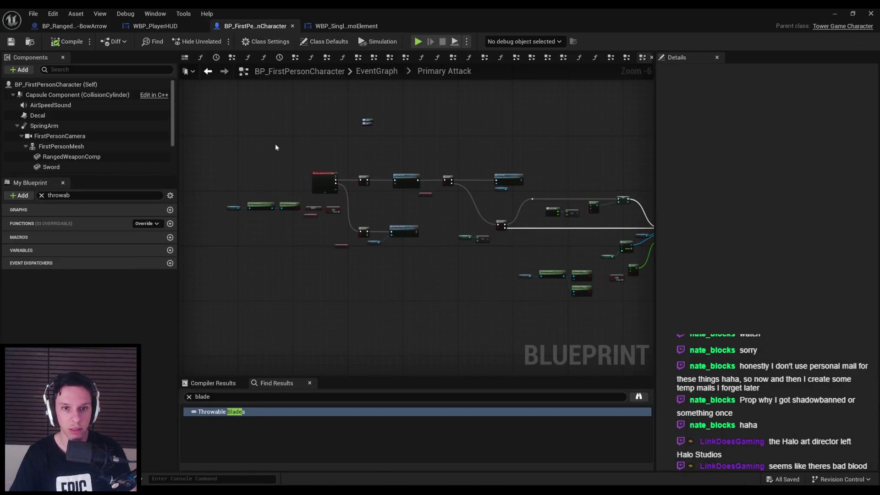
scroll(340, 161, "up", 5)
scroll(340, 249, "down", 3)
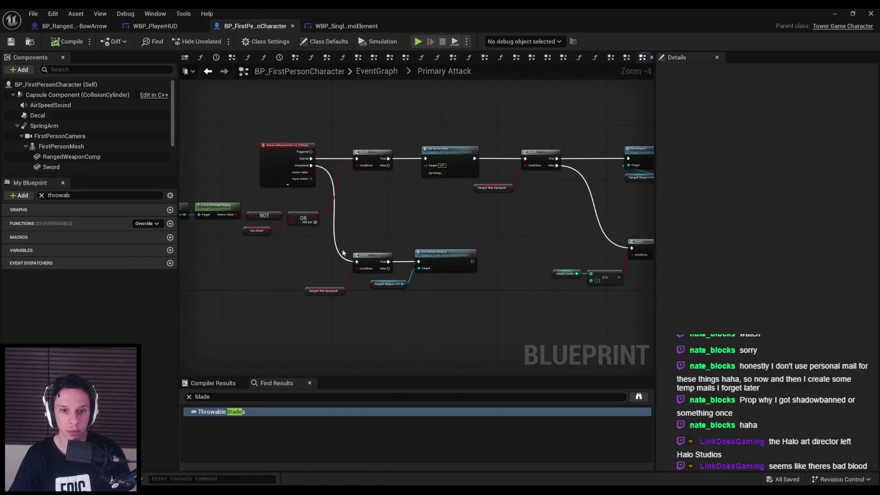
left_click_drag(339, 249, 468, 321)
scroll(387, 251, "up", 2)
left_click_drag(372, 265, 371, 204)
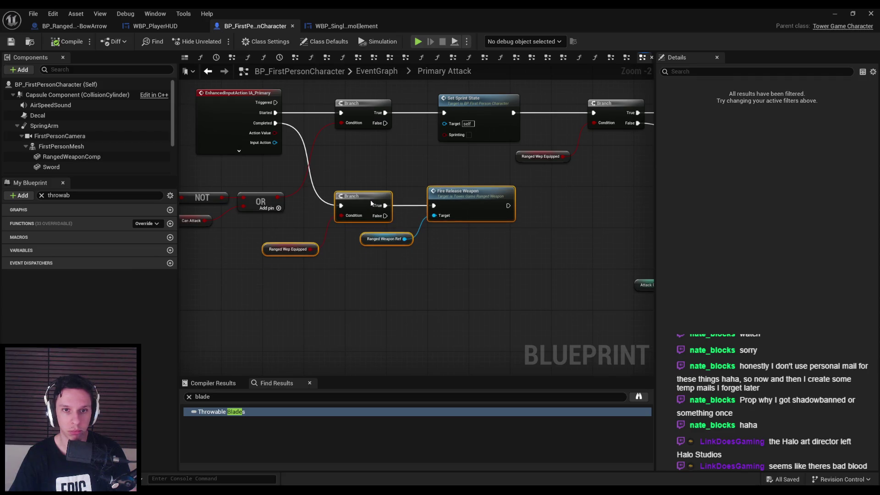
left_click(280, 250)
left_click_drag(280, 250, 281, 235)
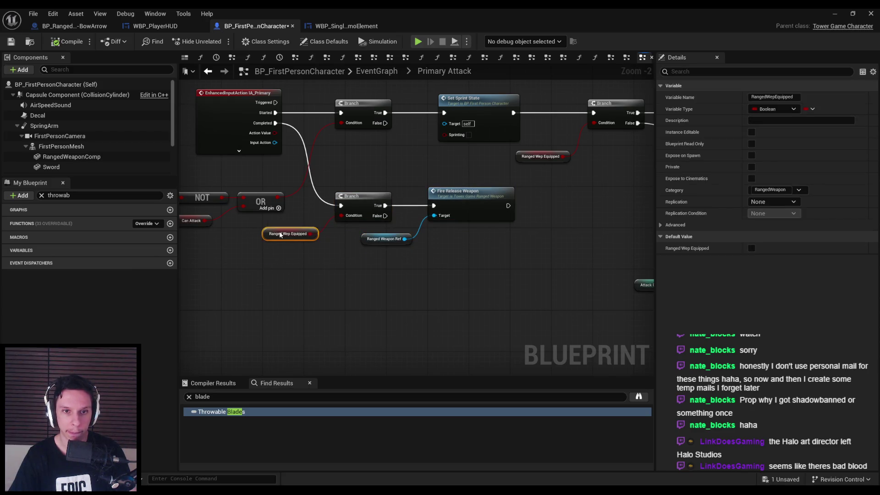
left_click(270, 252)
left_click(11, 42)
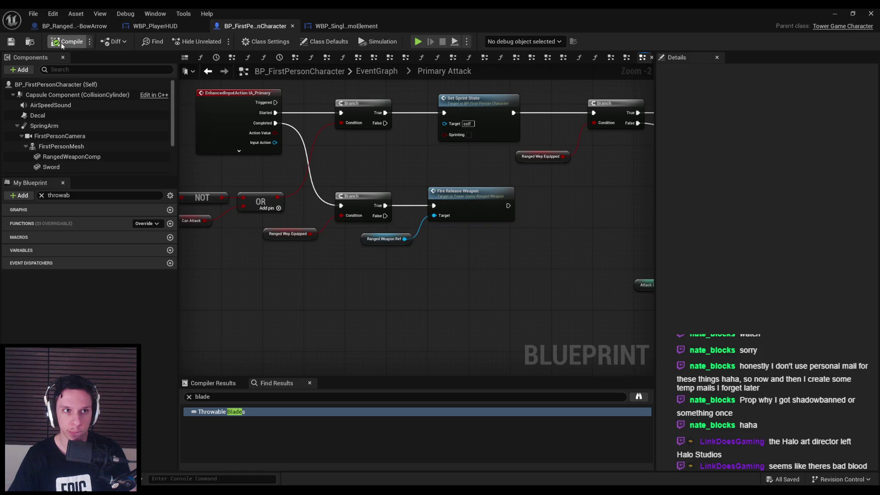
- Review the Branch, Attack Combo and IA_Primary nodes, then return to WBP_SingleAmmoElement
left_click_drag(403, 144, 478, 181)
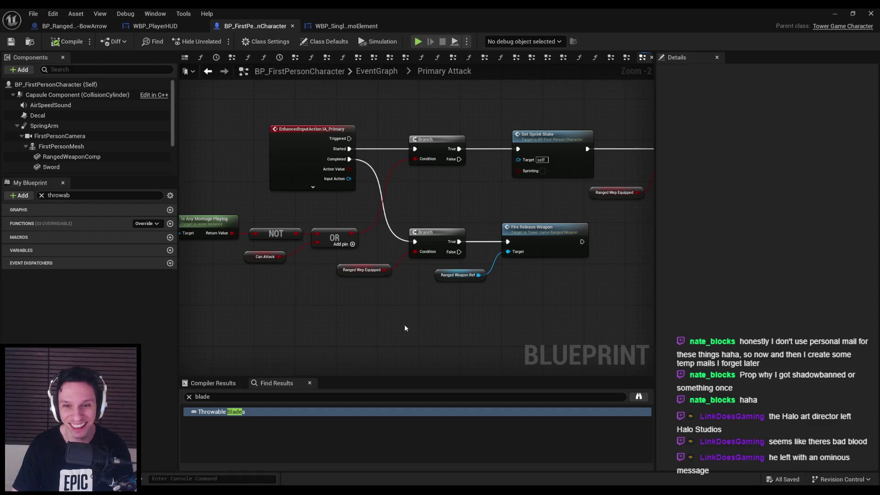
mouse_move(452, 323)
left_mouse_down()
mouse_move(419, 321)
mouse_move(460, 229)
mouse_move(456, 255)
mouse_move(411, 229)
left_mouse_up()
mouse_move(493, 227)
left_mouse_down()
mouse_move(407, 191)
mouse_move(422, 195)
left_mouse_up()
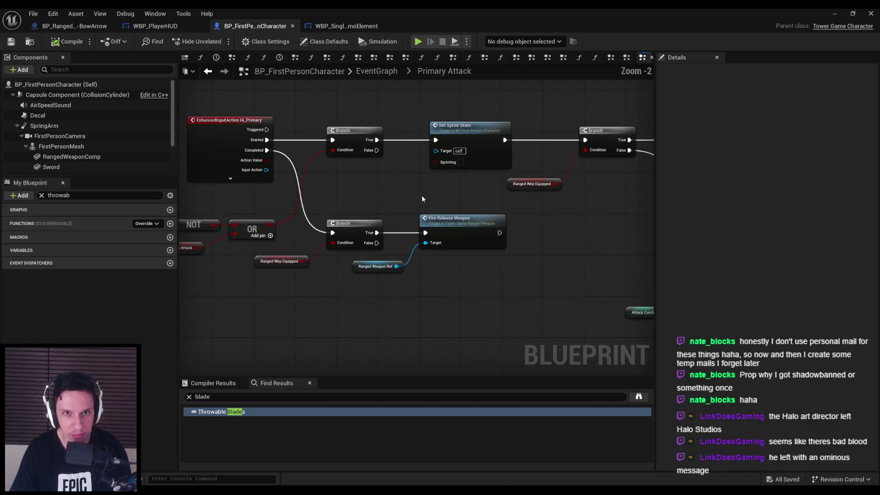
left_click(360, 23)
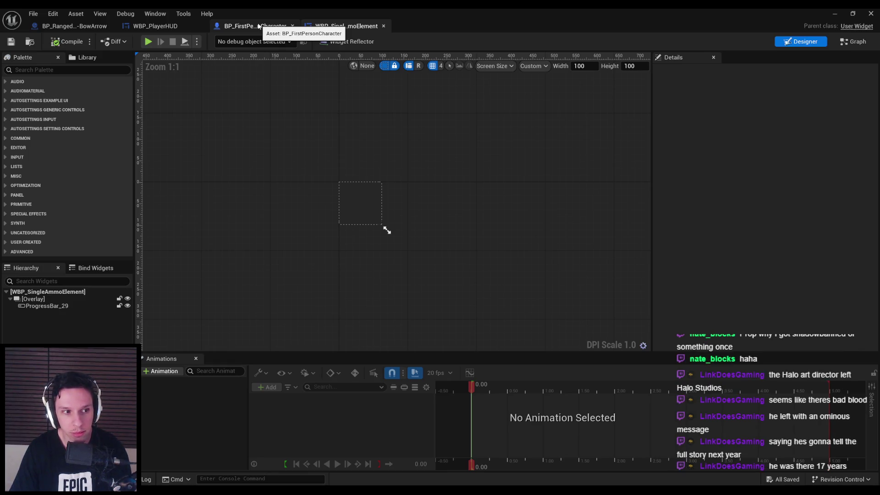
- Show the BP_FirstPersonCharacter graph, then maximize the browser on the Halo art director post
left_click(258, 27)
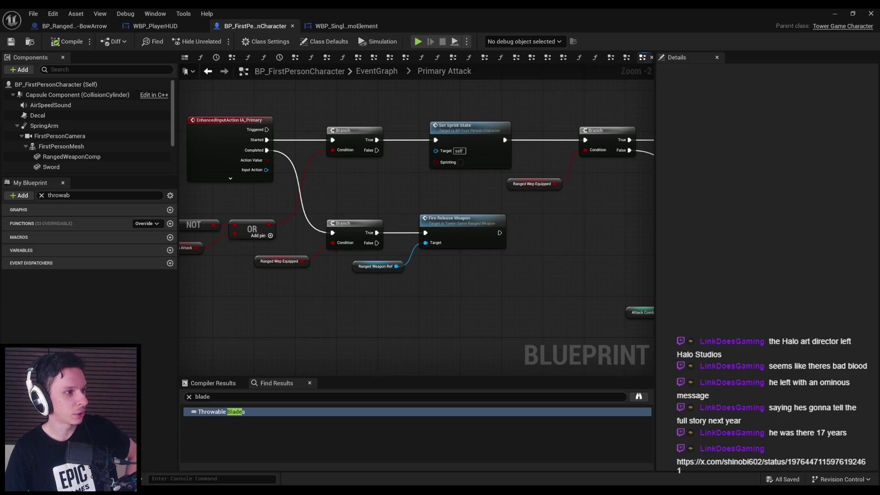
double_click(290, 200)
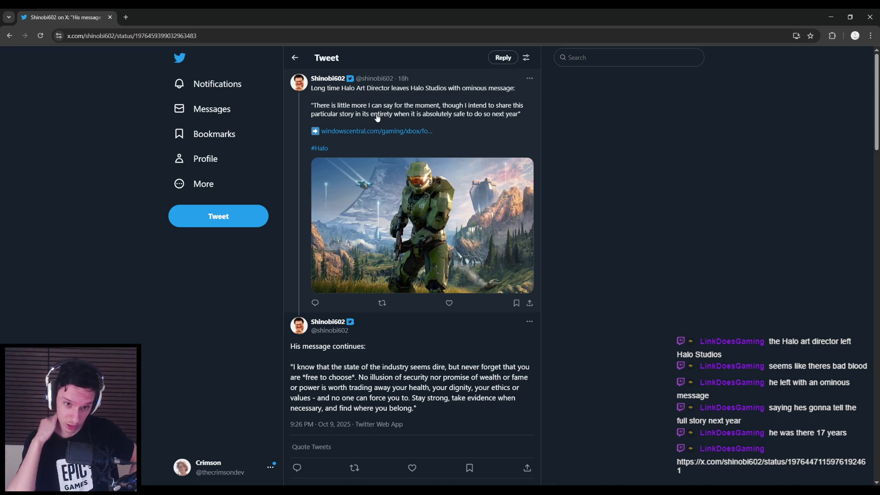
- Read through the Halo art director tweet and replies, then return to the Unreal editor
scroll(352, 189, "down", 3)
mouse_move(348, 238)
left_mouse_down()
mouse_move(516, 239)
mouse_move(331, 248)
mouse_move(499, 250)
mouse_move(324, 260)
mouse_move(355, 268)
mouse_move(477, 261)
mouse_move(316, 269)
mouse_move(453, 270)
mouse_move(404, 269)
mouse_move(433, 281)
left_mouse_up()
left_click(433, 282)
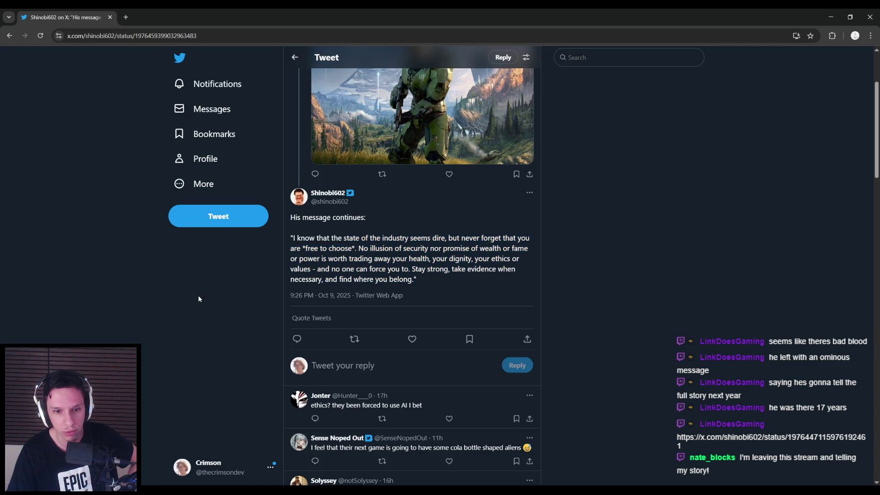
scroll(116, 301, "up", 2)
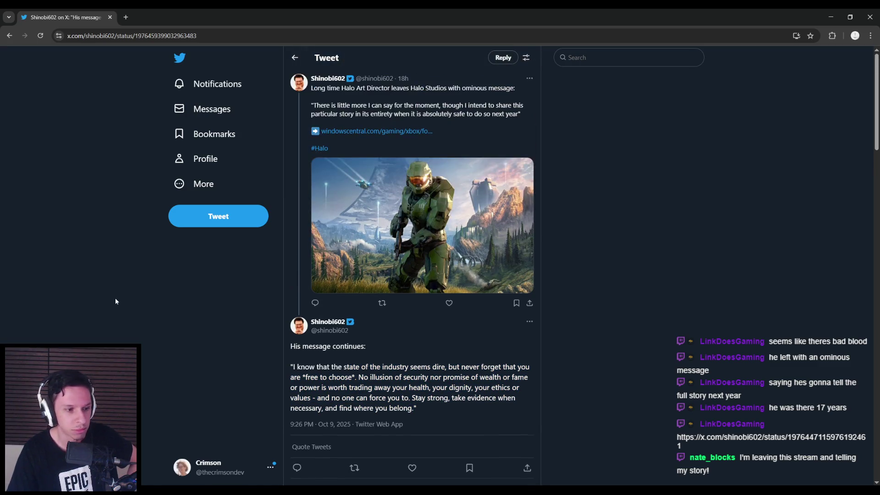
scroll(115, 302, "down", 3)
scroll(116, 301, "down", 3)
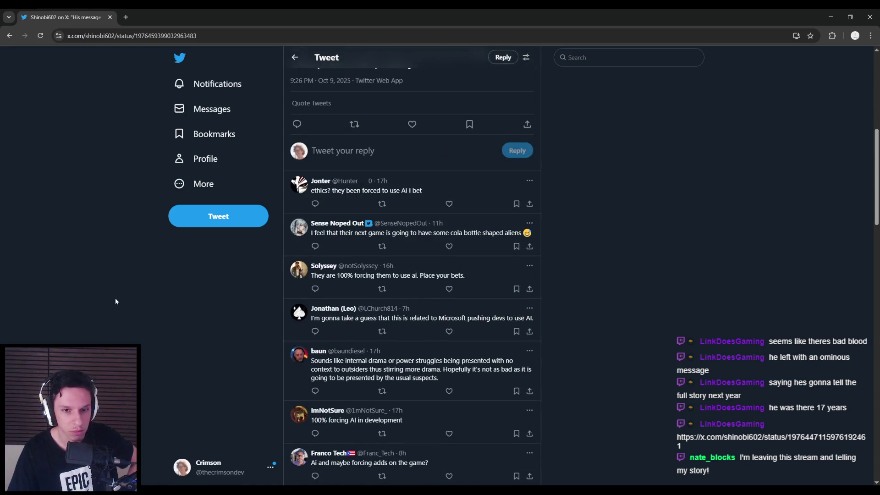
scroll(116, 301, "up", 6)
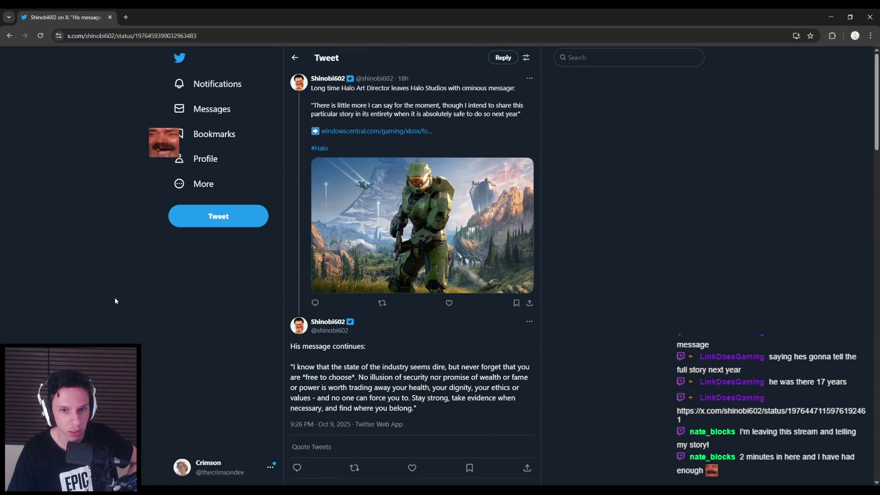
mouse_move(430, 413)
left_mouse_down()
mouse_move(291, 370)
mouse_move(360, 377)
mouse_move(446, 409)
left_mouse_up()
left_click(360, 377)
left_click(446, 409)
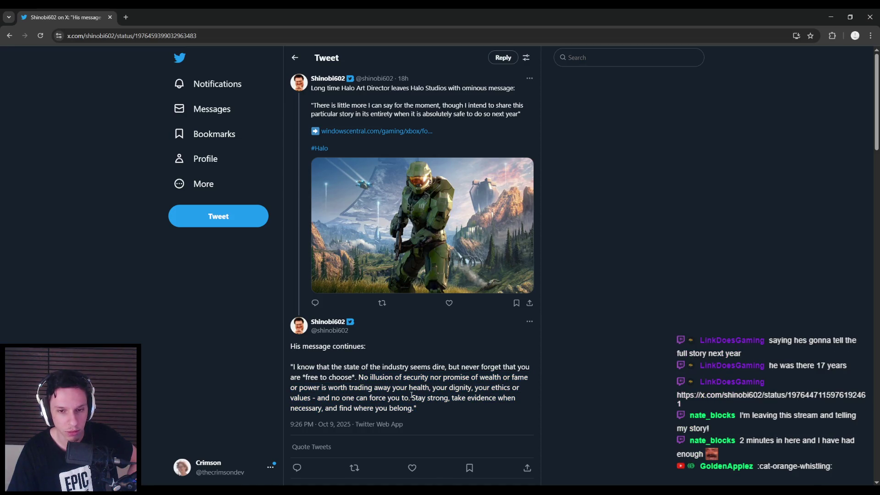
key("alt+Tab")
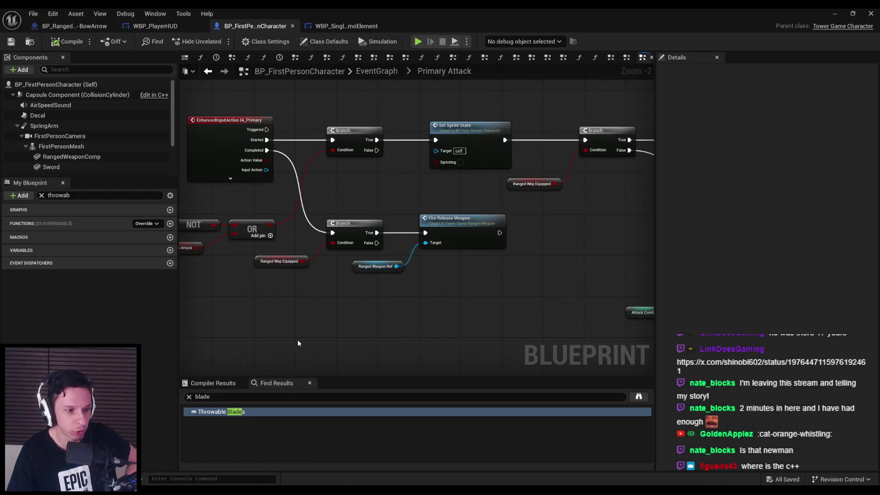
- Left-align Set Sprint State with Fire Release Weapon using Shift+A and save the blueprint
scroll(298, 343, "down", 2)
mouse_move(354, 286)
left_mouse_down()
mouse_move(387, 240)
mouse_move(359, 261)
left_mouse_up()
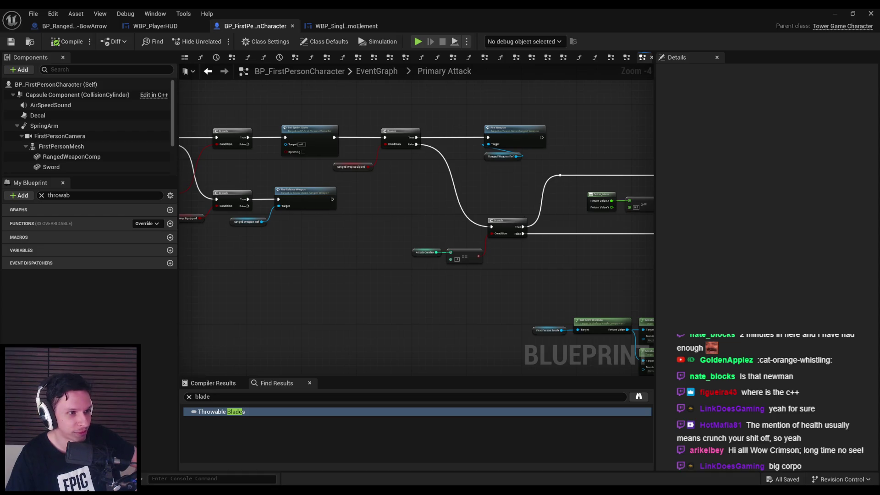
scroll(287, 271, "down", 2)
scroll(431, 246, "up", 3)
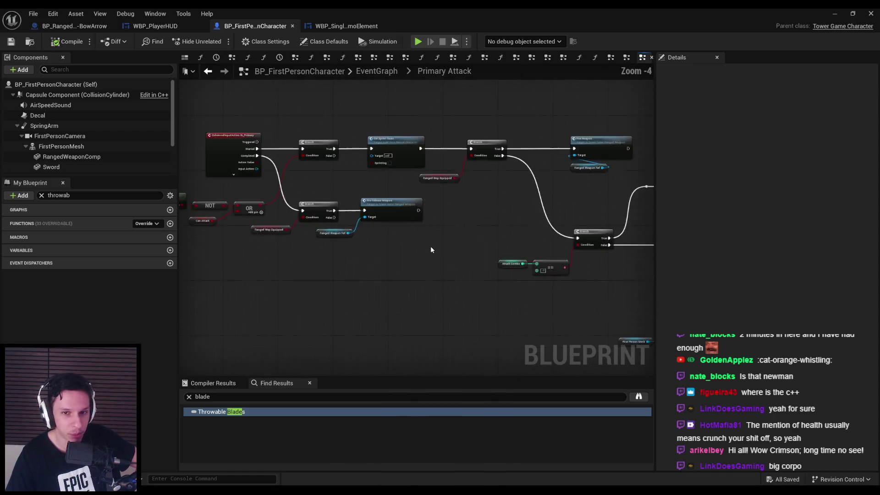
scroll(430, 251, "up", 2)
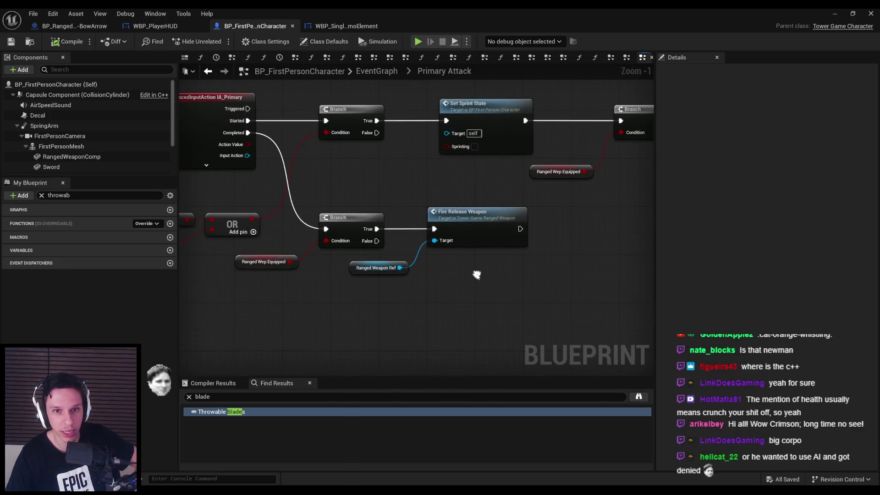
left_click_drag(532, 303, 459, 96)
left_click_drag(480, 283, 459, 100)
key("shift+a")
left_click(454, 175)
left_click(11, 42)
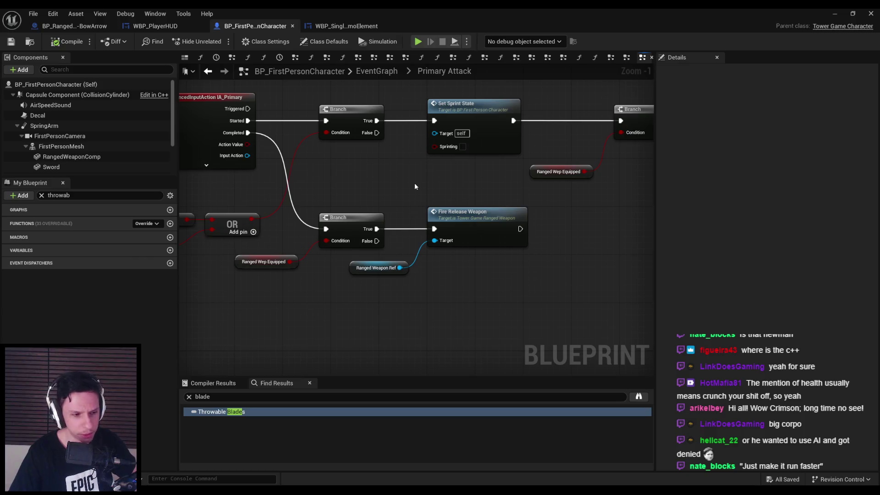
- Play-test the game briefly, then stop and return to the BP_FirstPersonCharacter blueprint
scroll(414, 183, "down", 2)
scroll(380, 195, "down", 2)
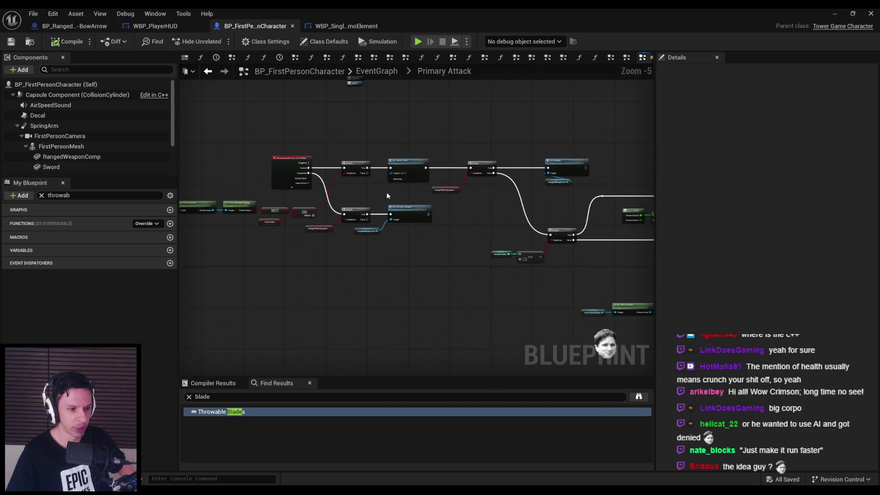
scroll(387, 192, "up", 3)
scroll(368, 188, "down", 1)
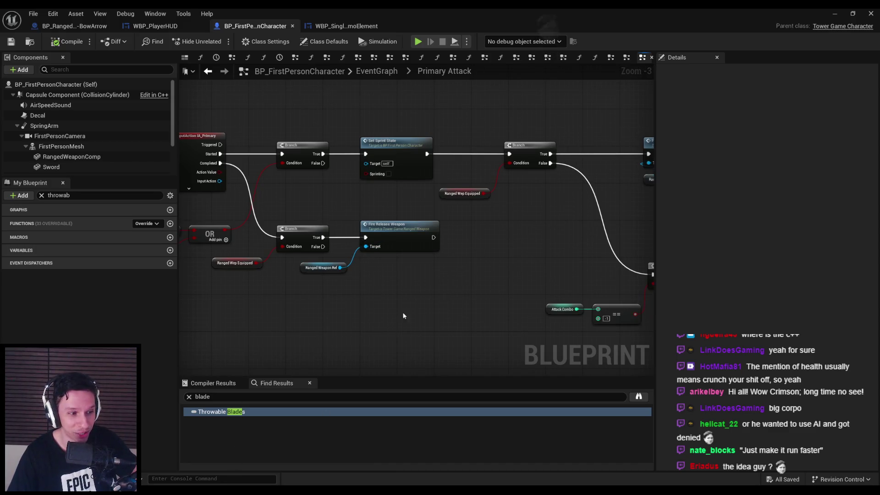
scroll(371, 236, "up", 2)
scroll(489, 236, "down", 2)
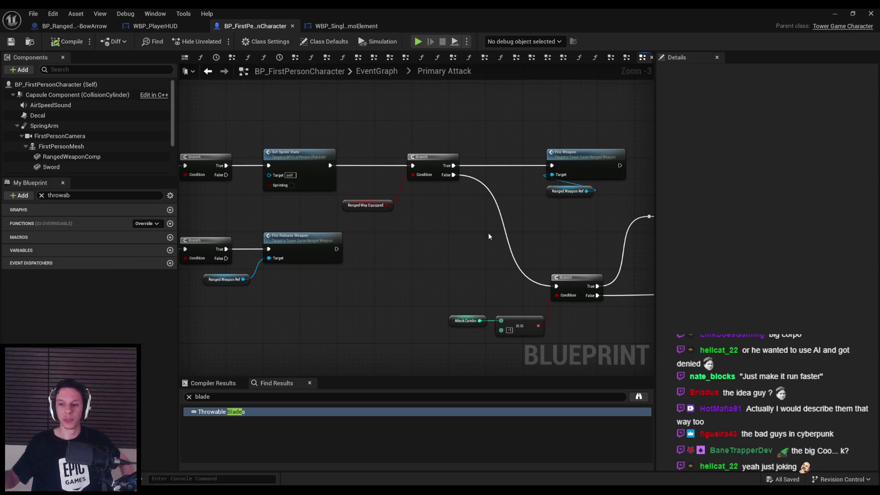
left_click_drag(483, 262, 600, 250)
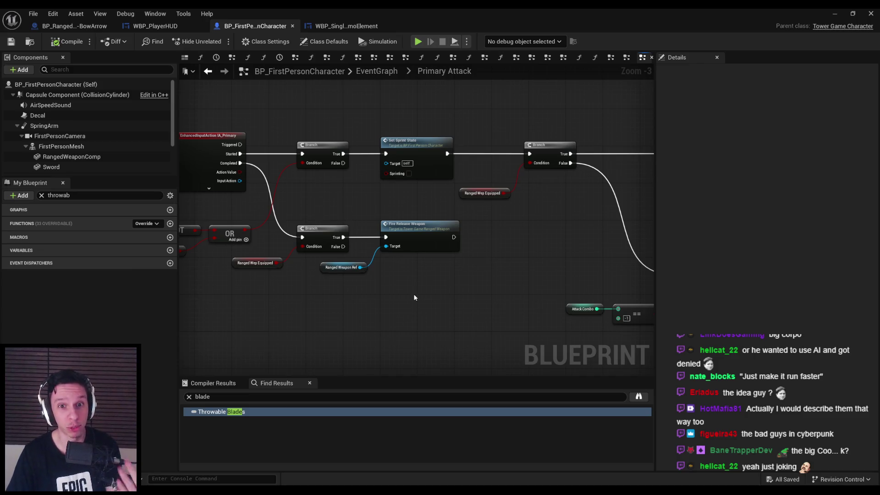
left_click(419, 42)
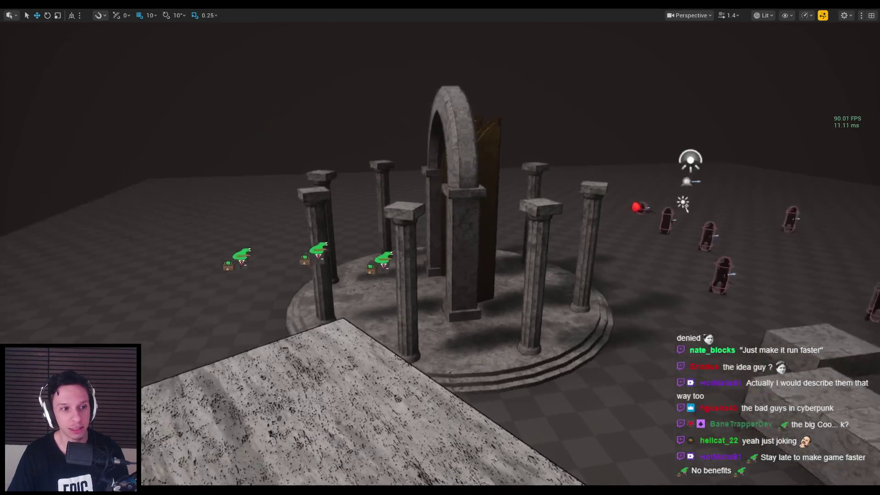
key("Escape")
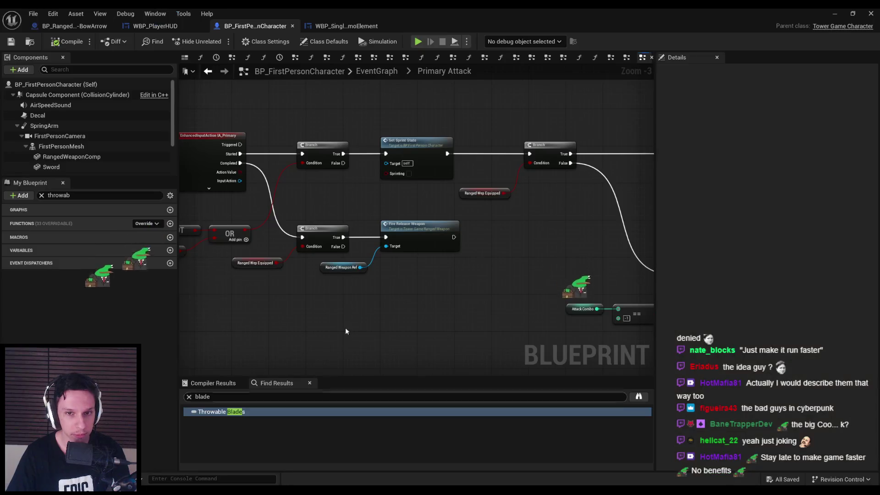
left_click(346, 26)
left_click(225, 26)
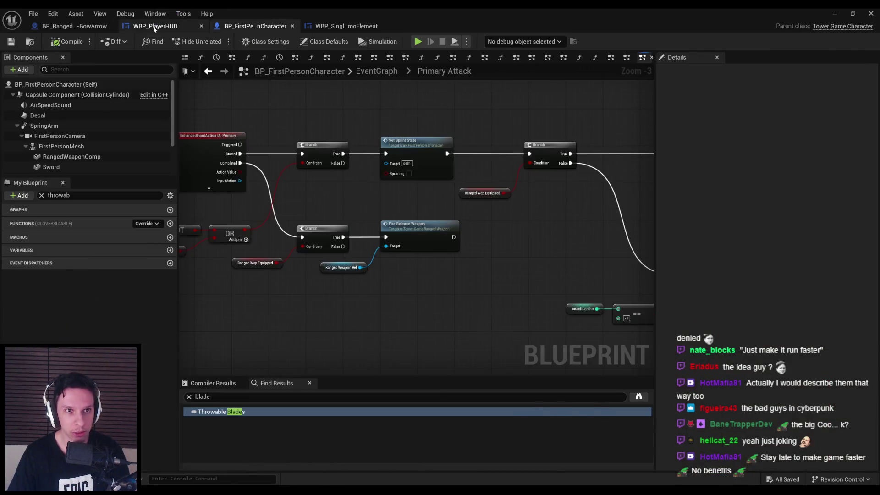
- Make WBP_PlayerHUD's AmmoHBox taller (Size Y 24.0), save, and show the HUD event graph
left_click(155, 26)
left_click(380, 200)
left_click_drag(450, 187, 449, 185)
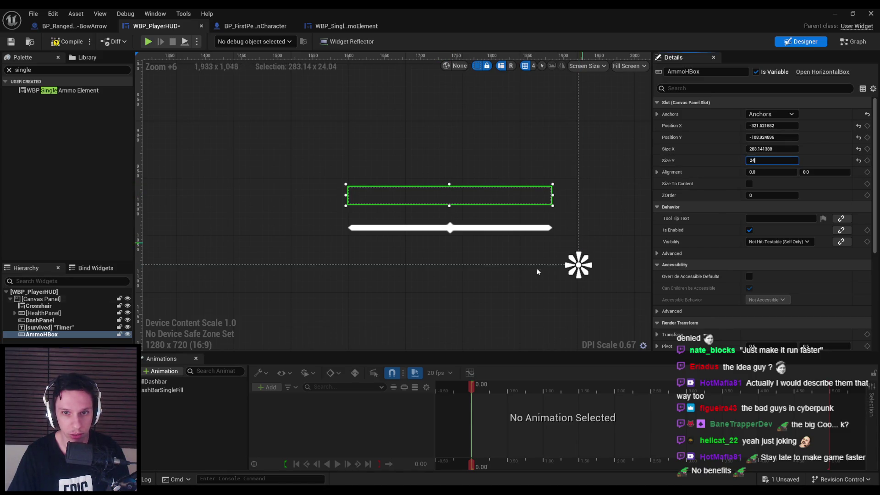
left_click(494, 312)
left_click(440, 202)
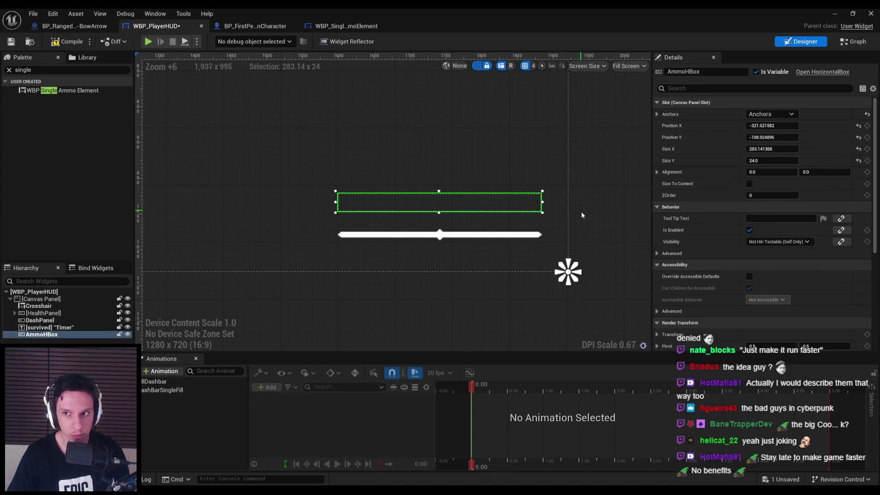
left_click(473, 239)
left_click(465, 208)
left_click(464, 204)
key("ctrl+s")
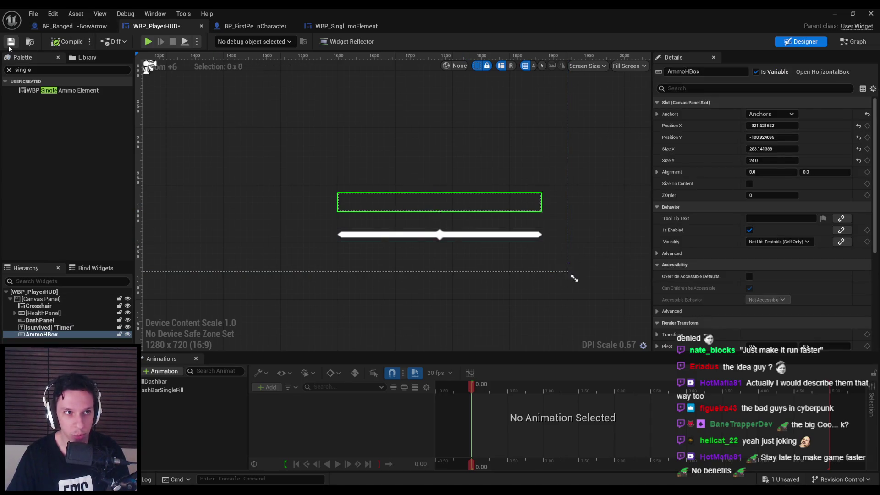
left_click(854, 43)
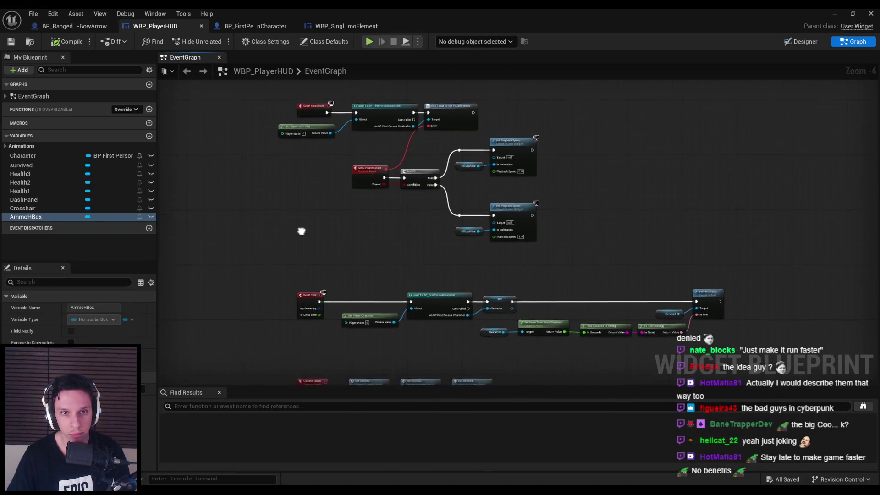
scroll(298, 226, "down", 1)
scroll(292, 232, "up", 1)
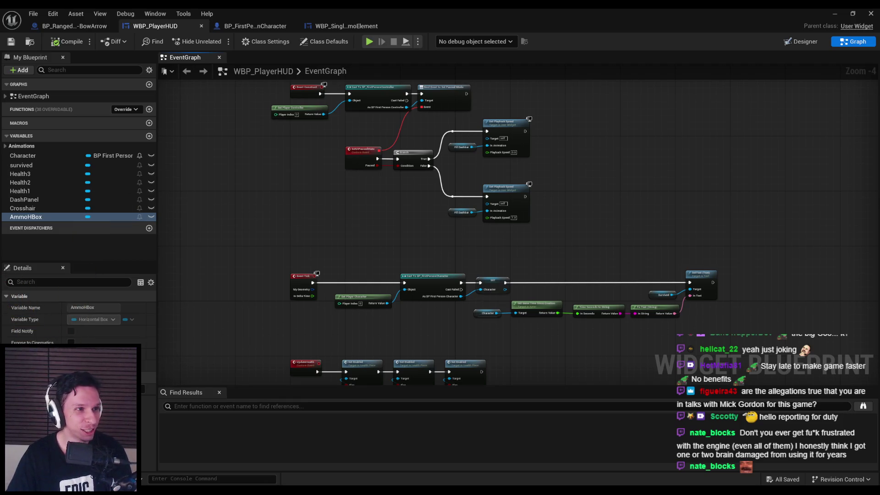
scroll(343, 233, "down", 2)
scroll(340, 246, "up", 2)
scroll(354, 246, "up", 2)
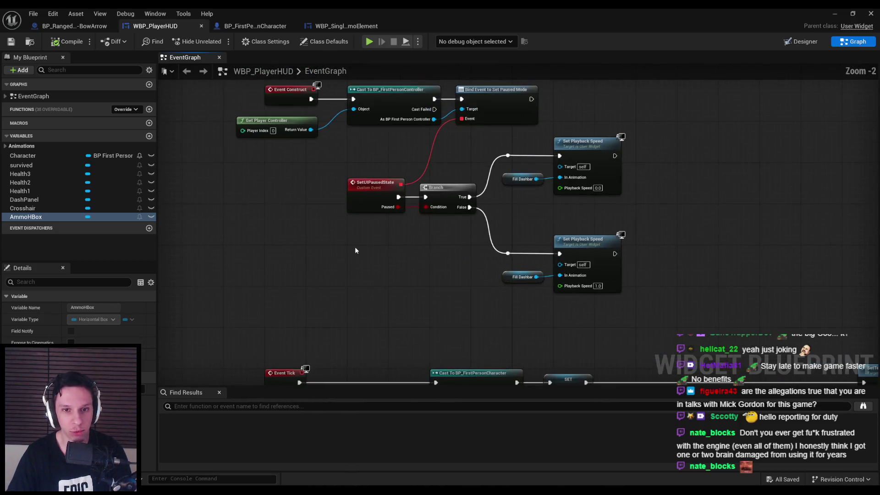
scroll(355, 246, "down", 2)
scroll(349, 238, "up", 1)
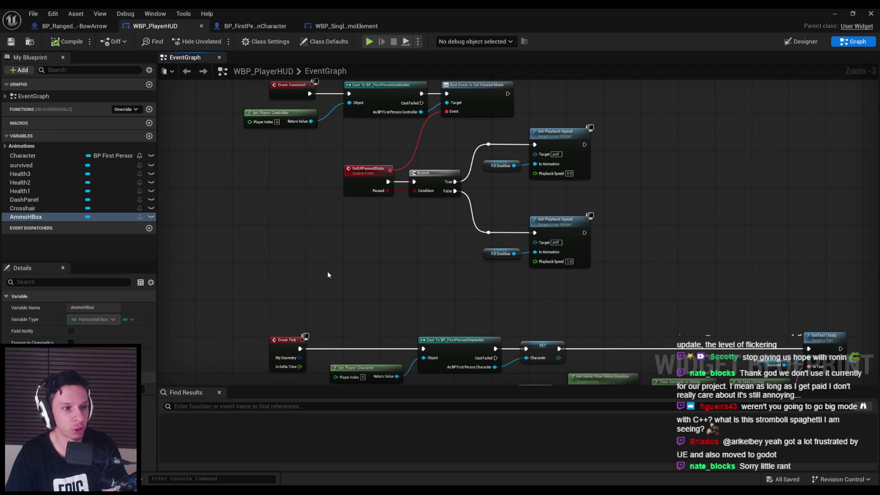
- Zoom around the HUD event graph, then switch to TowerGameRangedWeapon.h in Rider
scroll(328, 271, "down", 2)
scroll(357, 280, "up", 3)
scroll(371, 275, "down", 3)
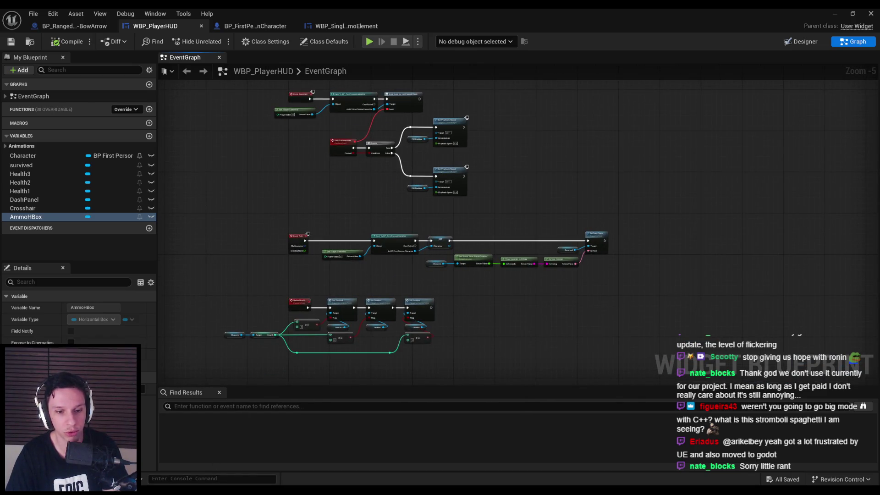
key("alt+Tab")
scroll(413, 183, "down", 3)
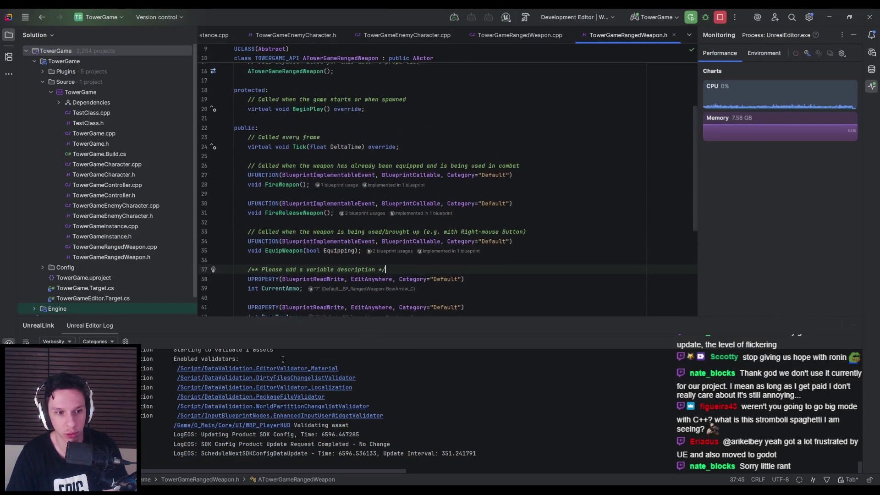
- Back in Unreal, cycle through the BP_FirstPersonCharacter, WBP_PlayerHUD and WBP_SingleAmmoElement tabs
key("alt+Tab")
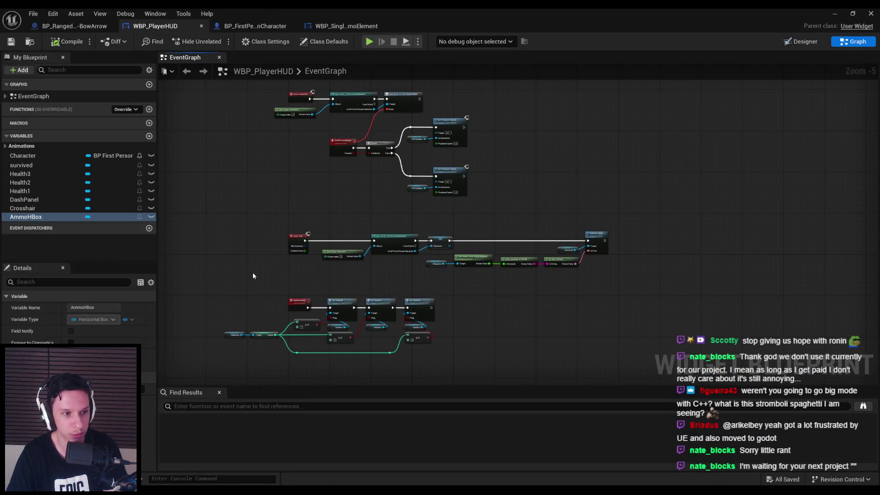
scroll(311, 255, "up", 3)
scroll(316, 271, "down", 1)
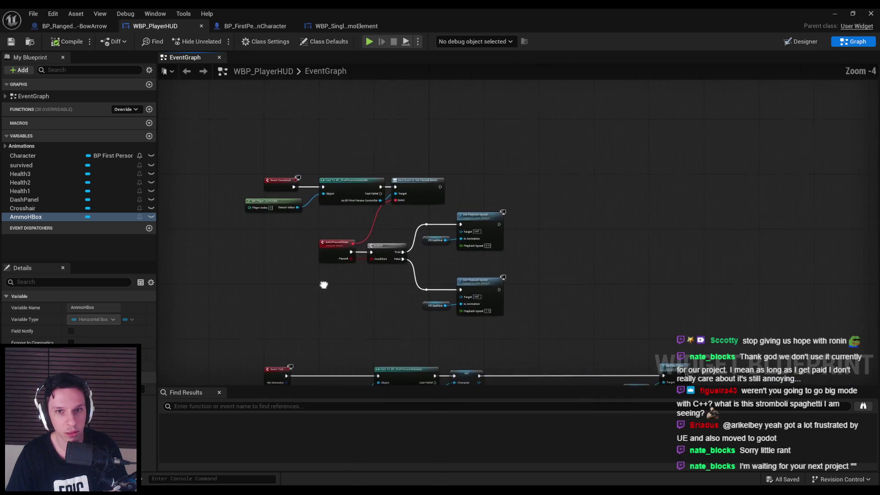
scroll(341, 217, "up", 1)
left_click(267, 27)
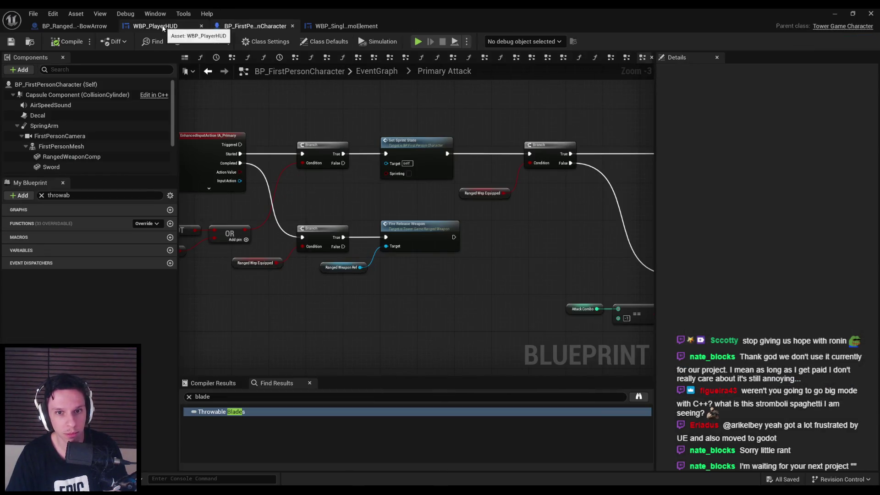
left_click(155, 26)
left_click(343, 26)
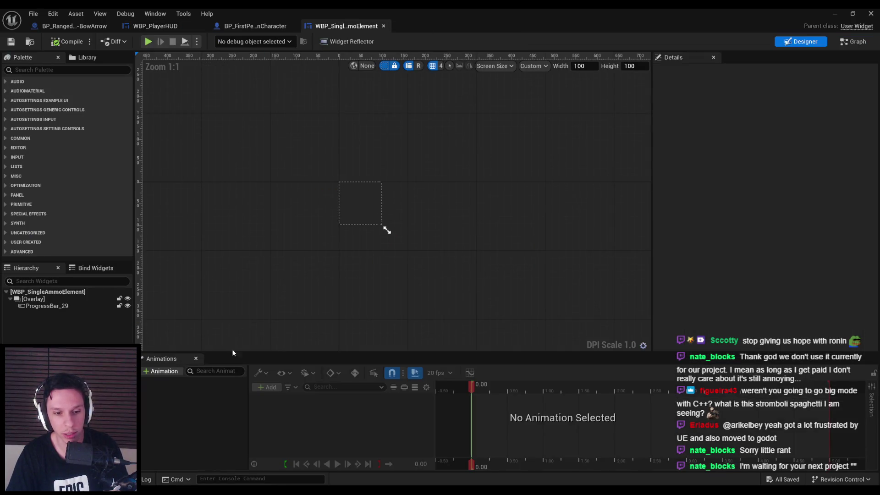
- Check the ranged weapon header in Rider, then return to the WBP_SingleAmmoElement designer
key("alt+Tab")
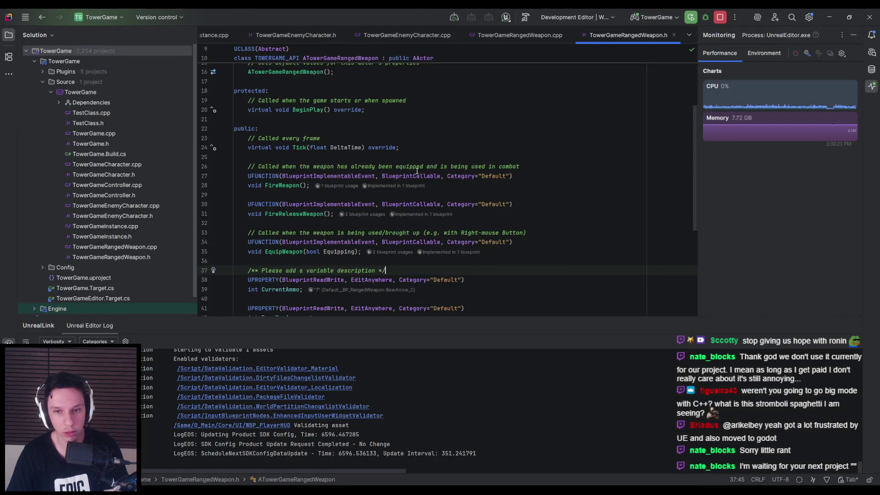
mouse_move(417, 171)
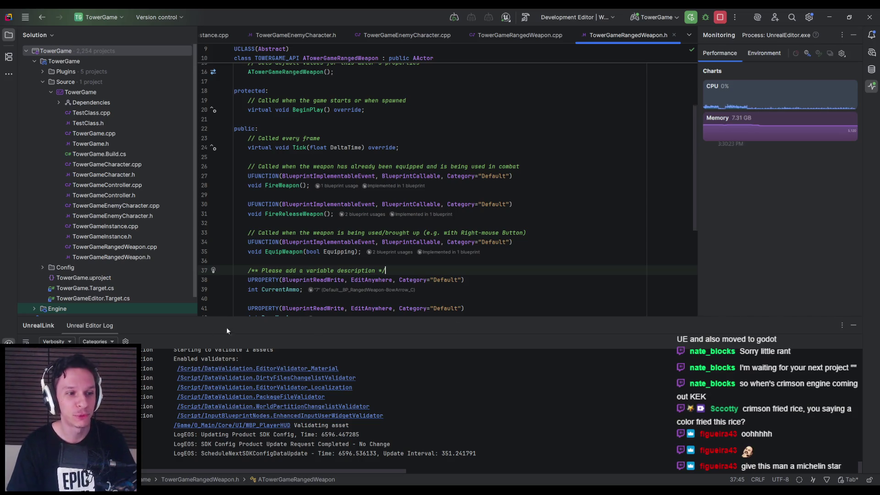
key("alt+Tab")
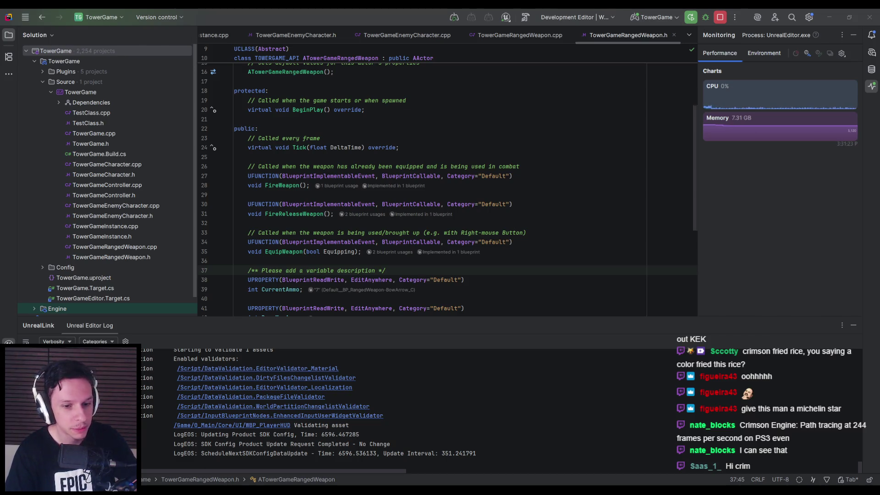
key("alt+Tab")
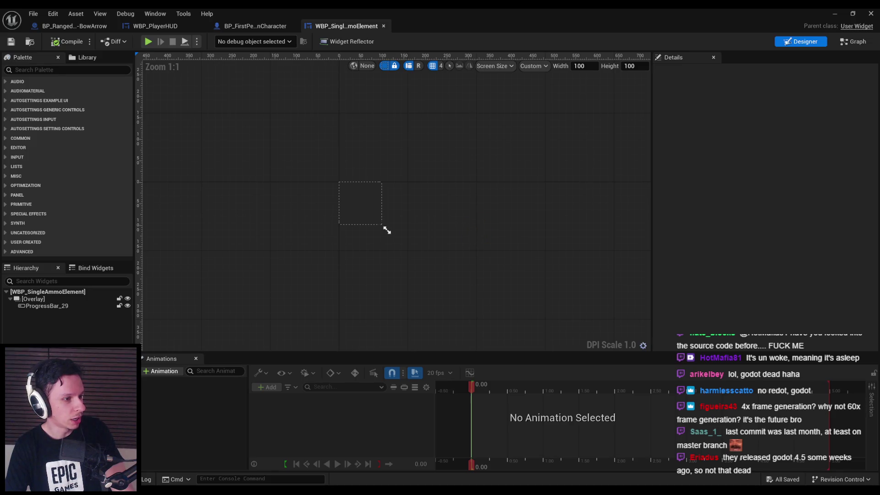
key("alt+Tab")
- Scroll to the top of the Redot-Engine repository page, then scroll down toward its README
scroll(357, 264, "up", 10)
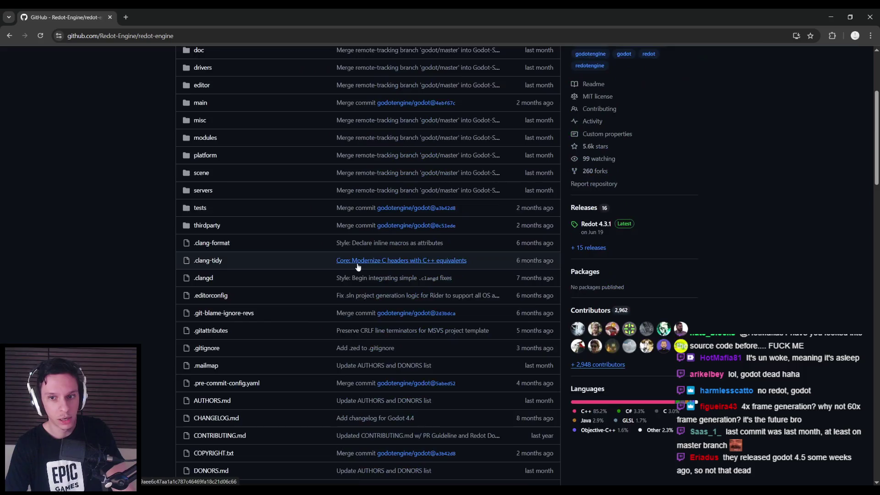
left_click_drag(523, 142, 558, 145)
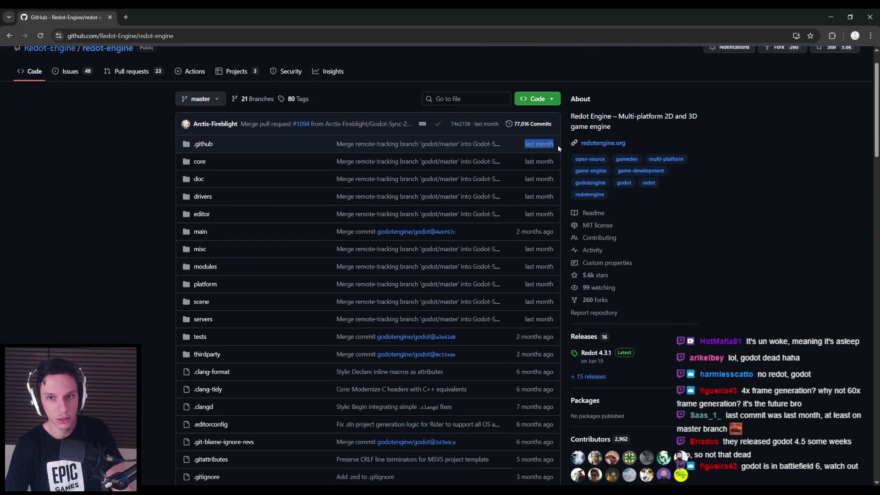
left_click(558, 145)
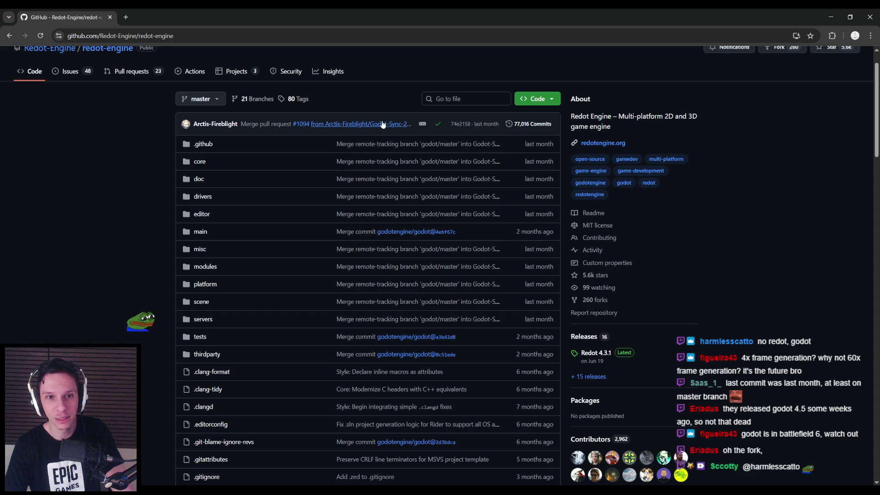
mouse_move(259, 126)
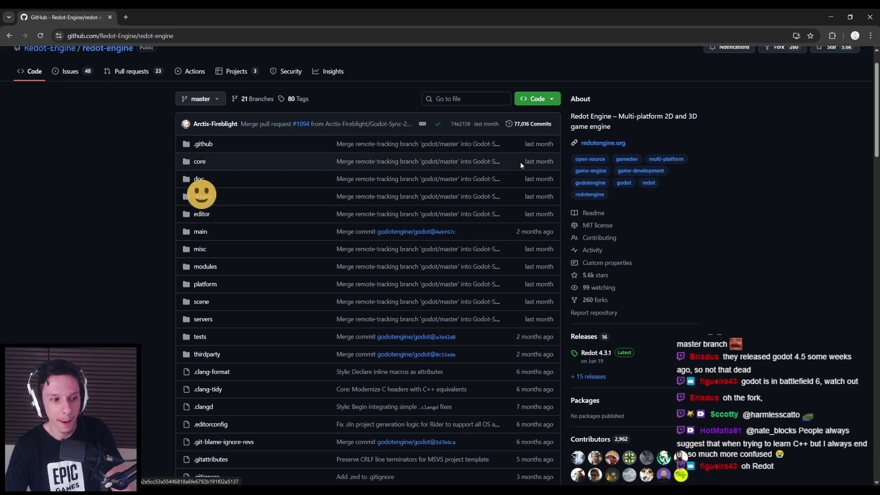
scroll(520, 163, "down", 3)
scroll(521, 165, "down", 20)
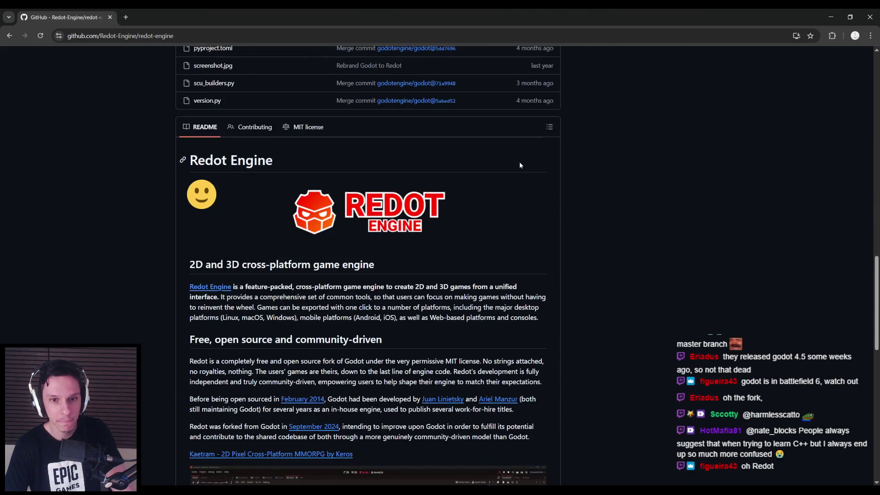
- Scroll down the README and highlight the ReX Engine description and mission sentence
scroll(520, 165, "down", 3)
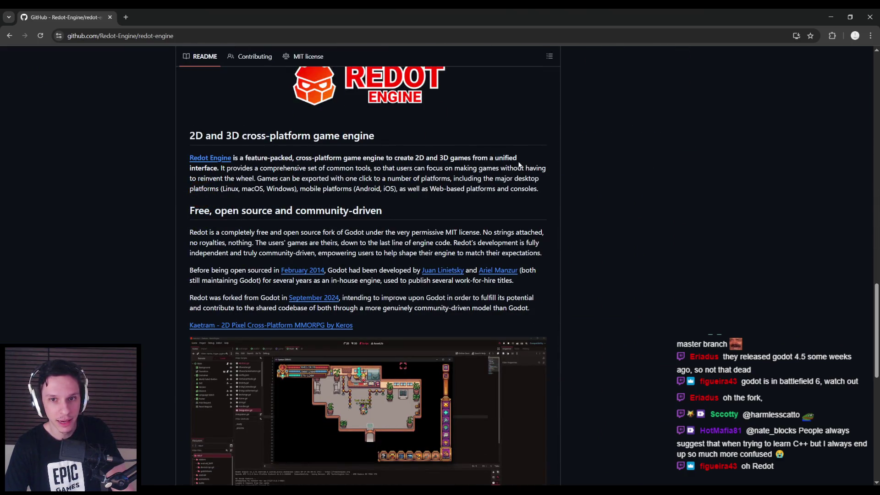
scroll(520, 164, "down", 5)
scroll(518, 161, "down", 2)
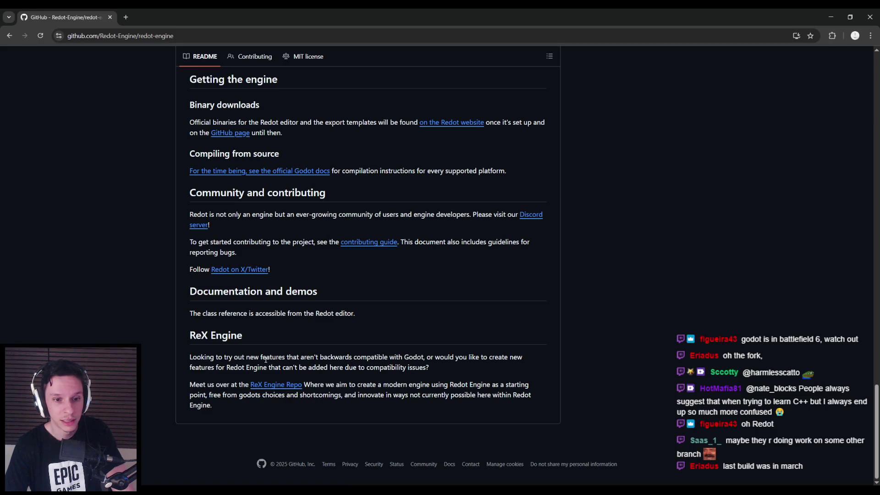
mouse_move(260, 357)
left_mouse_down()
mouse_move(404, 357)
mouse_move(413, 368)
mouse_move(332, 380)
mouse_move(487, 385)
left_mouse_up()
left_click(336, 384)
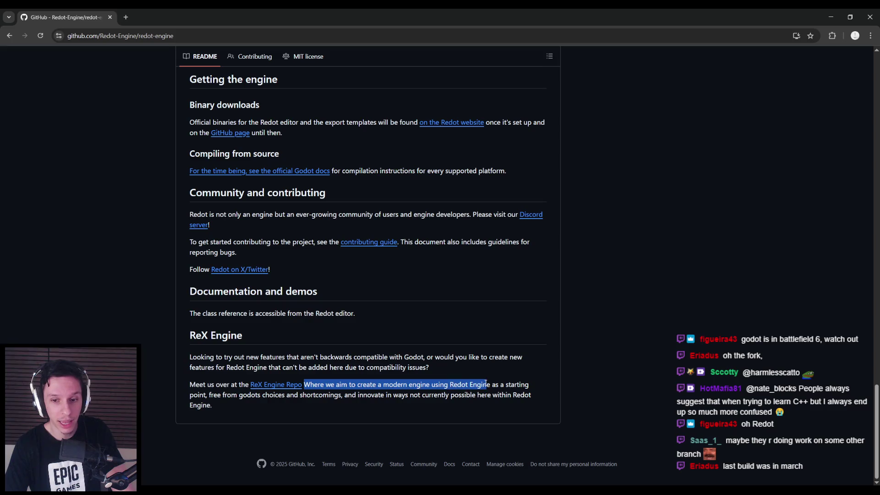
left_click(487, 385)
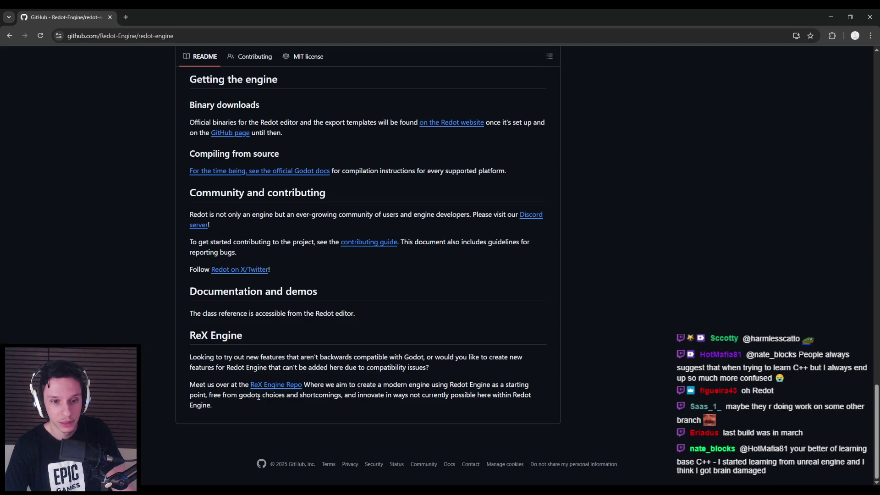
mouse_move(326, 385)
left_mouse_down()
mouse_move(521, 387)
mouse_move(215, 397)
mouse_move(532, 397)
left_mouse_up()
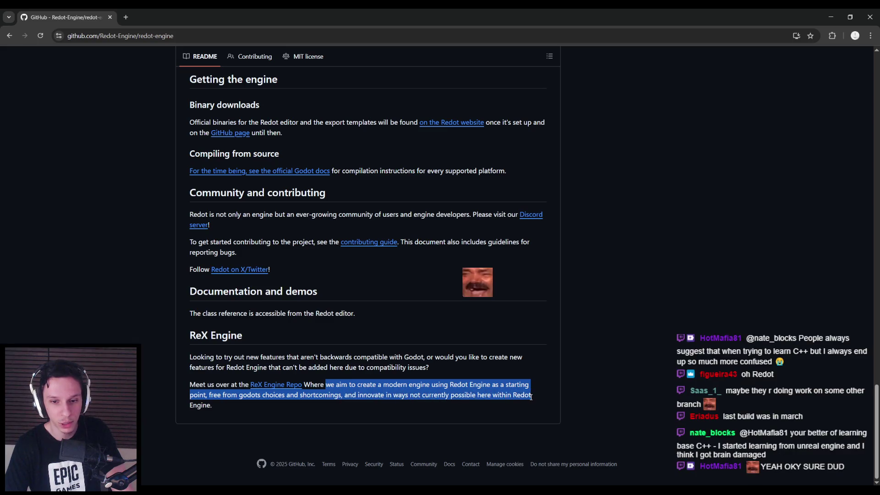
left_click(519, 398)
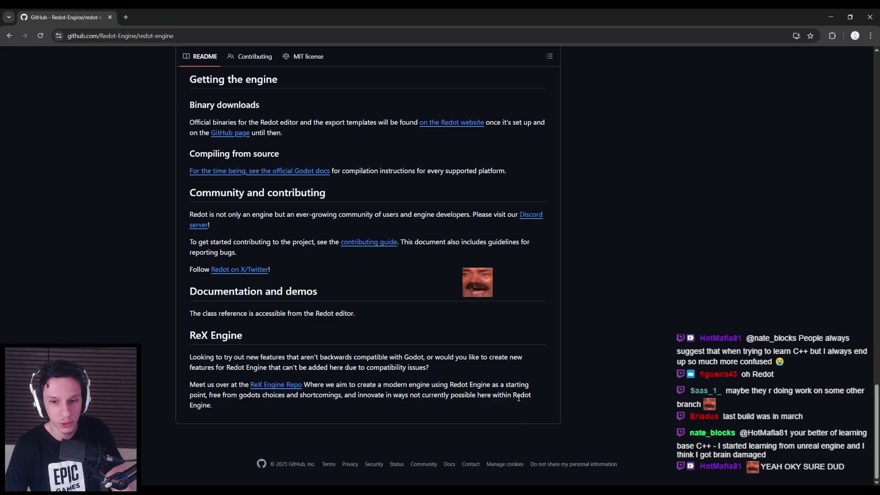
- Open the ReX Engine repository, scroll to its footer, then return to Unreal's widget designer
left_click(275, 385)
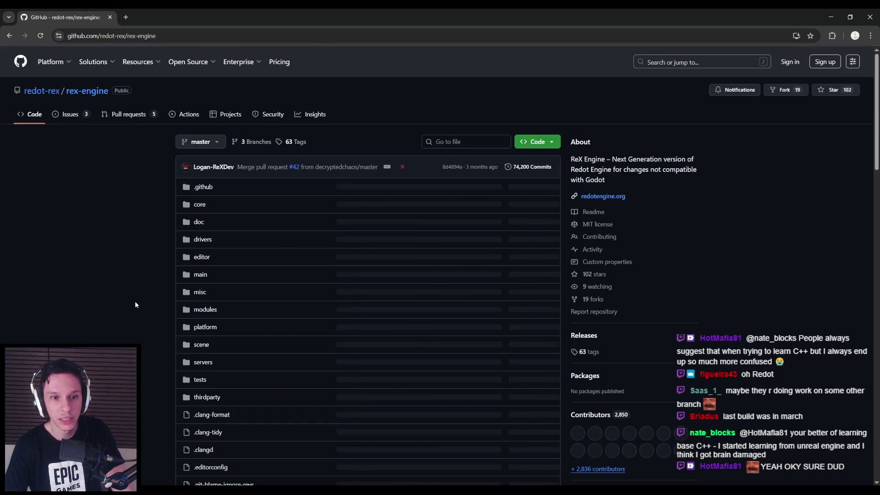
scroll(138, 294, "down", 14)
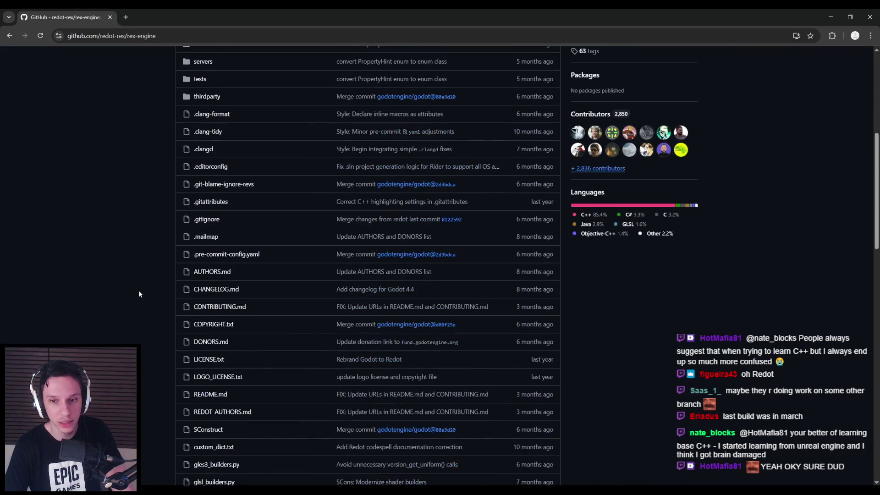
scroll(139, 294, "up", 14)
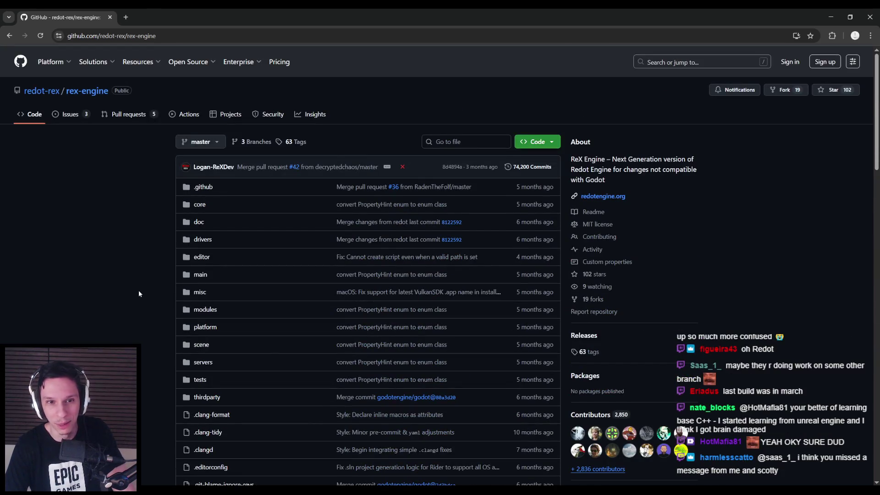
scroll(139, 294, "down", 15)
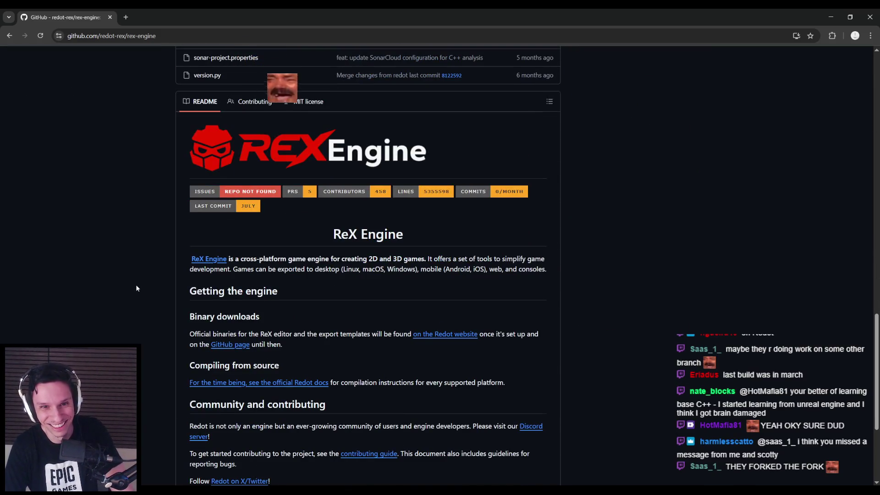
scroll(136, 286, "down", 5)
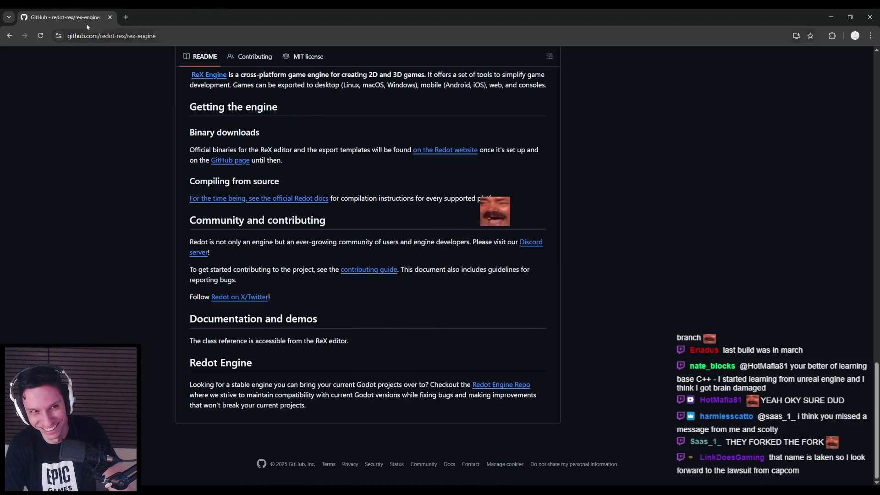
key("alt+Tab")
left_click_drag(318, 224, 321, 207)
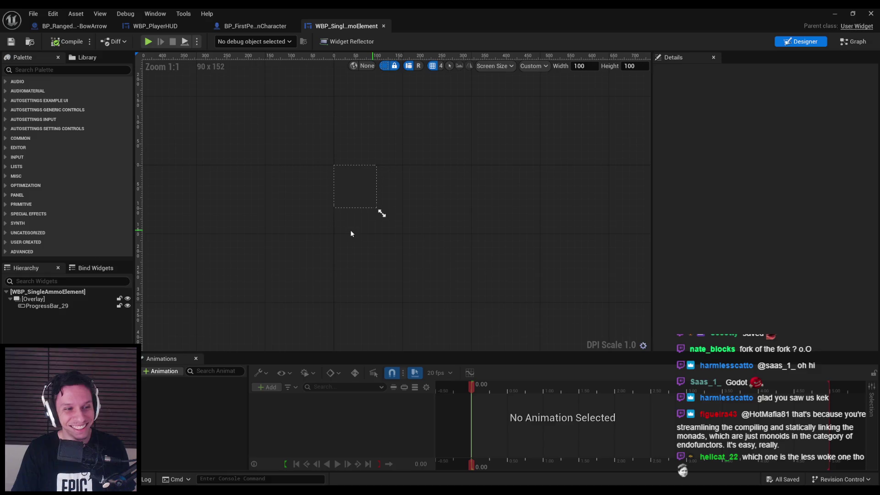
scroll(359, 207, "up", 1)
scroll(360, 209, "up", 1)
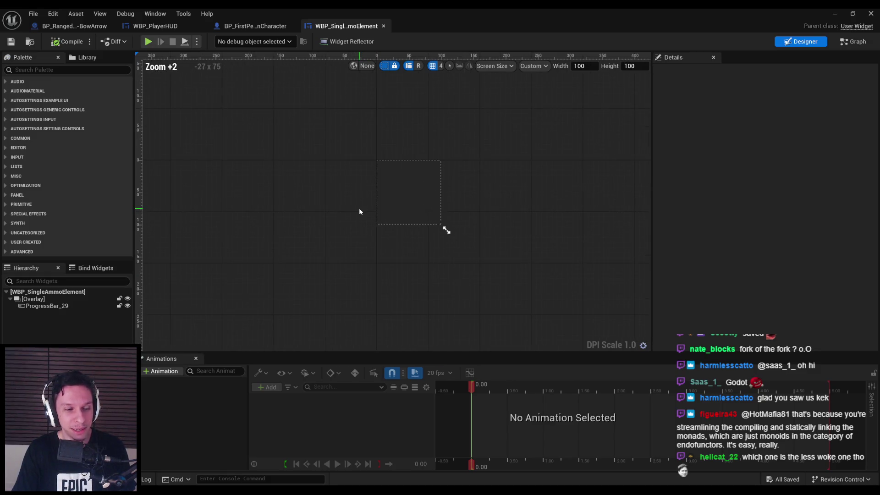
scroll(360, 209, "up", 1)
scroll(359, 208, "down", 1)
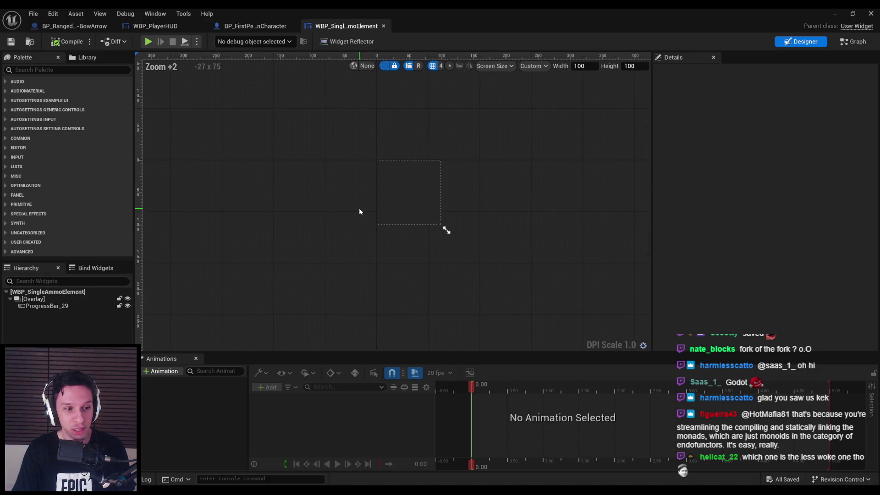
scroll(313, 180, "down", 1)
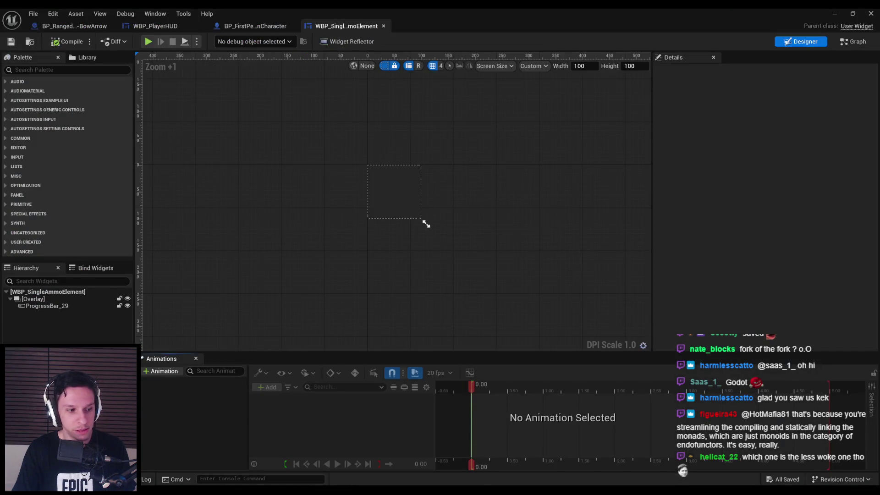
left_click(398, 201)
left_click(323, 279)
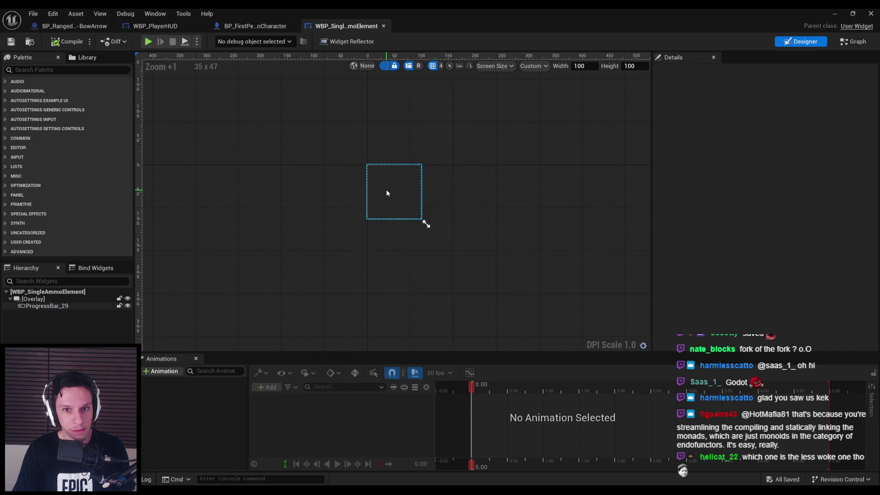
left_click(387, 192)
left_click(305, 266)
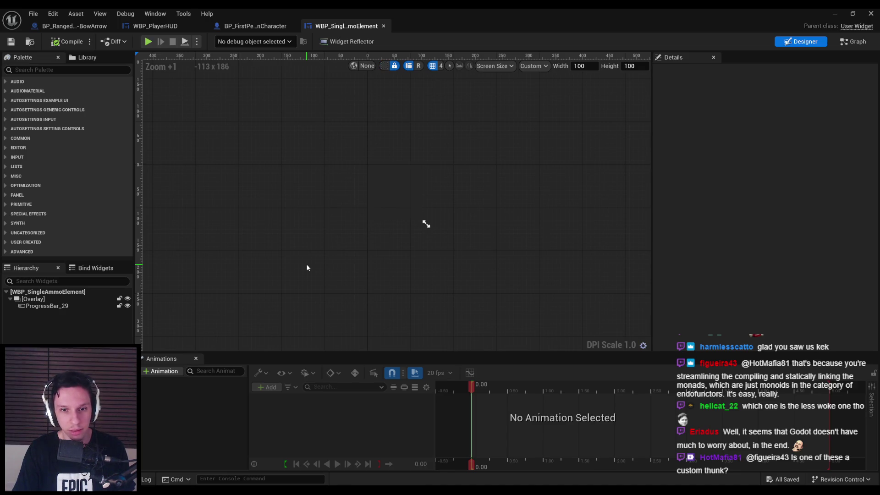
left_click(398, 213)
left_click(341, 231)
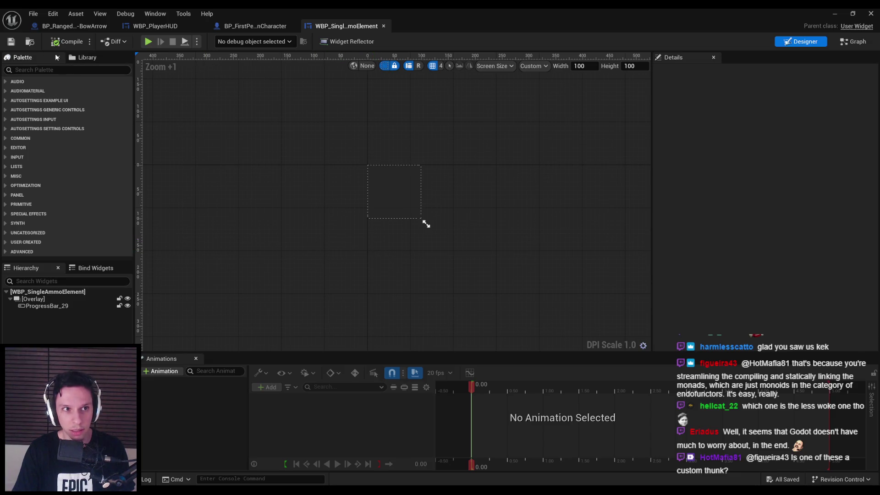
left_click(256, 26)
left_click(347, 25)
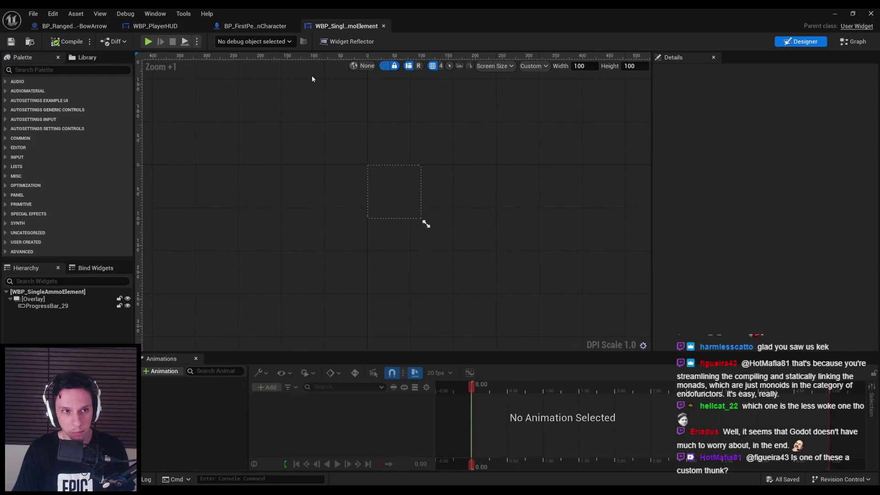
left_click(85, 26)
left_click(346, 25)
scroll(334, 144, "up", 2)
scroll(323, 163, "down", 2)
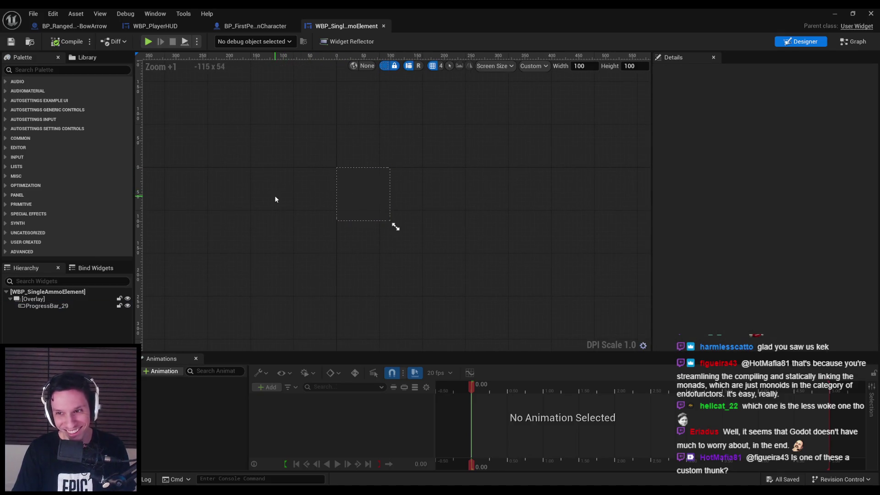
left_click(357, 188)
- Scroll ProgressBar_29's Details to Progress and drag Percent above 0.0 for a white fill
scroll(717, 238, "down", 3)
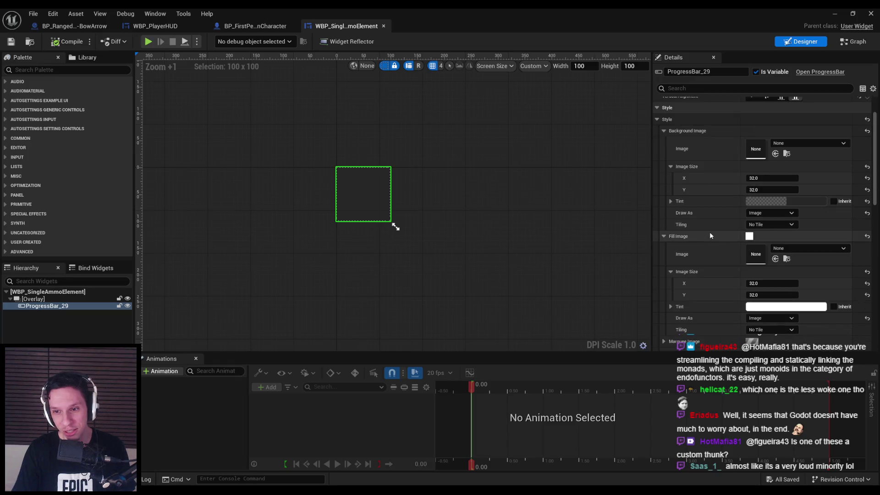
scroll(695, 241, "down", 4)
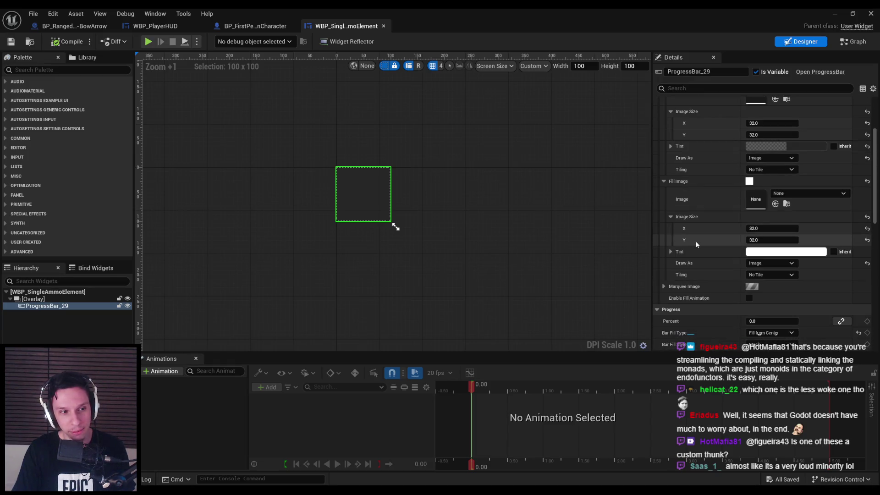
scroll(696, 241, "down", 2)
scroll(697, 241, "up", 4)
scroll(697, 243, "down", 2)
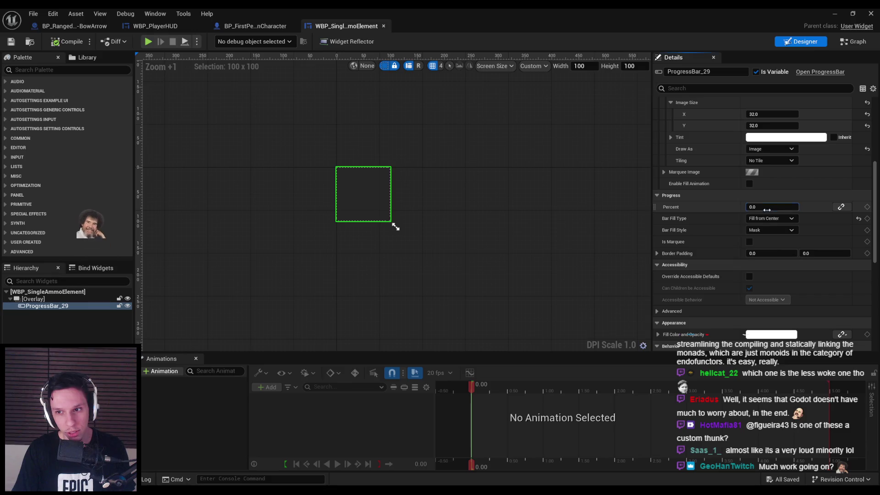
mouse_move(757, 207)
left_mouse_down()
mouse_move(798, 206)
mouse_move(757, 207)
left_mouse_up()
left_click(417, 169)
- Compile and save WBP_SingleAmmoElement, then bring up WBP_PlayerHUD's Event Graph
left_click(67, 42)
left_click(12, 42)
left_click(252, 26)
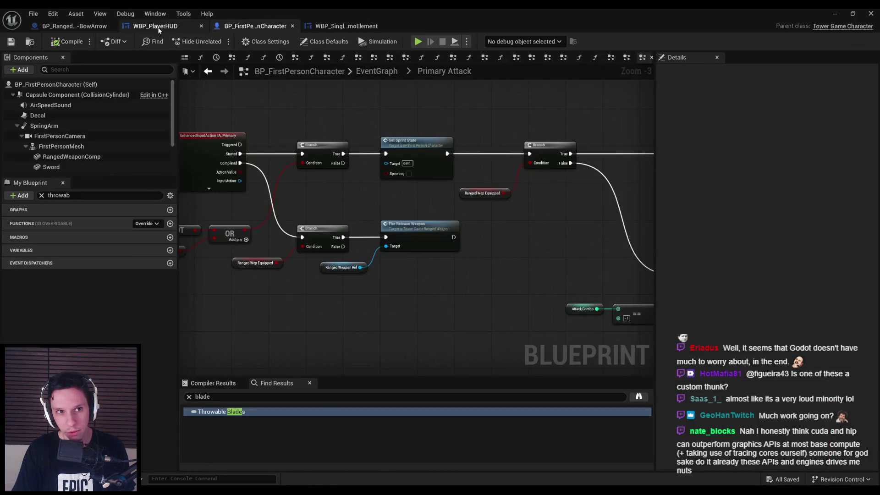
left_click(155, 26)
left_click(73, 26)
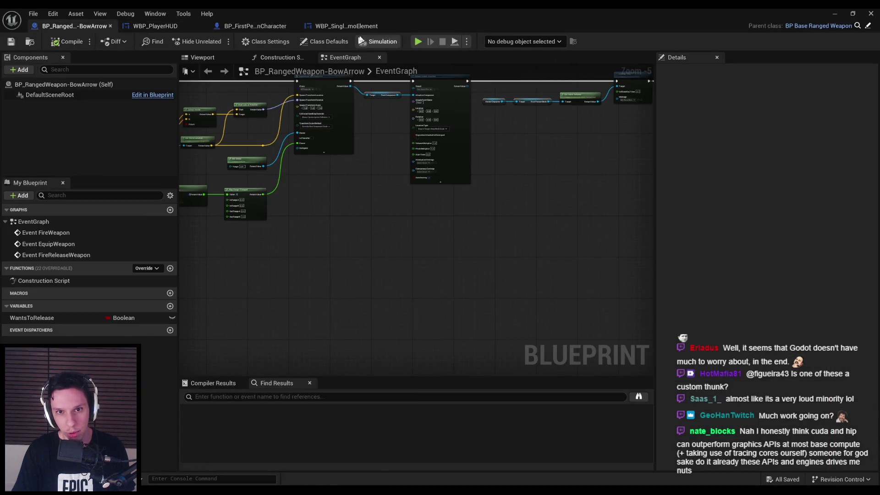
left_click(156, 27)
left_click(811, 42)
left_click(850, 42)
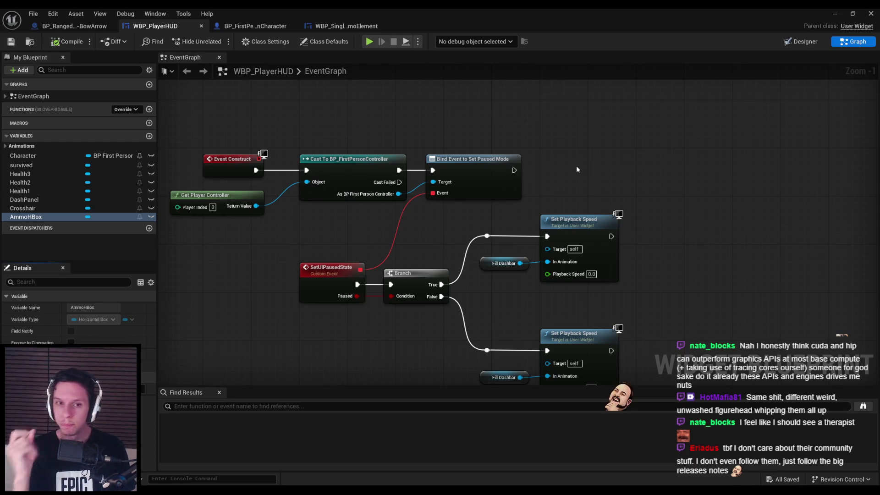
scroll(534, 138, "down", 3)
scroll(515, 198, "up", 1)
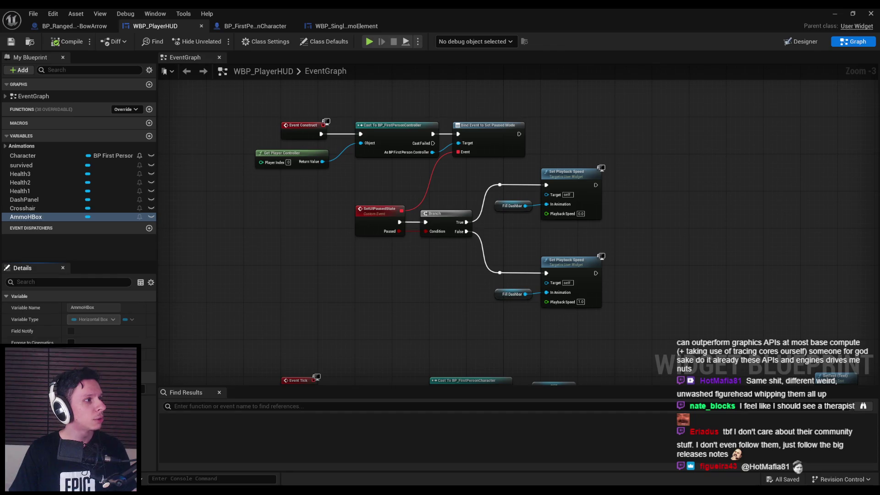
- In Chrome, scroll through the Redot-Engine README down to its ReX Engine section
key("alt+Tab")
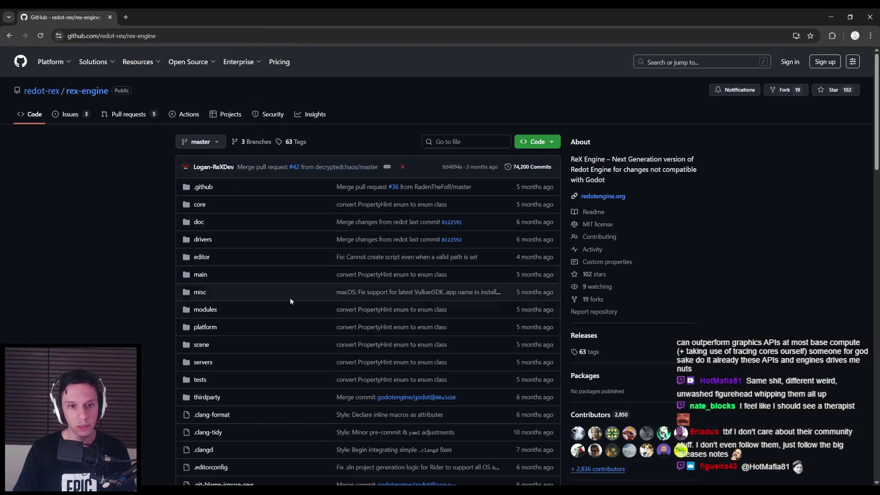
scroll(158, 274, "down", 20)
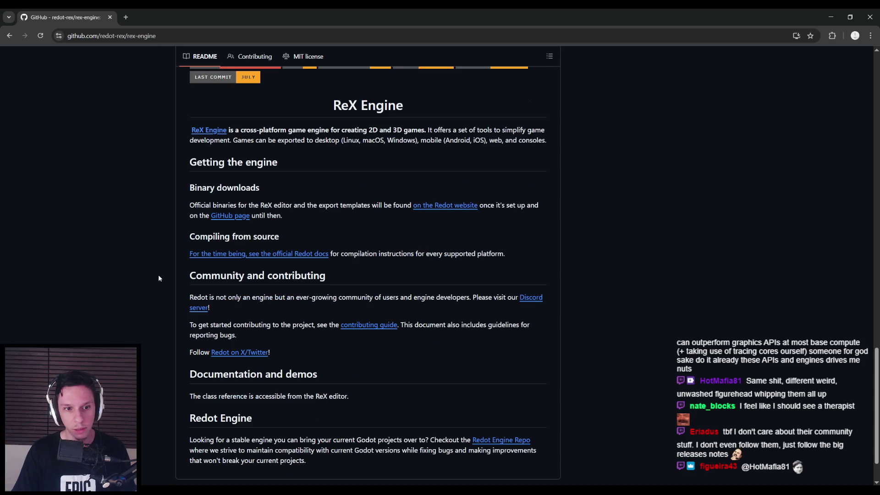
scroll(159, 278, "down", 1)
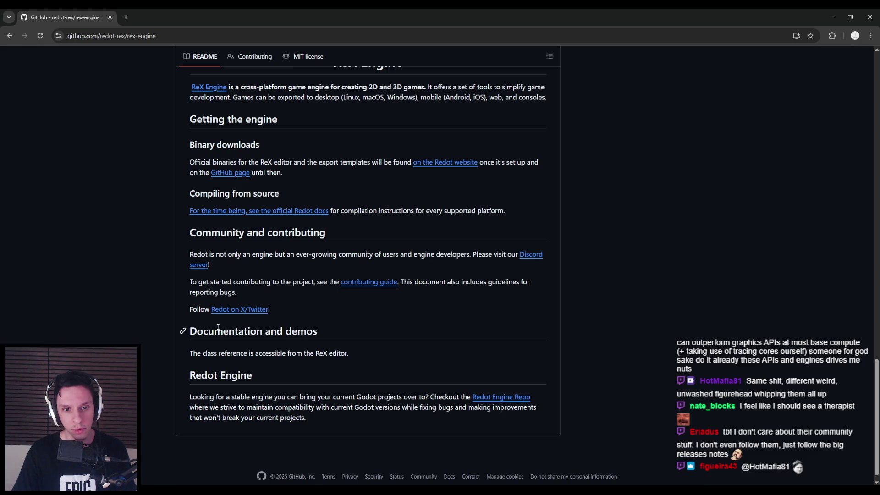
scroll(185, 346, "up", 1)
scroll(181, 345, "up", 20)
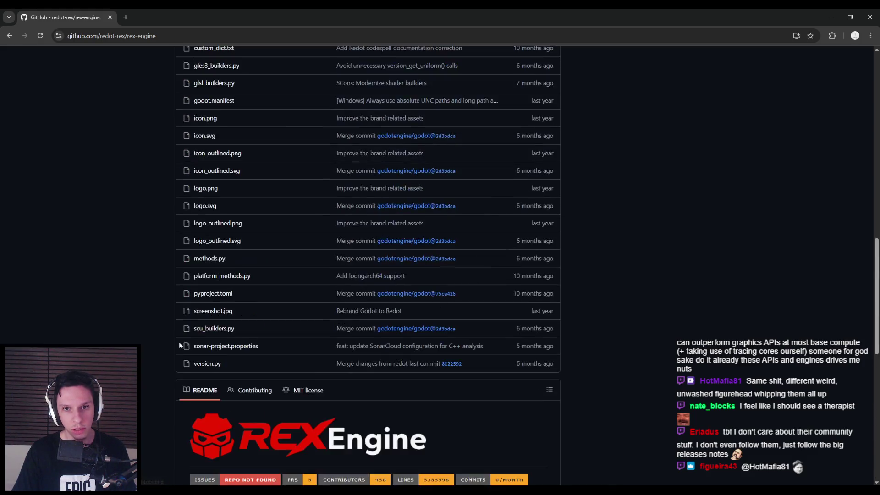
scroll(178, 342, "up", 2)
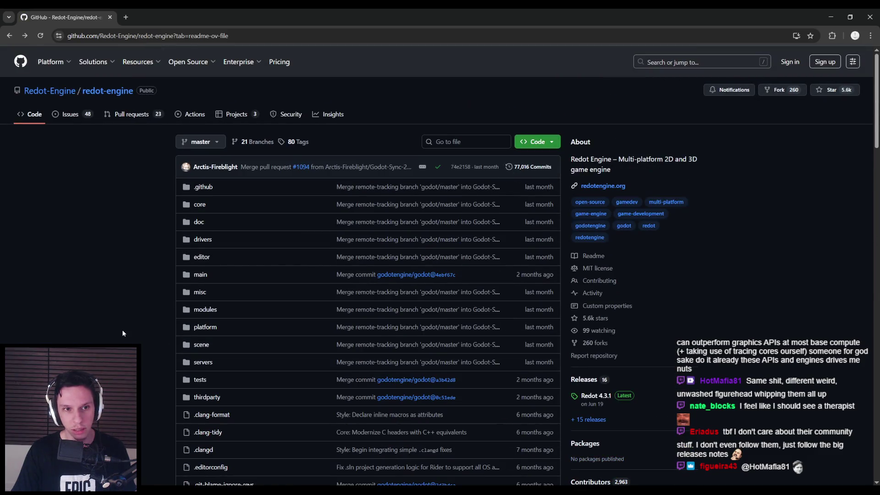
scroll(123, 334, "down", 20)
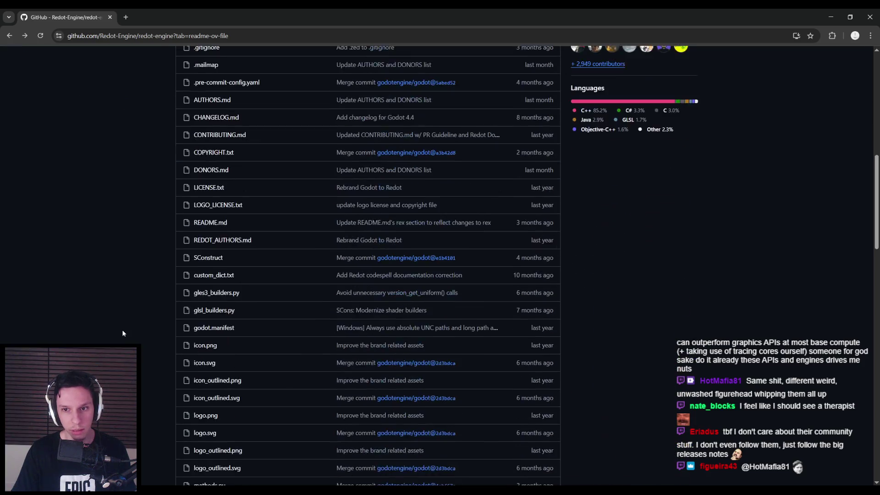
scroll(123, 323, "down", 10)
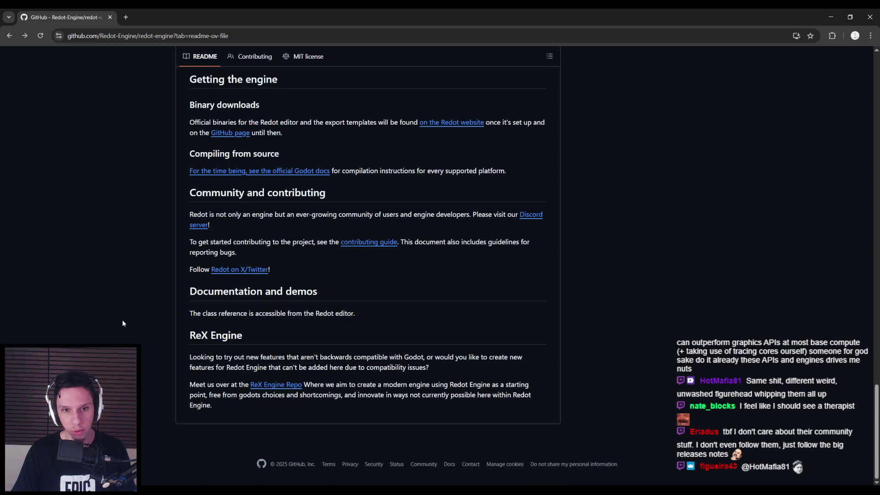
- Open Redot's X profile and scroll through its reposts about Godot and Redot
left_click(225, 271)
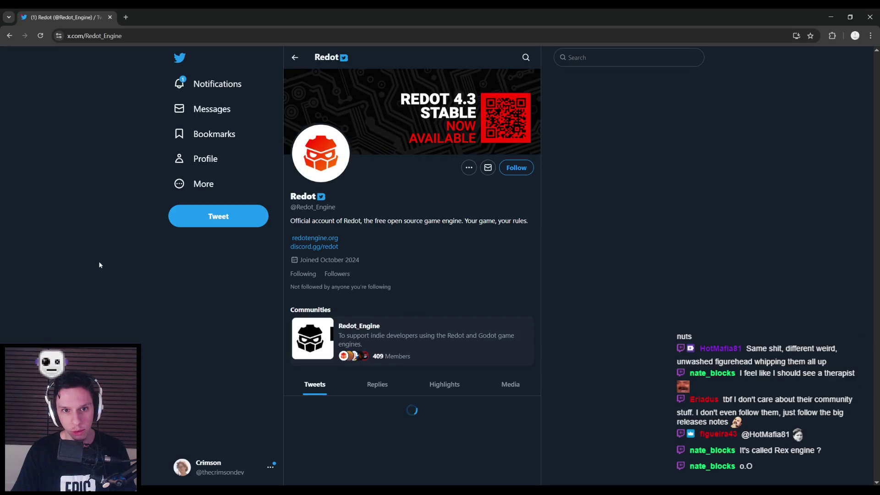
scroll(99, 265, "down", 5)
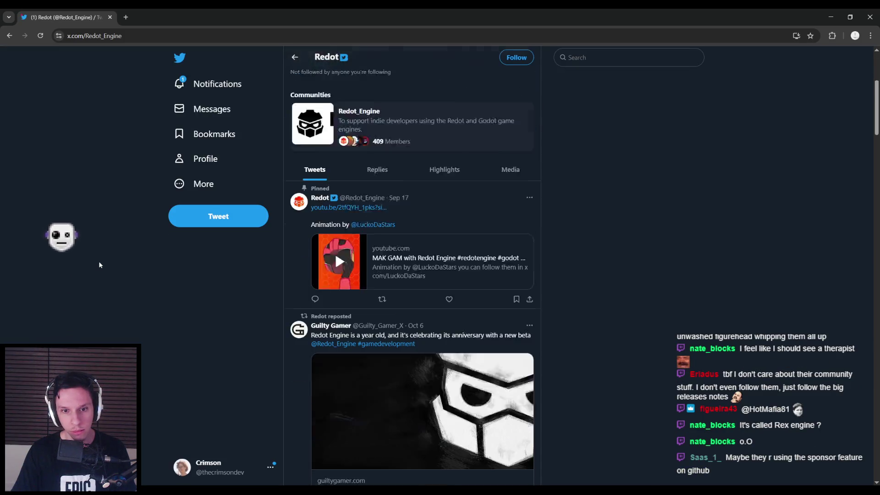
scroll(100, 265, "down", 2)
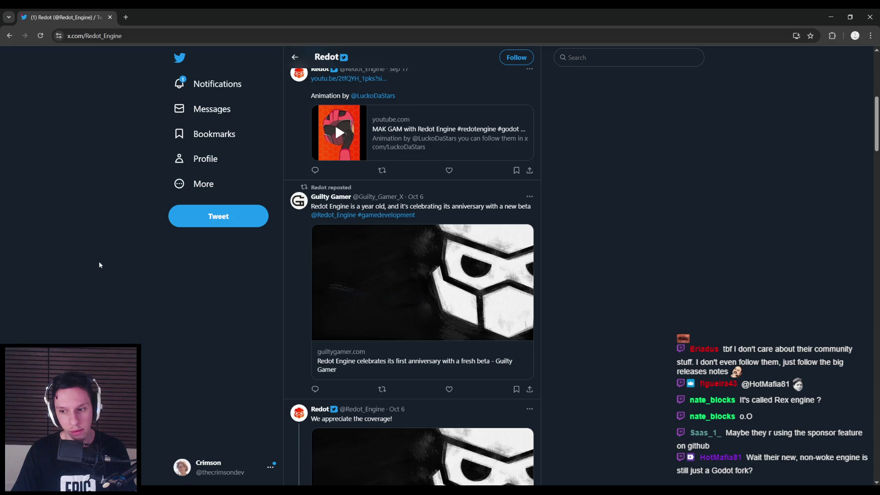
scroll(100, 265, "down", 5)
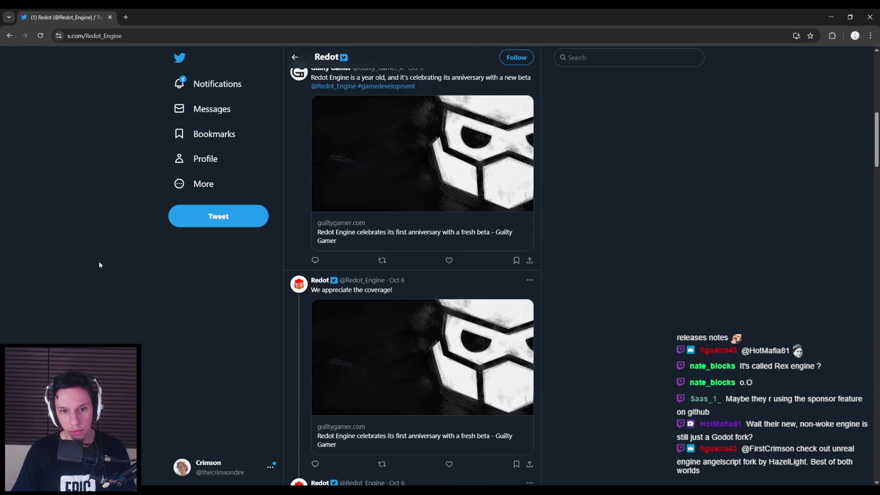
scroll(99, 265, "down", 5)
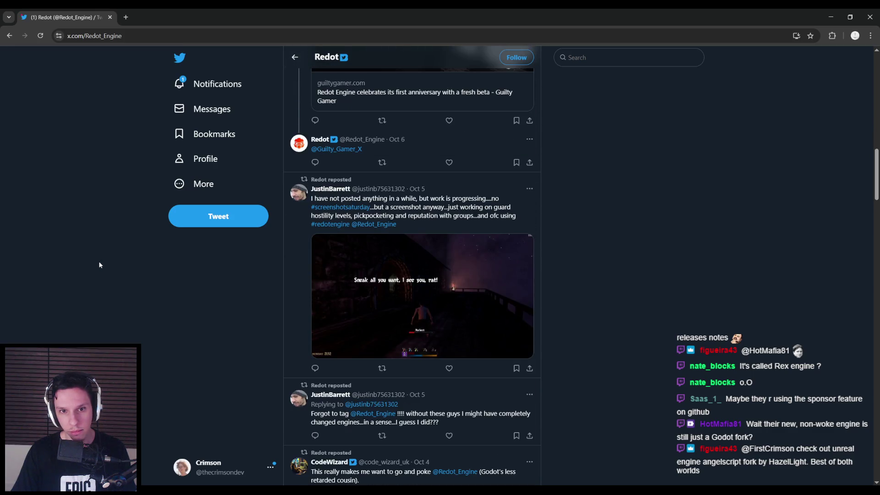
scroll(99, 265, "down", 3)
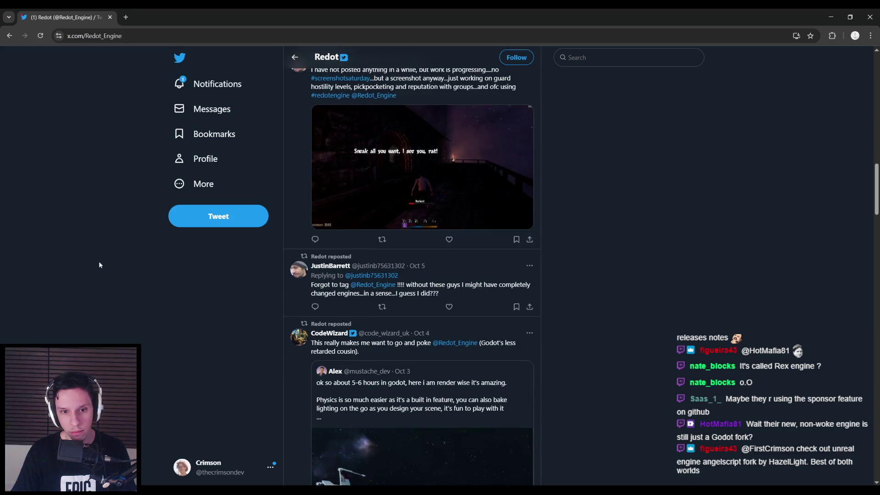
scroll(100, 265, "down", 5)
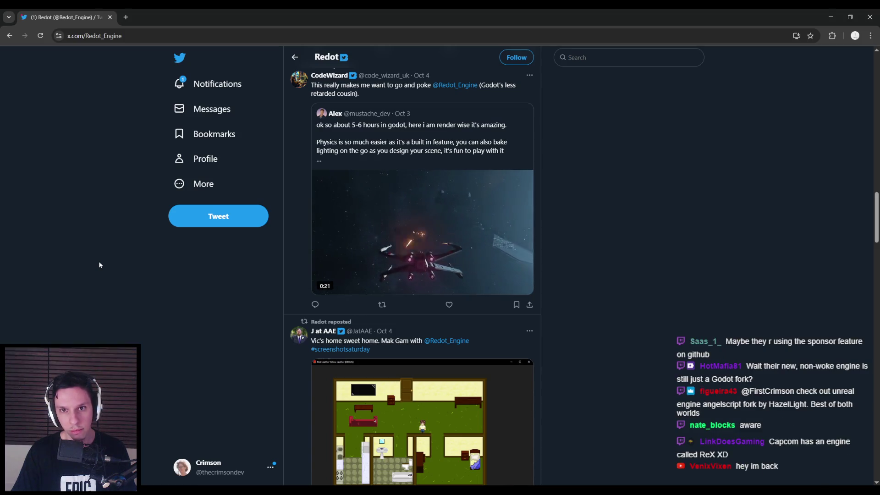
scroll(99, 229, "up", 3)
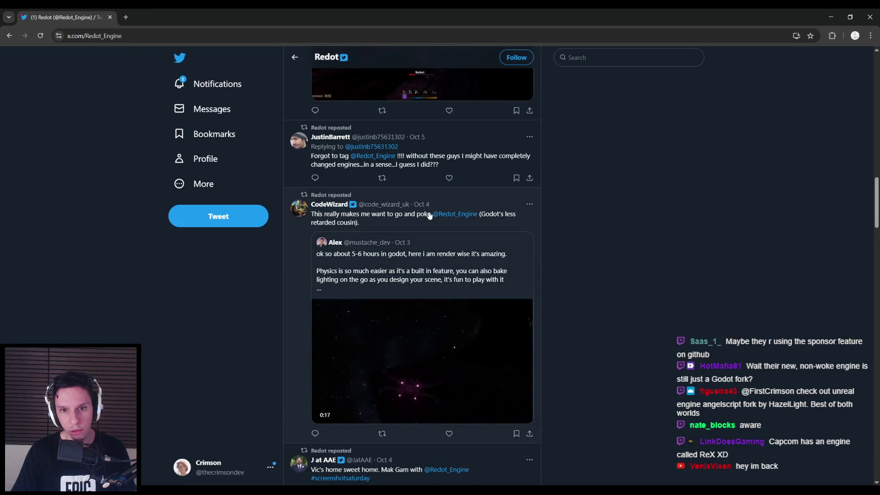
scroll(401, 216, "up", 1)
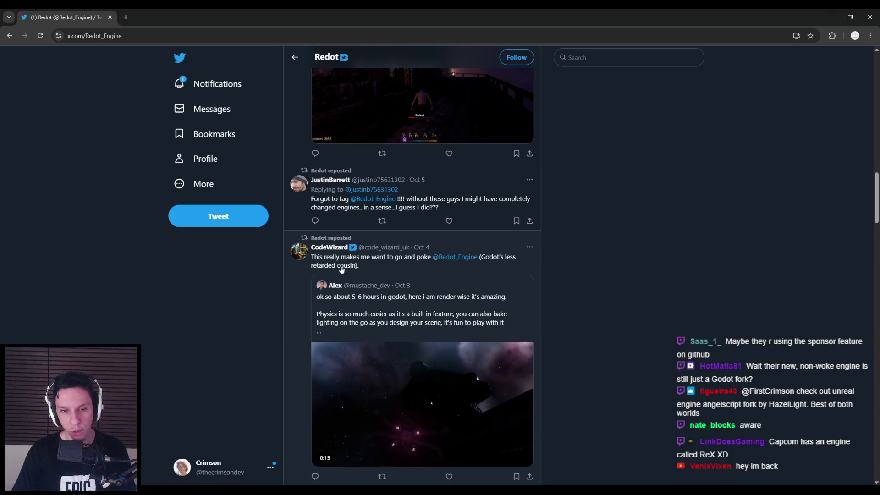
scroll(229, 300, "down", 1)
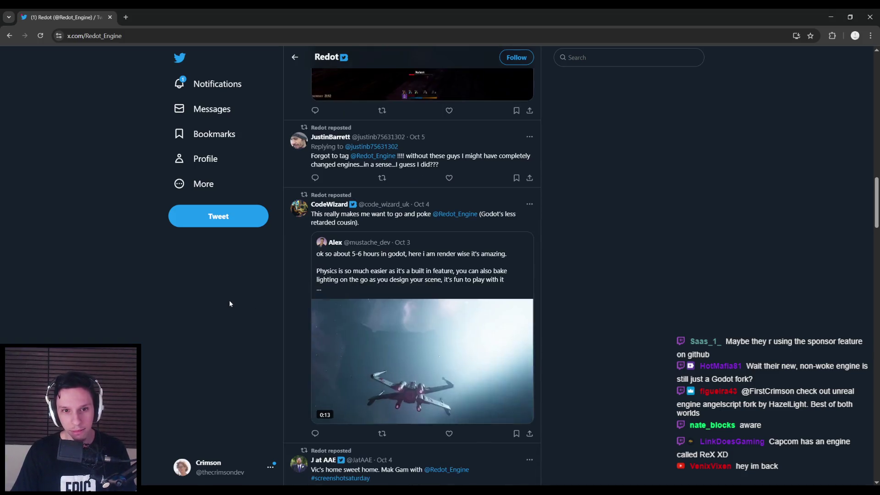
key("alt+Tab")
- Clear the AmmoHBox selection and bring the Event Construct nodes back into view
left_click_drag(316, 286, 308, 285)
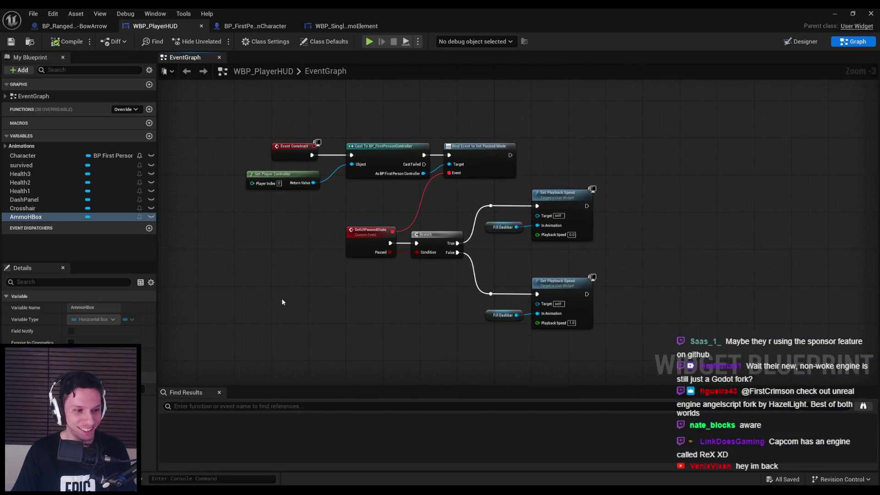
scroll(266, 311, "up", 1)
left_click(362, 266)
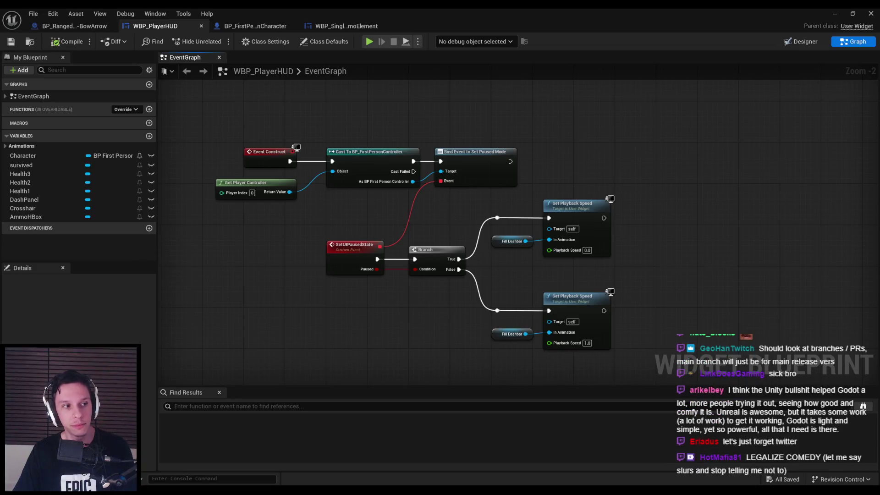
scroll(304, 324, "down", 1)
scroll(340, 271, "down", 1)
scroll(445, 264, "up", 2)
scroll(446, 268, "down", 1)
scroll(460, 234, "up", 1)
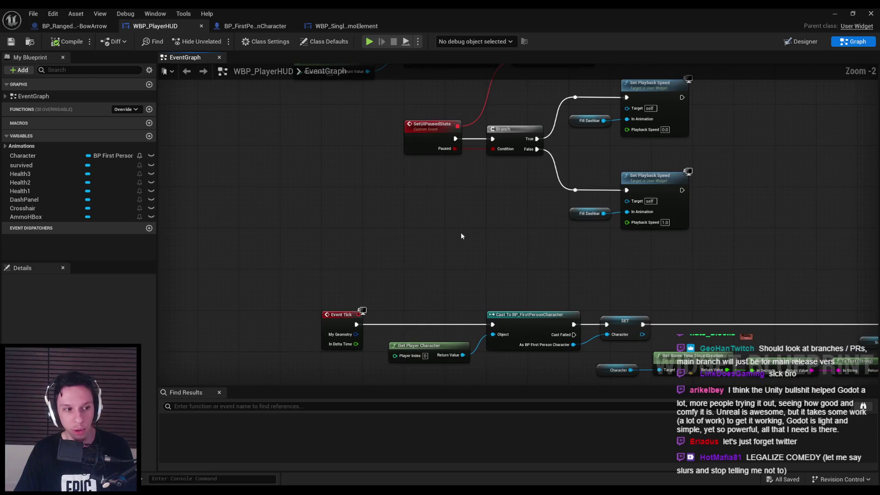
scroll(413, 248, "down", 2)
left_click_drag(399, 215, 387, 321)
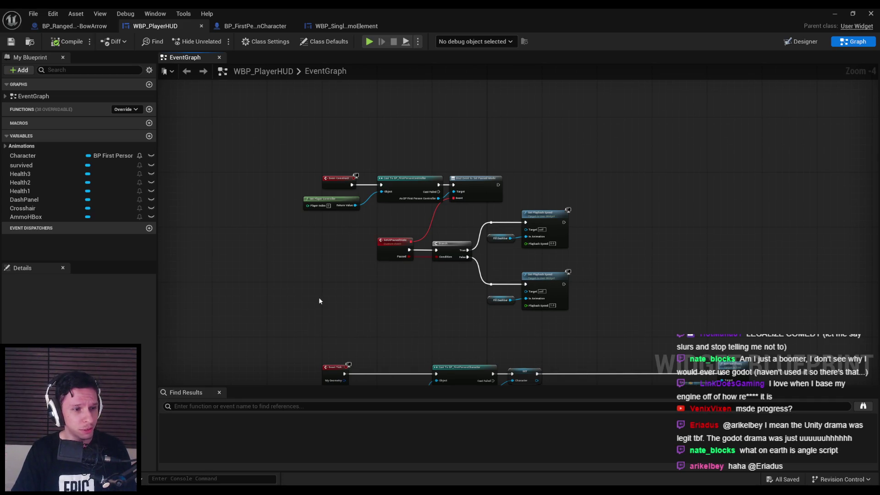
- Move the Branch and Set Playback Speed nodes and SetUIPausedState rightward, then save
scroll(365, 276, "up", 2)
scroll(363, 286, "down", 2)
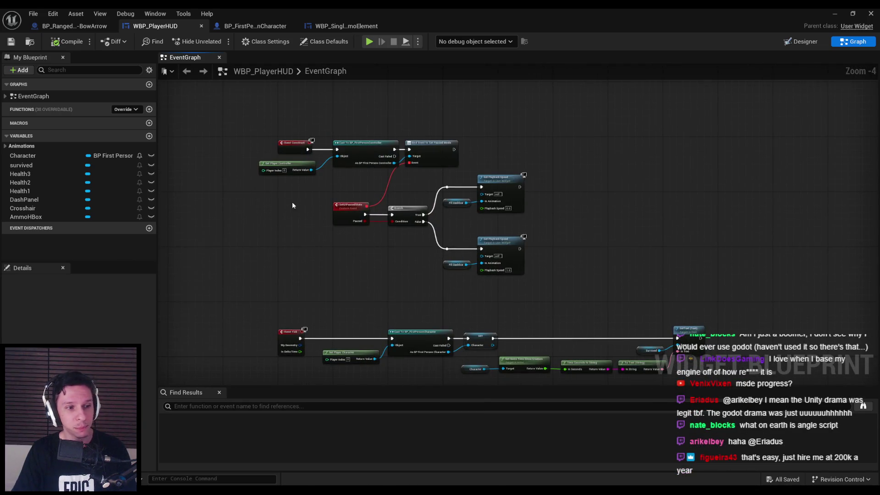
scroll(291, 192, "up", 1)
scroll(301, 243, "up", 1)
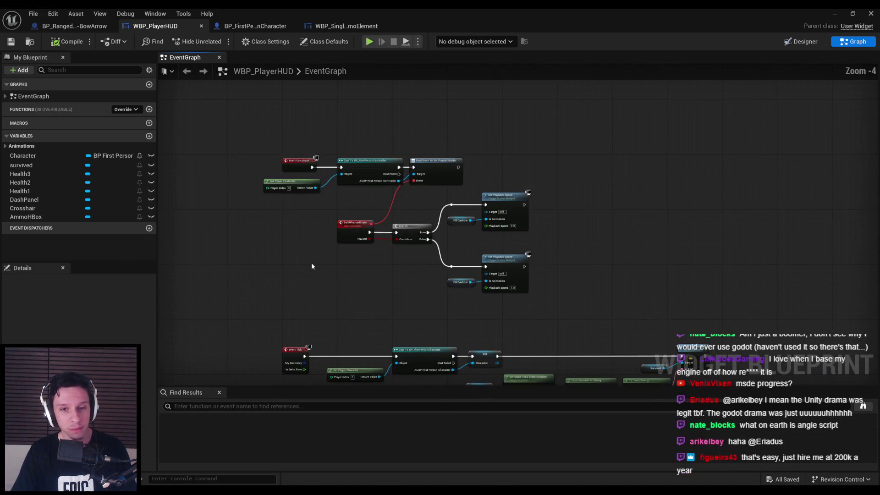
scroll(309, 260, "up", 1)
scroll(391, 292, "down", 2)
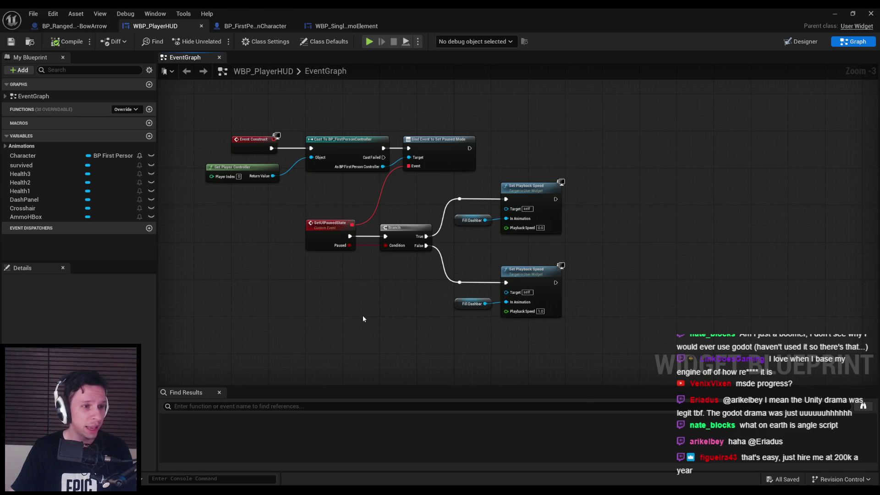
left_click_drag(410, 211, 576, 335)
scroll(412, 233, "up", 3)
mouse_move(411, 232)
left_mouse_down()
mouse_move(428, 229)
mouse_move(408, 242)
left_mouse_up()
left_click_drag(280, 210, 331, 210)
left_click(11, 42)
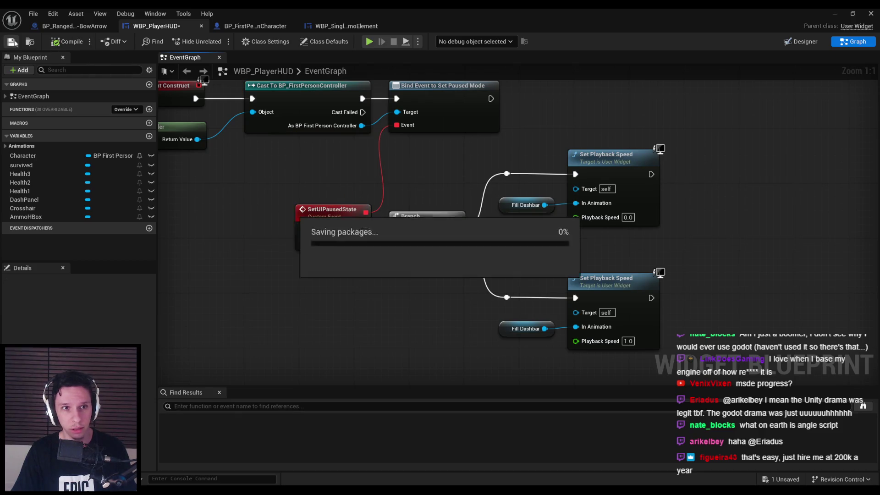
- Reposition the SetUIPausedState event node again and resave WBP_PlayerHUD
scroll(319, 204, "down", 2)
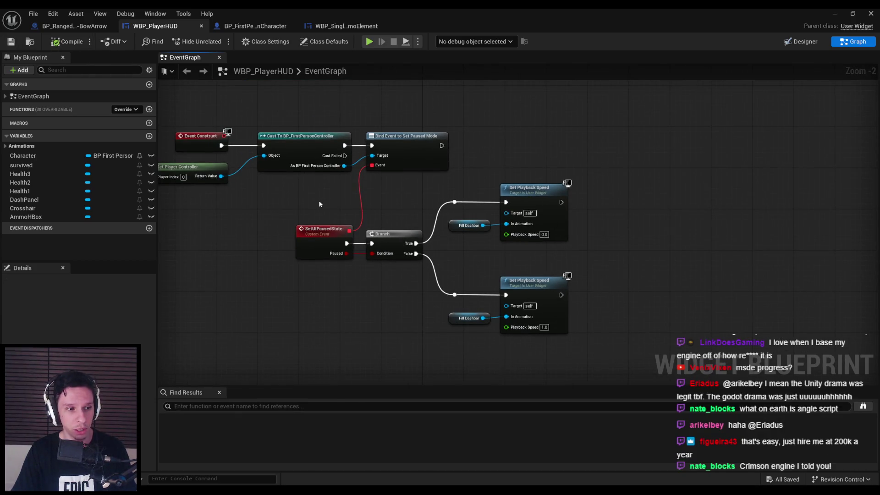
mouse_move(284, 193)
left_mouse_down()
mouse_move(586, 328)
mouse_move(315, 268)
mouse_move(311, 248)
mouse_move(300, 248)
left_mouse_up()
left_click(316, 276)
left_click(11, 42)
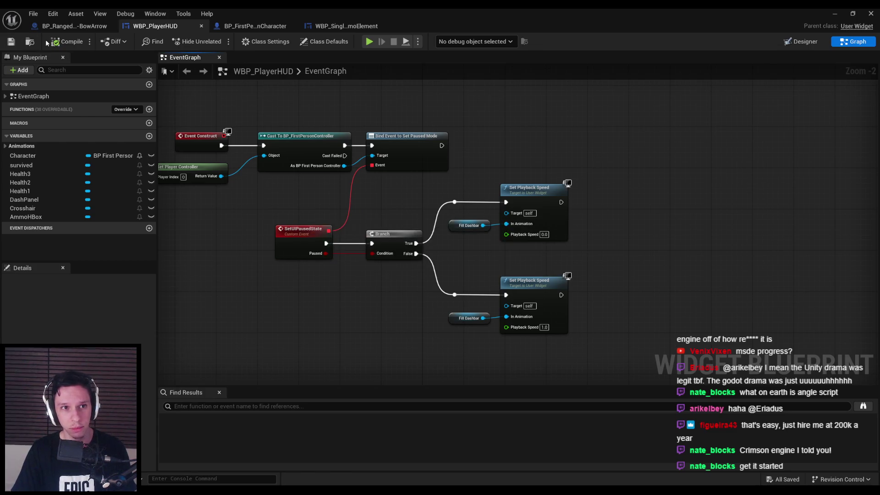
scroll(275, 202, "down", 1)
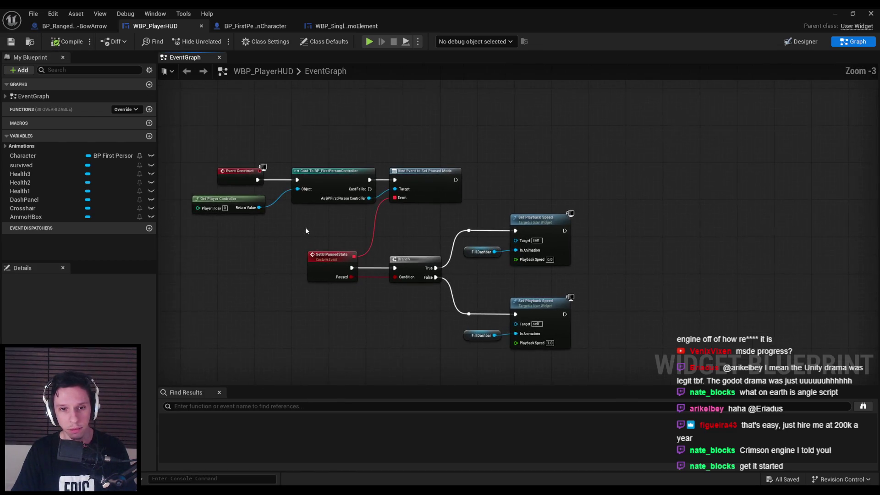
scroll(363, 303, "down", 1)
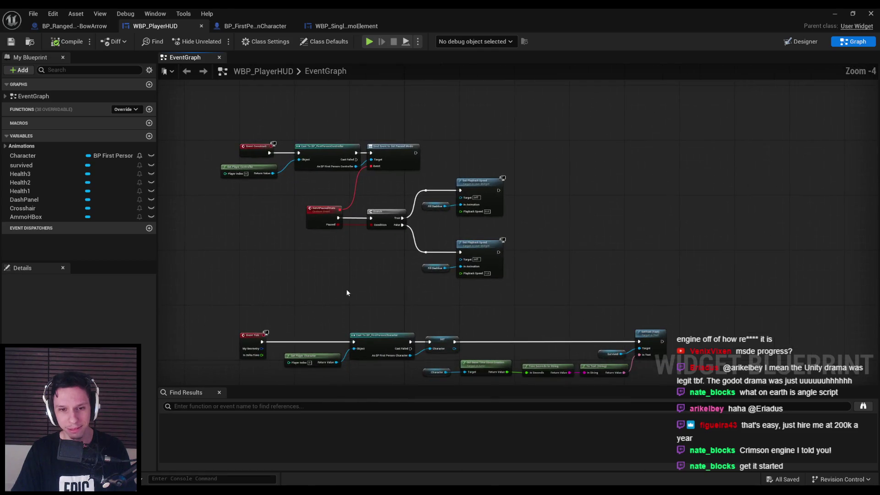
scroll(293, 237, "up", 1)
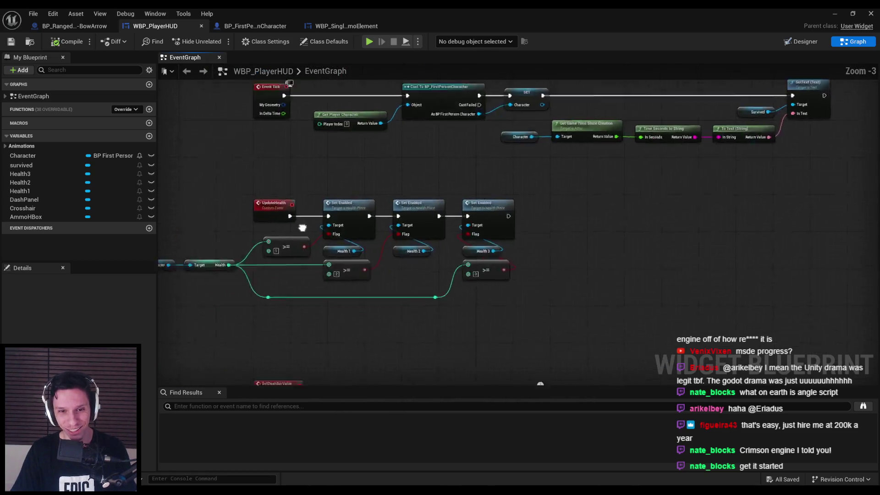
- Select the UpdateHealth node group, move it right, and save with Ctrl+S
left_click_drag(674, 268, 477, 159)
mouse_move(510, 275)
left_mouse_down()
mouse_move(388, 210)
mouse_move(311, 198)
left_mouse_up()
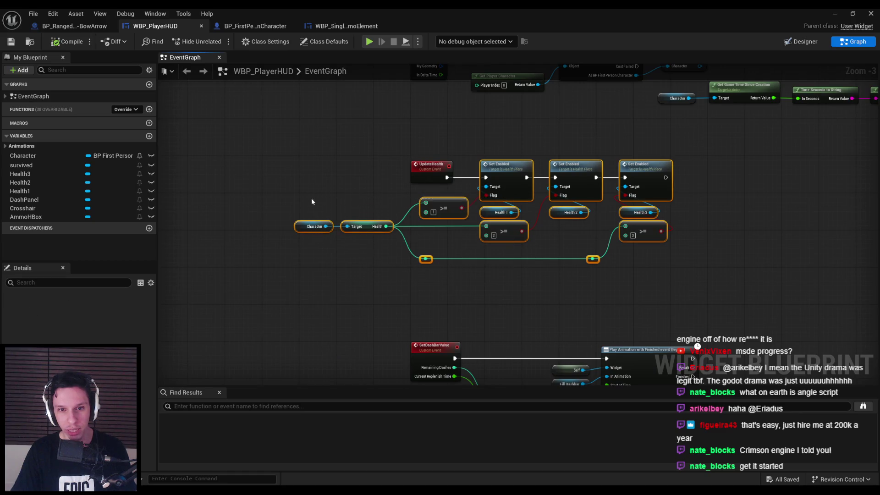
left_click_drag(430, 209, 500, 210)
left_click(463, 206)
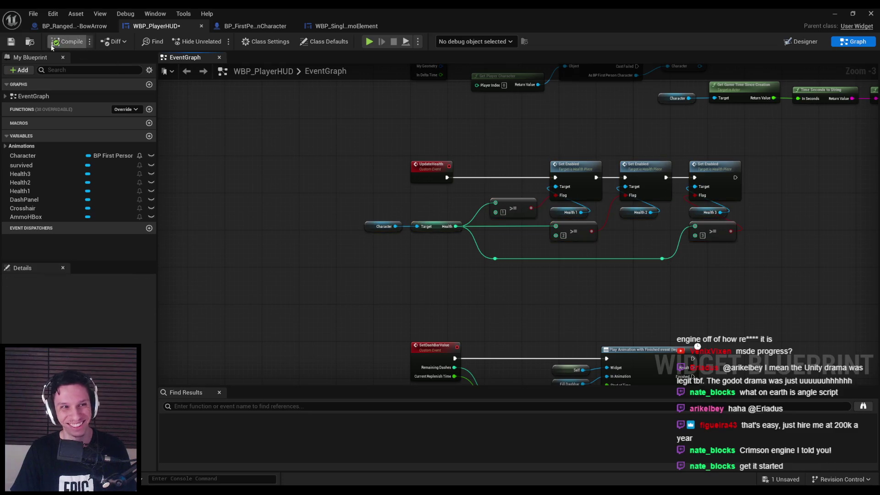
key("ctrl+s")
scroll(455, 192, "down", 2)
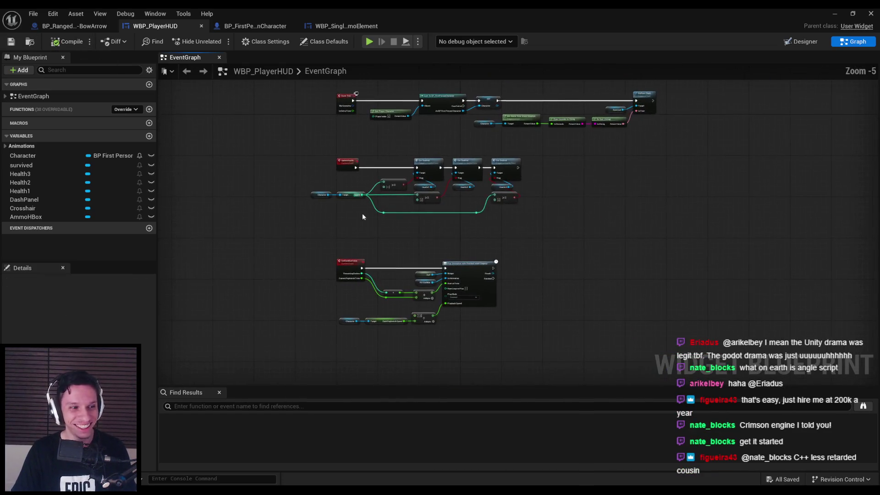
scroll(362, 206, "up", 2)
scroll(362, 230, "down", 1)
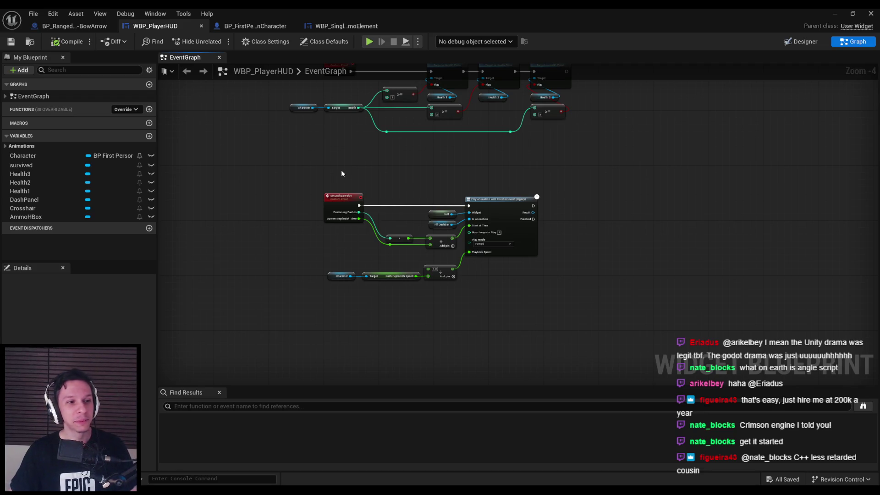
scroll(350, 173, "up", 2)
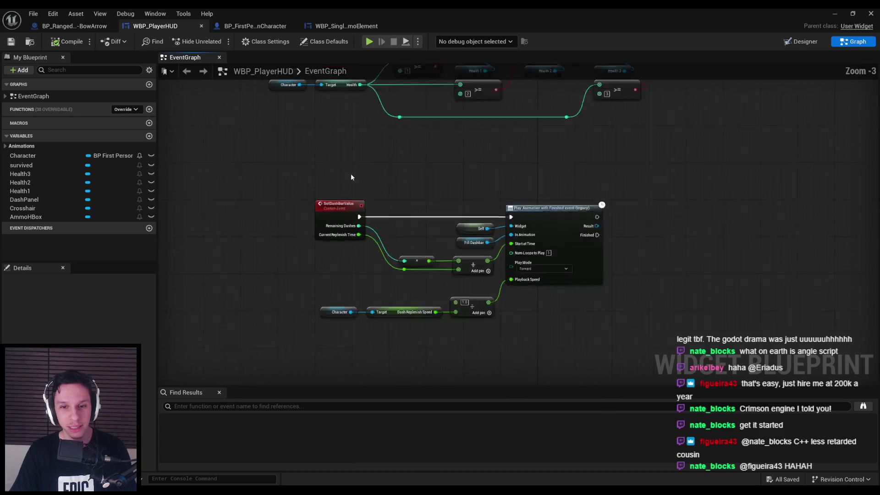
scroll(330, 256, "up", 1)
- Move the Character, Target and divide nodes up and save the blueprint
mouse_move(329, 257)
left_mouse_down()
mouse_move(534, 329)
mouse_move(515, 251)
mouse_move(516, 184)
left_mouse_up()
left_click_drag(527, 308, 299, 274)
left_click_drag(330, 286, 330, 281)
left_click(412, 321)
left_click(11, 41)
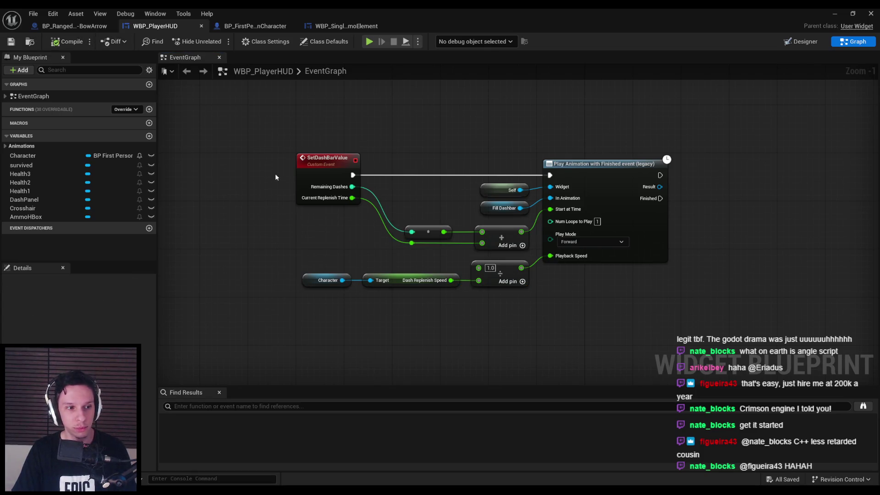
- Shift the UpdateHealth health-check nodes slightly to the right
scroll(274, 167, "down", 2)
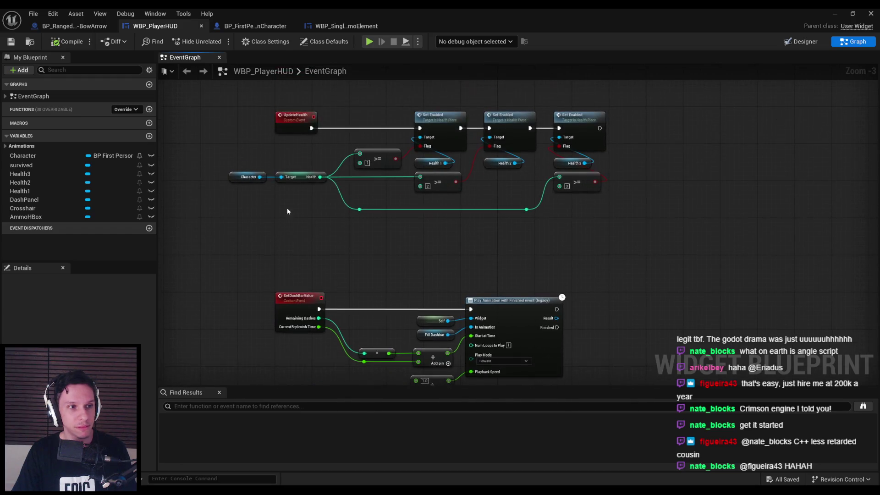
scroll(283, 214, "down", 1)
scroll(383, 153, "up", 1)
scroll(384, 152, "up", 1)
scroll(387, 154, "down", 1)
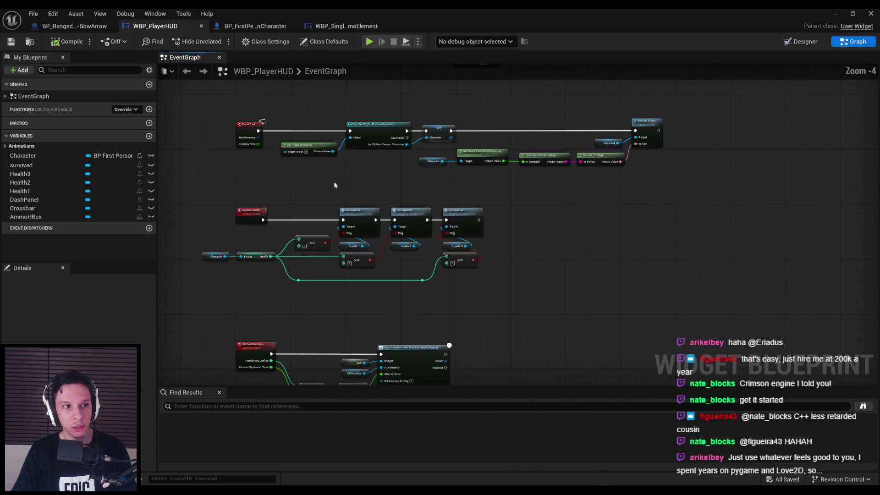
scroll(391, 153, "up", 2)
scroll(389, 171, "down", 1)
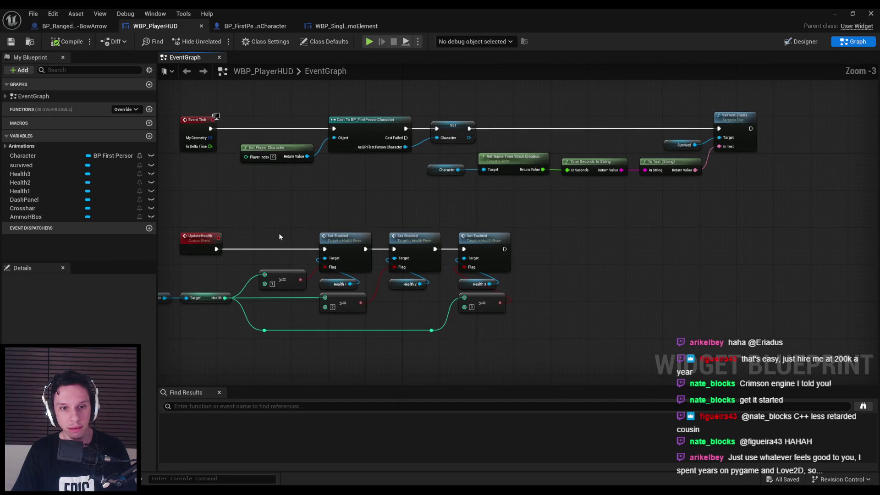
scroll(273, 233, "down", 1)
mouse_move(589, 280)
left_mouse_down()
mouse_move(390, 216)
mouse_move(344, 218)
left_mouse_up()
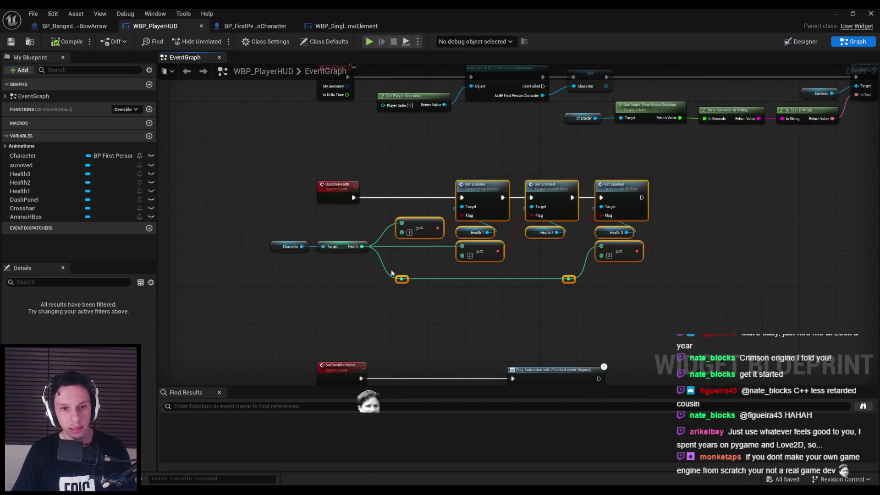
left_click_drag(371, 267, 361, 288)
left_click(361, 288)
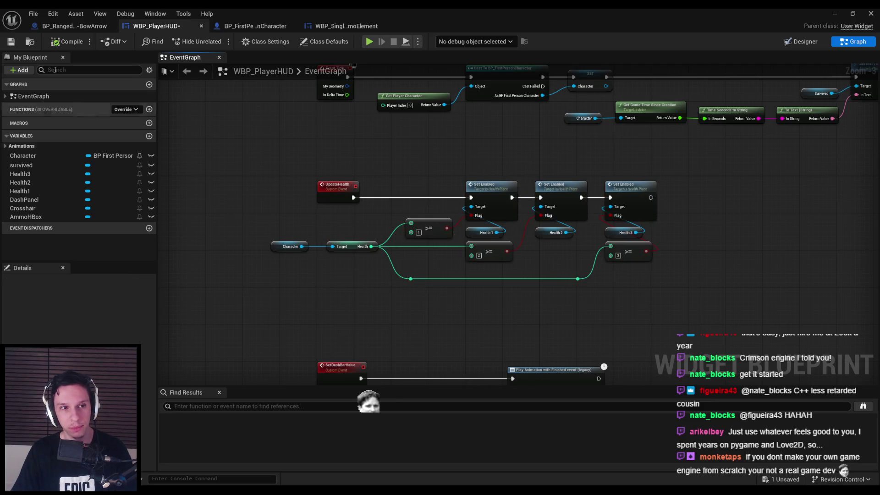
- Nudge the Character node right, then compile and save WBP_PlayerHUD
scroll(320, 197, "down", 1)
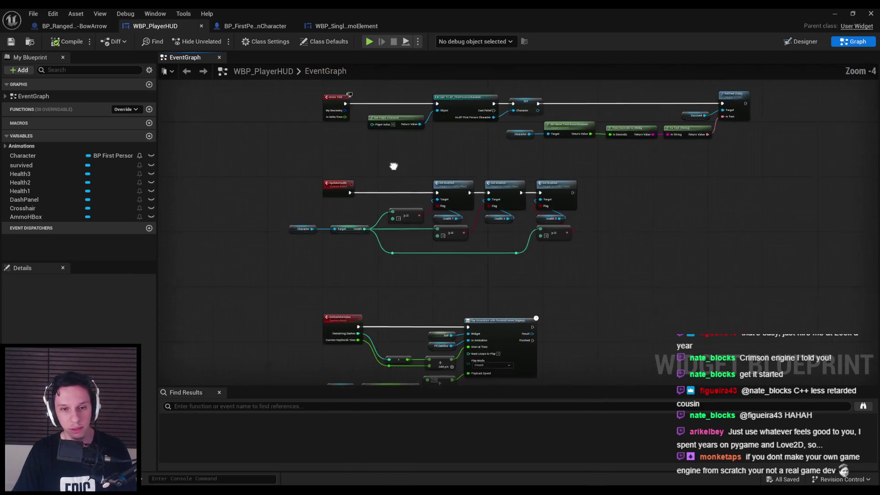
scroll(319, 208, "up", 3)
left_click(238, 255)
left_click_drag(239, 254, 251, 255)
left_click(309, 309)
left_click(11, 41)
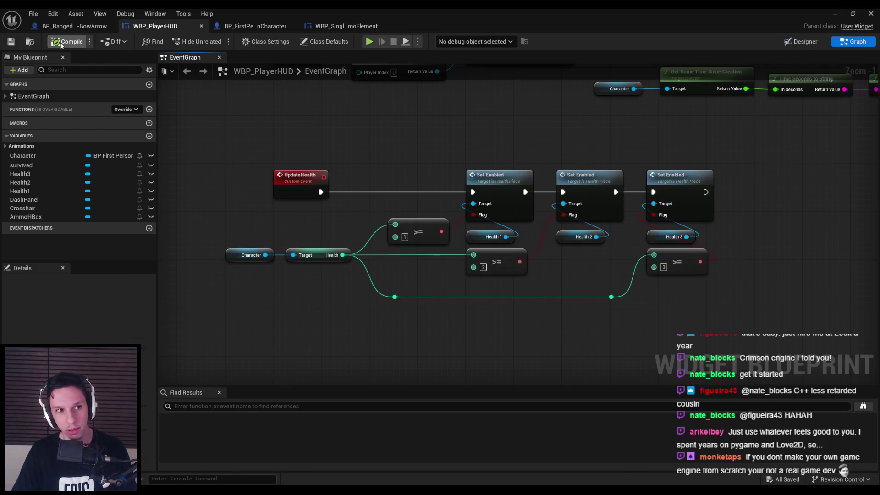
scroll(288, 243, "down", 2)
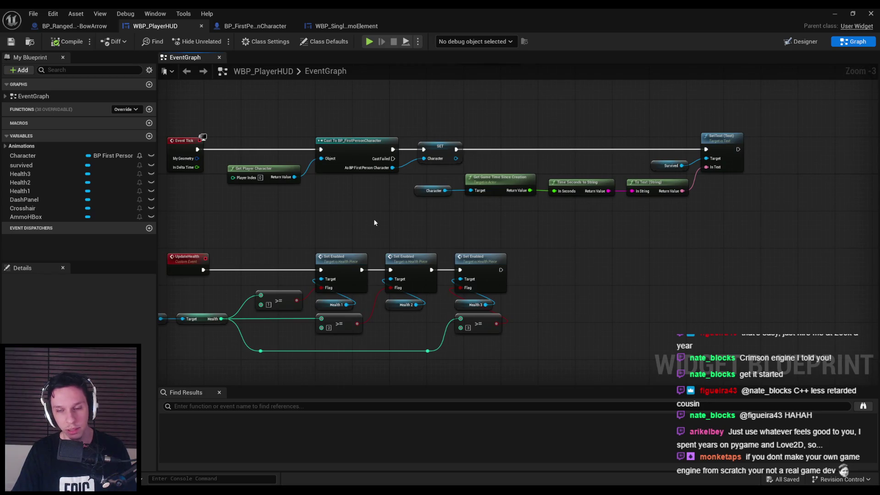
scroll(321, 202, "down", 1)
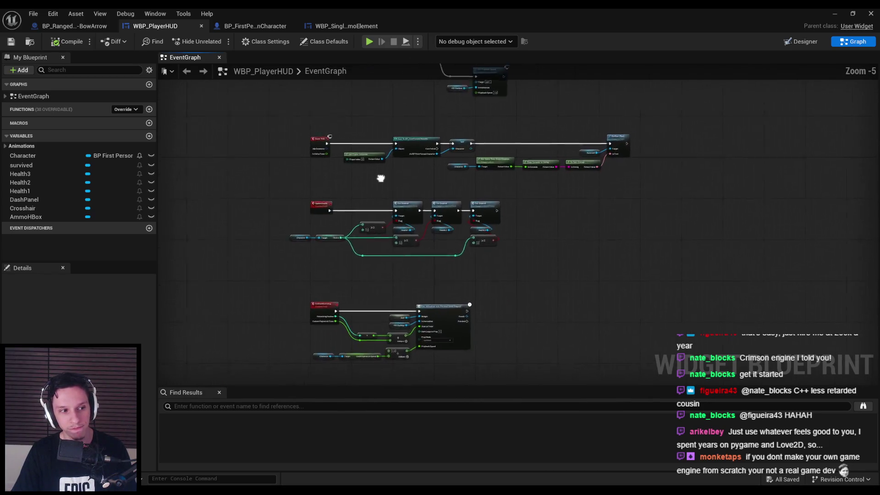
- Nudge the paused-state event nodes into place and save WBP_PlayerHUD
scroll(385, 165, "down", 1)
scroll(348, 222, "up", 5)
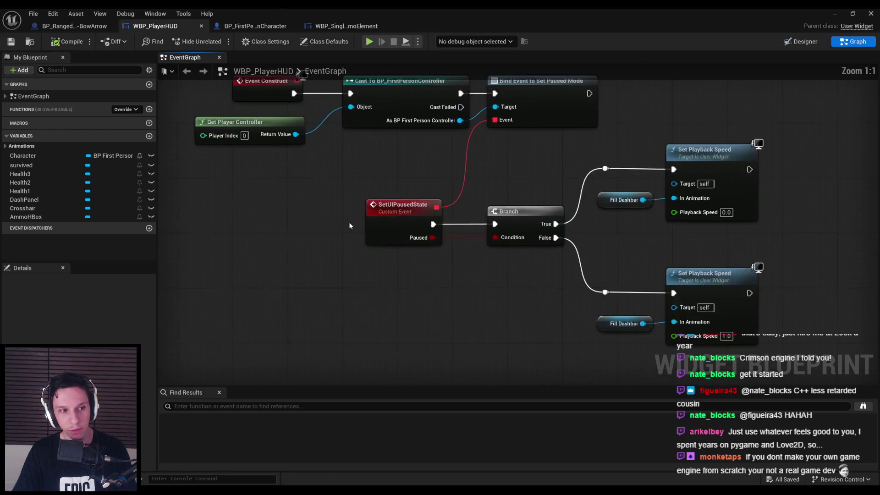
scroll(349, 222, "down", 4)
scroll(364, 175, "up", 2)
mouse_move(329, 175)
left_mouse_down()
mouse_move(647, 308)
mouse_move(509, 323)
mouse_move(340, 193)
mouse_move(344, 216)
mouse_move(343, 207)
left_mouse_up()
left_click(284, 257)
left_click(11, 42)
- Glance at the first-person character blueprint, then return to the HUD graph
left_click(255, 27)
left_click(155, 26)
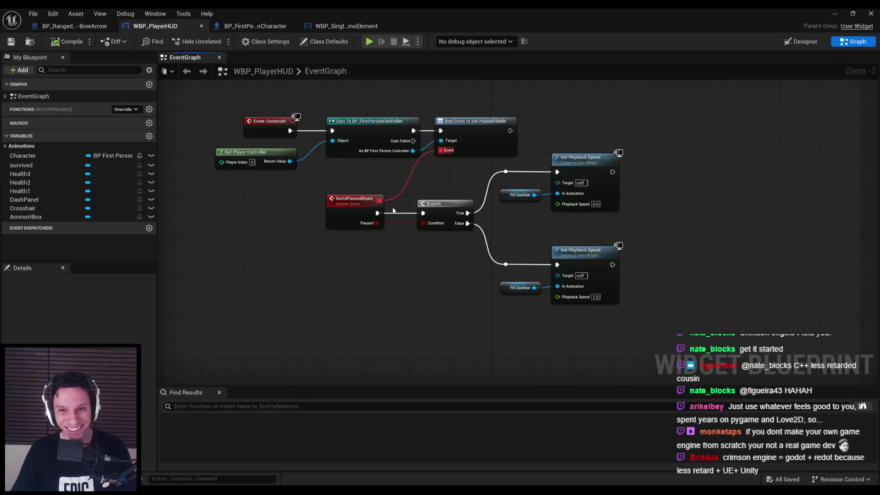
scroll(369, 193, "down", 3)
scroll(415, 144, "up", 3)
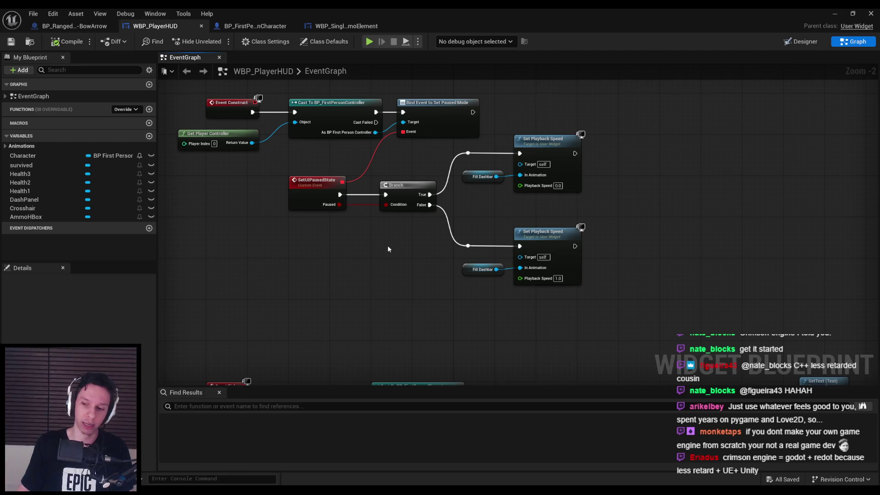
scroll(359, 304, "down", 2)
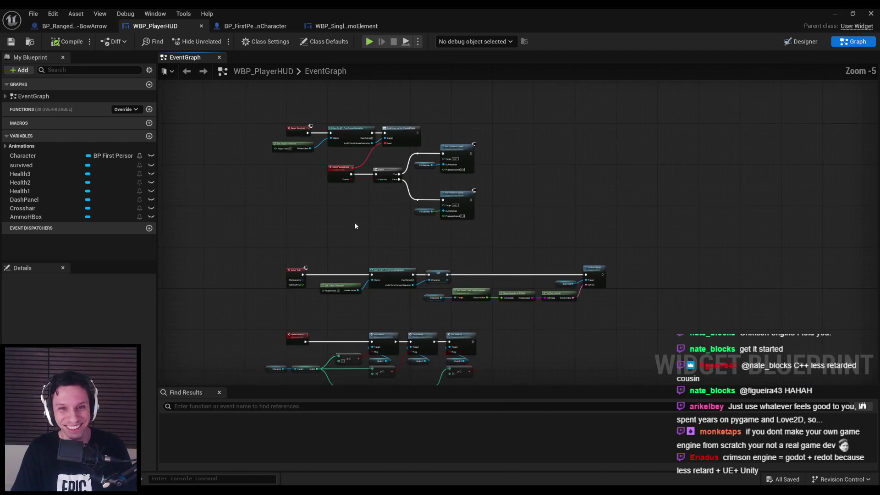
scroll(355, 239, "up", 2)
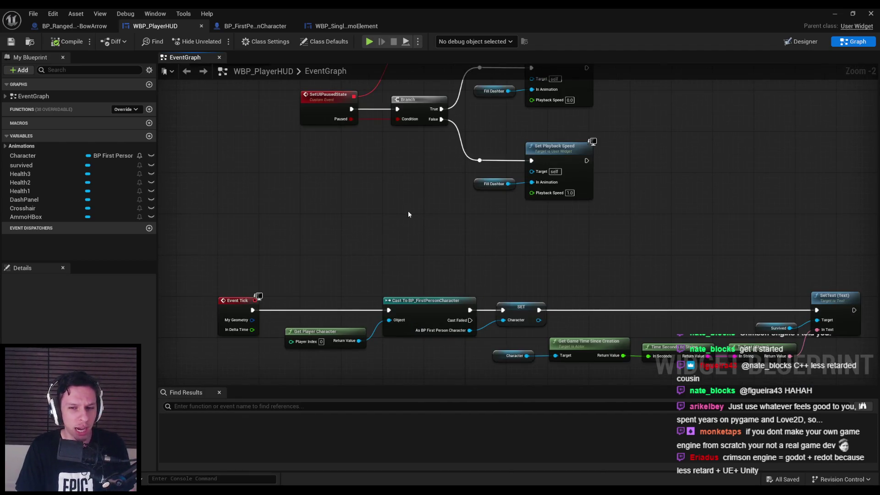
scroll(389, 215, "down", 2)
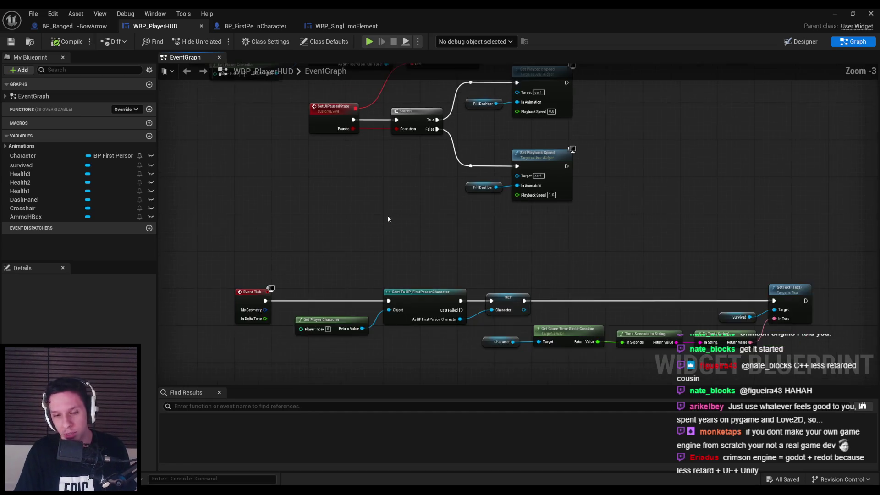
scroll(347, 282, "up", 3)
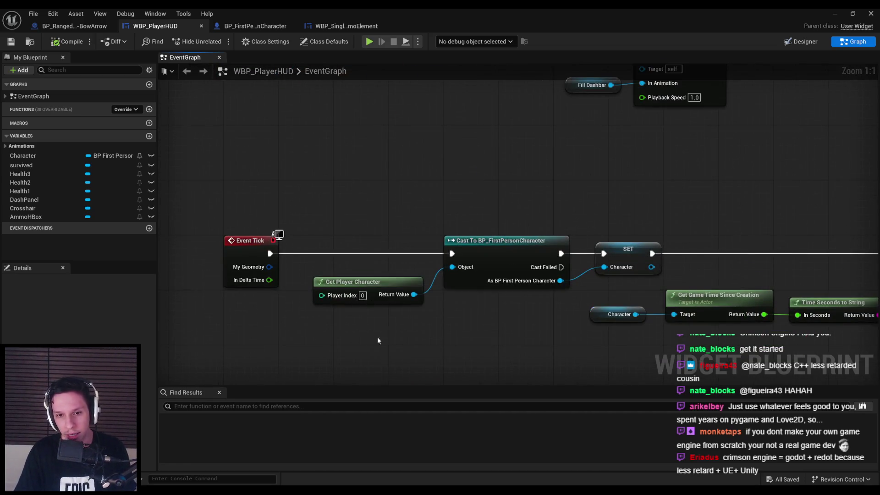
scroll(373, 337, "down", 2)
scroll(389, 339, "down", 2)
scroll(441, 335, "up", 2)
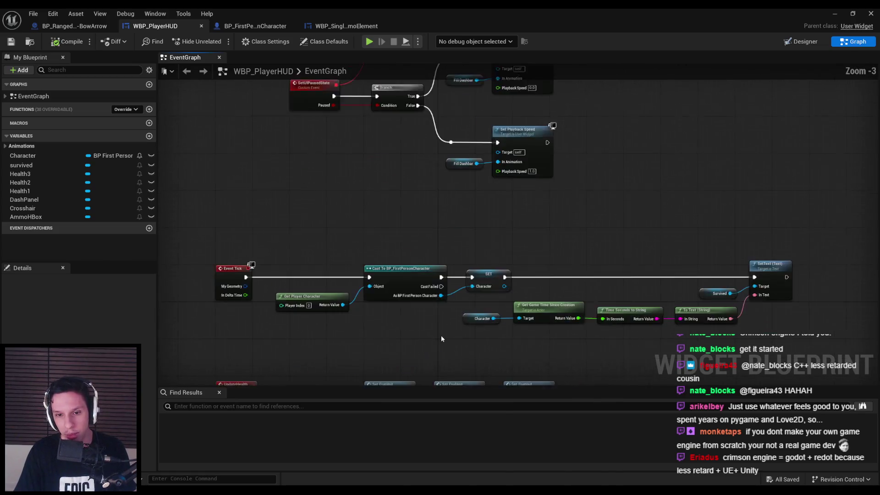
scroll(343, 311, "down", 1)
scroll(342, 310, "up", 2)
- Select and release the game-time display nodes, then check the bow arrow weapon blueprint
mouse_move(651, 314)
left_mouse_down()
mouse_move(556, 302)
mouse_move(411, 314)
left_mouse_up()
left_click(455, 331)
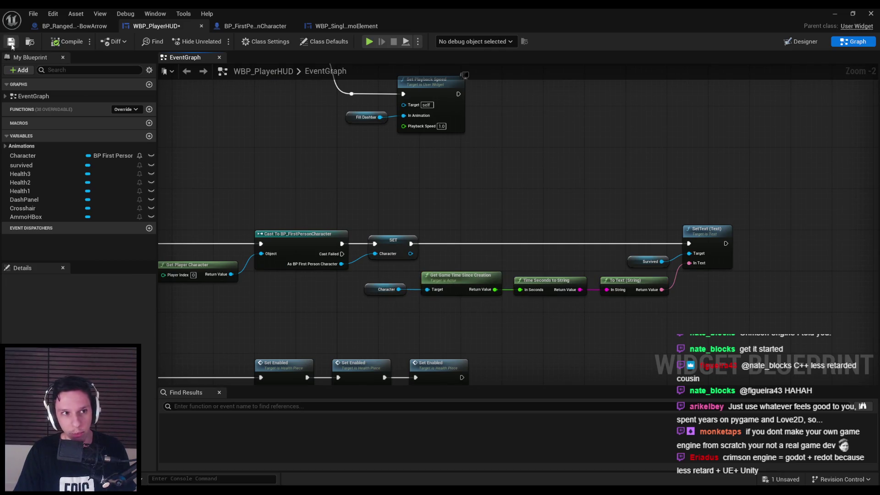
scroll(339, 191, "down", 2)
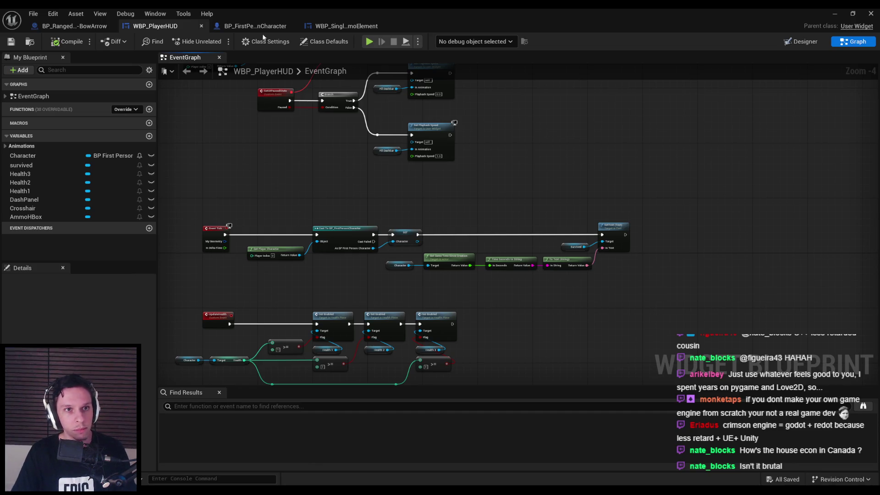
scroll(334, 277, "down", 1)
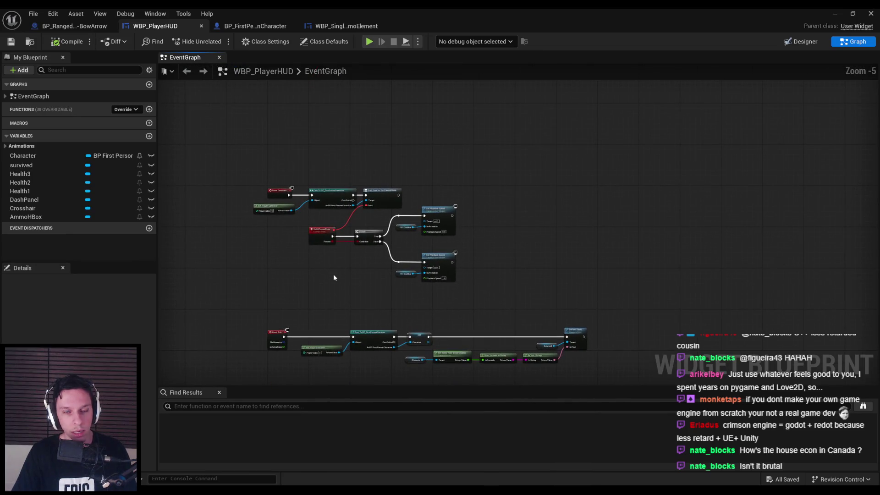
left_click(74, 26)
left_click(142, 26)
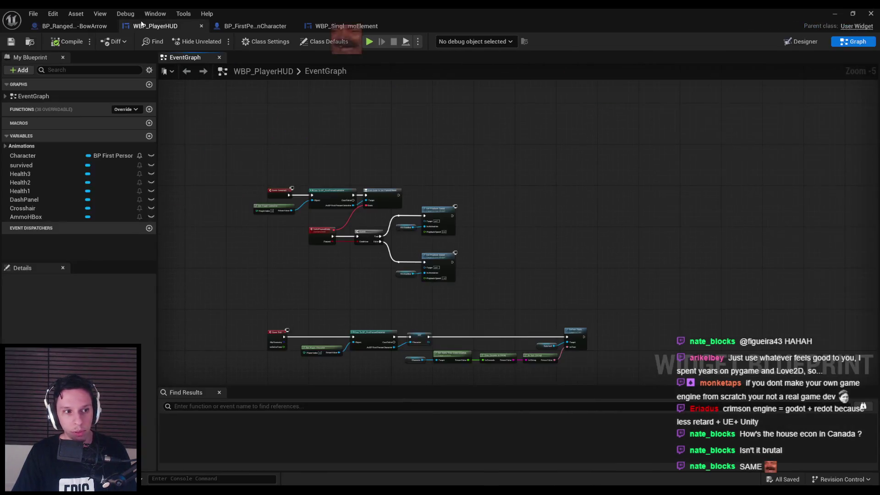
- Browse the ammo element, character and HUD tabs, ending on the HUD's event graph
left_click(372, 27)
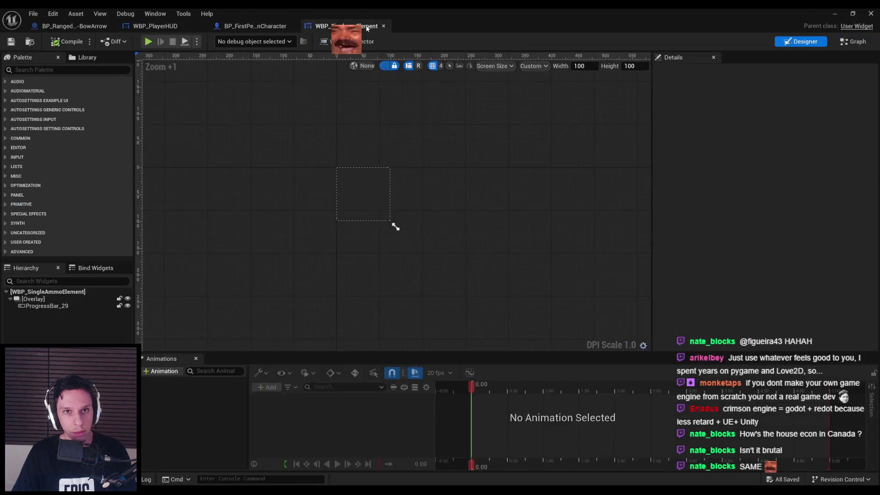
left_click(254, 27)
left_click(155, 27)
left_click(802, 42)
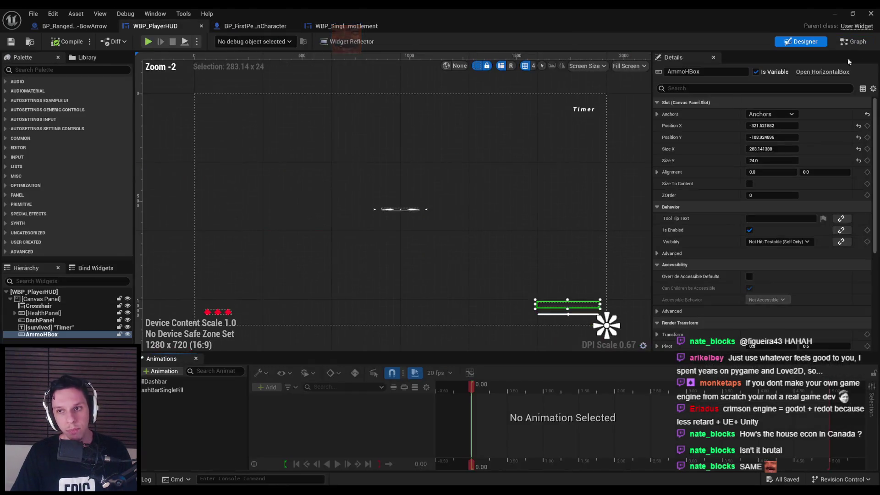
left_click(854, 42)
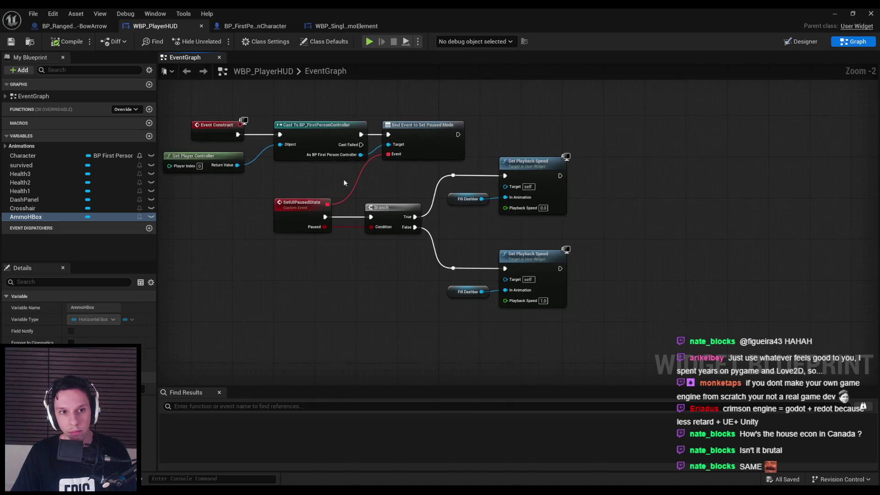
- Shift the SetUIPausedState, Branch and Set Playback Speed nodes lower in two moves
left_click_drag(357, 183, 570, 296)
left_click_drag(529, 268, 526, 288)
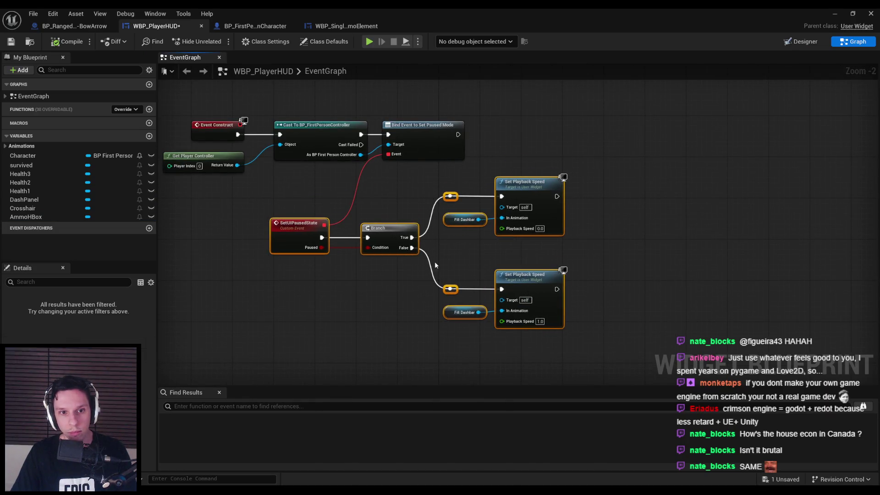
left_click(361, 287)
left_click_drag(239, 185, 573, 341)
left_click_drag(523, 281, 525, 307)
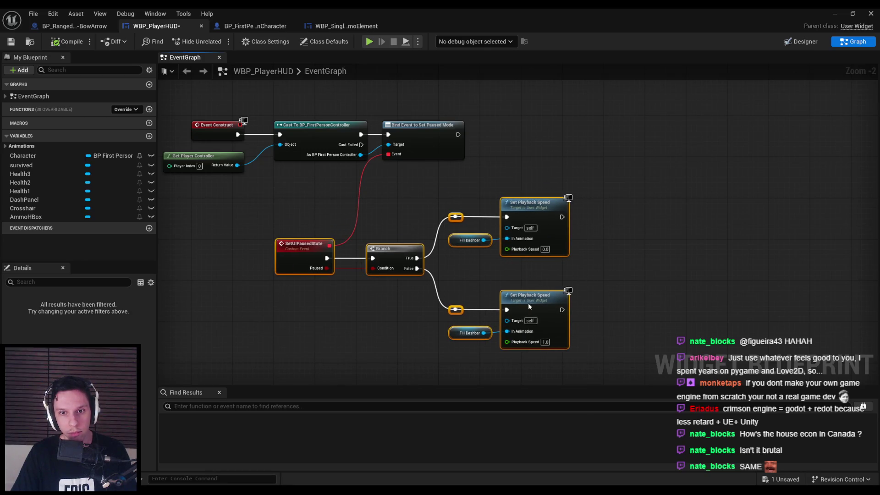
left_click(256, 26)
scroll(519, 151, "down", 2)
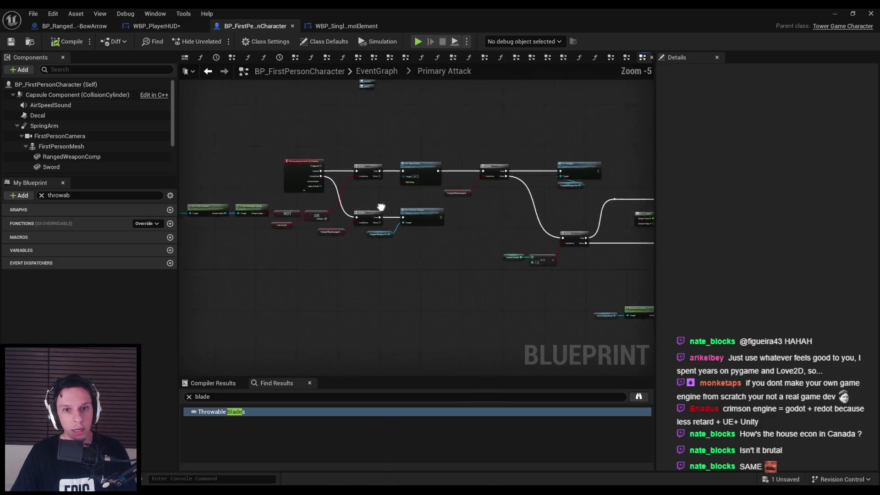
- Filter for 'hud', find the HUD variable's references by name, and jump to SwordHitScan and BeginPlay
type("hud")
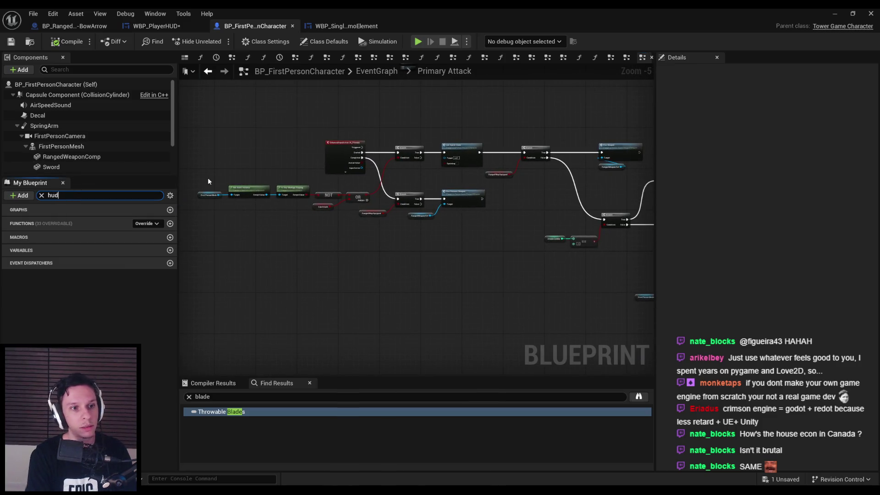
right_click(30, 261)
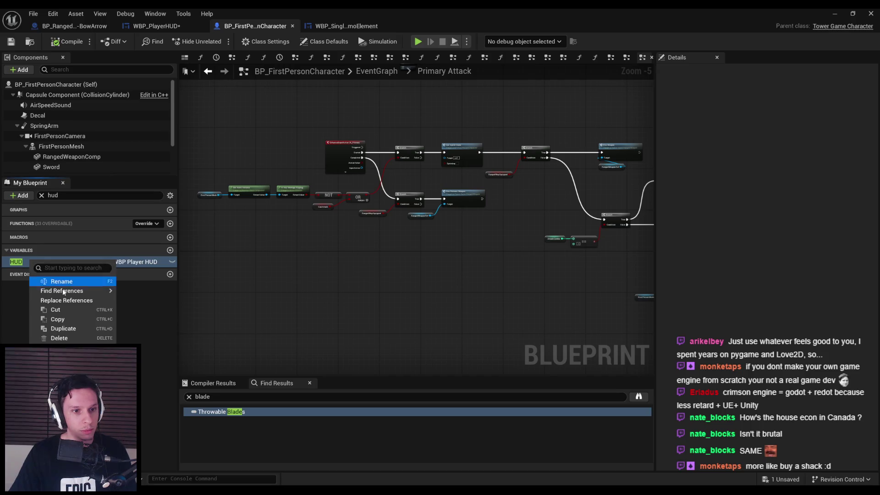
mouse_move(74, 289)
left_click(138, 291)
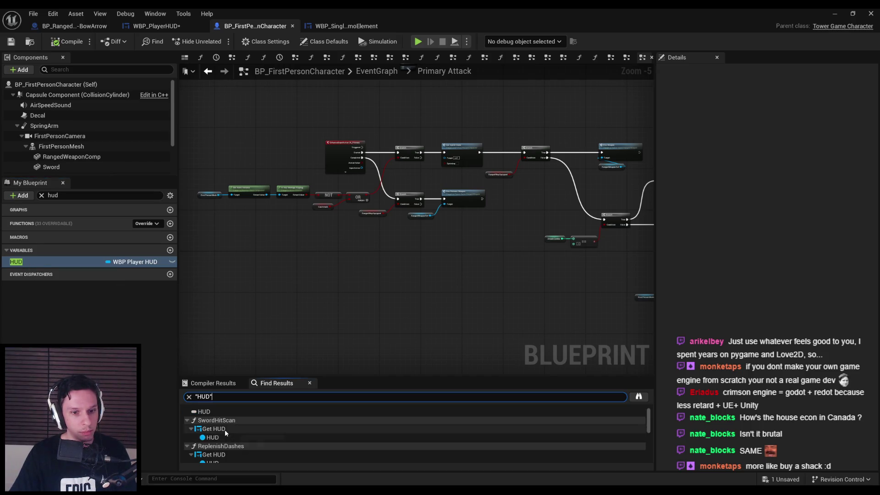
left_click(224, 430)
scroll(225, 436, "down", 3)
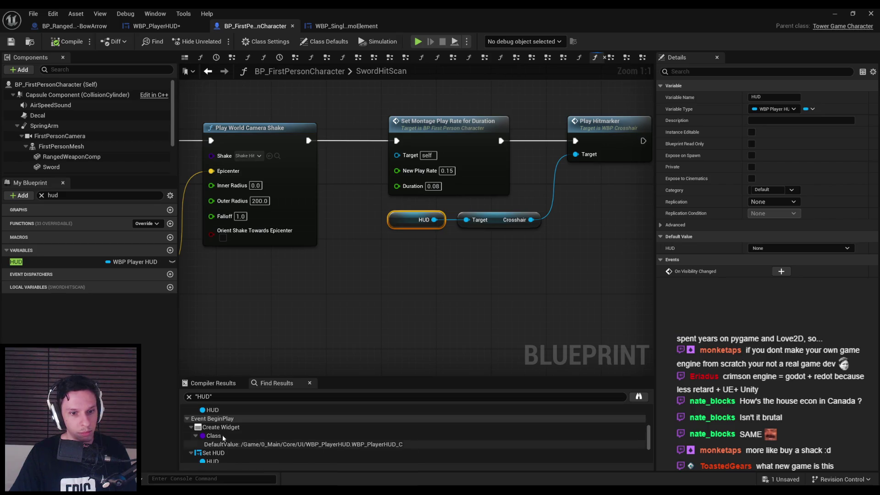
left_click(222, 442)
- Place the ranged weapon spawn nodes above the lowered HUD creation chain, and save
scroll(477, 234, "down", 4)
scroll(477, 234, "up", 3)
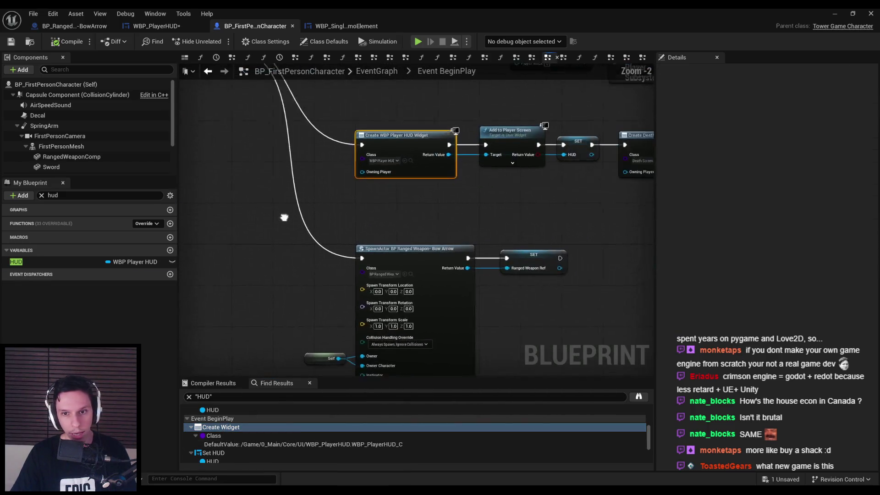
left_click(318, 278)
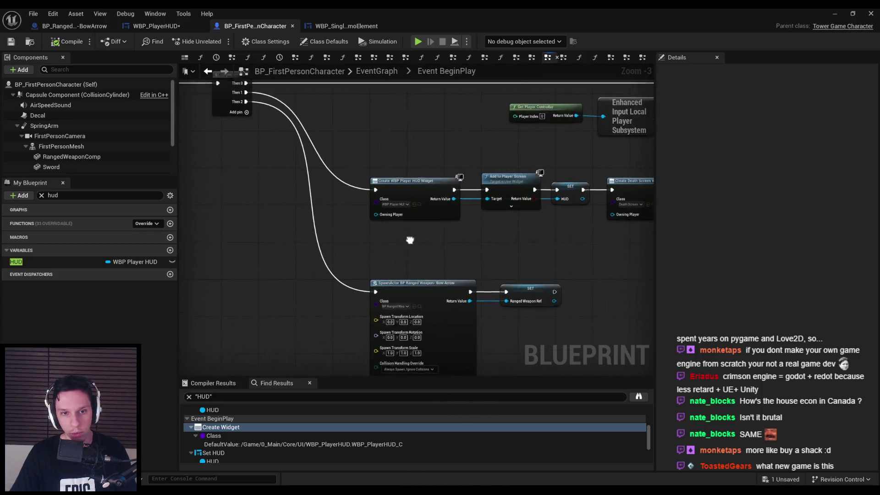
left_click_drag(381, 290, 252, 93)
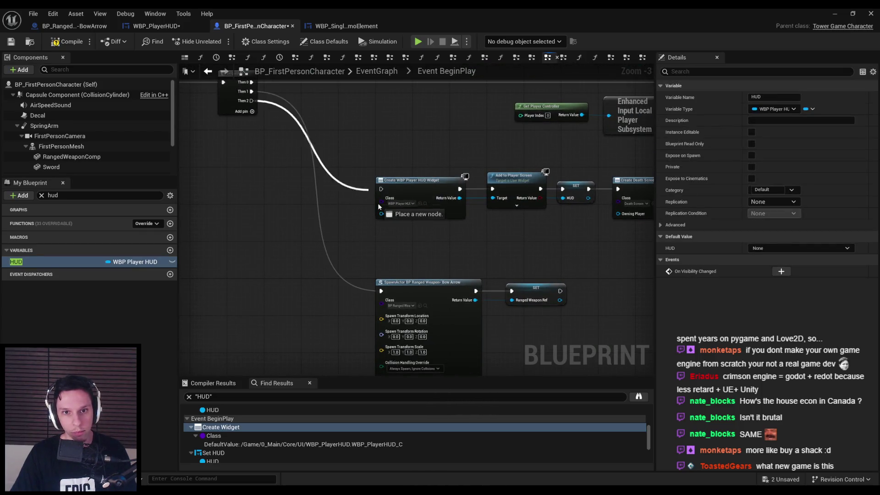
scroll(245, 180, "down", 1)
left_click_drag(246, 179, 591, 220)
left_click_drag(504, 159, 504, 348)
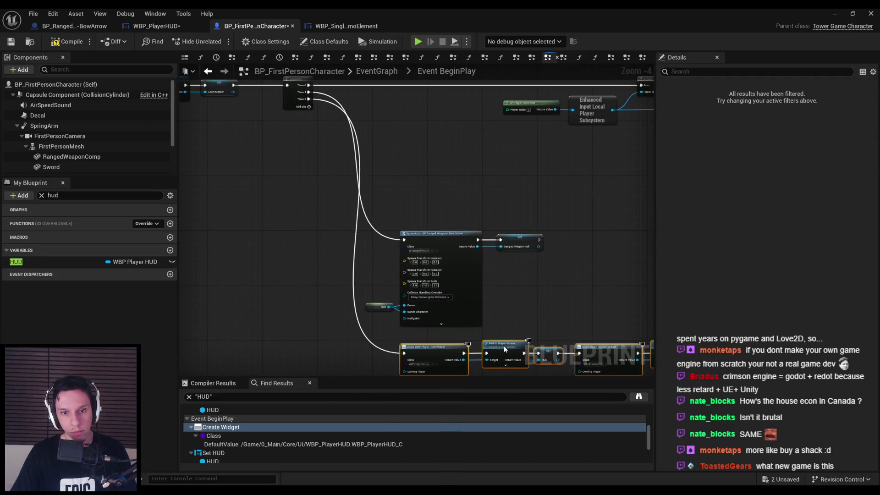
left_click_drag(341, 222, 545, 328)
left_click_drag(454, 234, 454, 150)
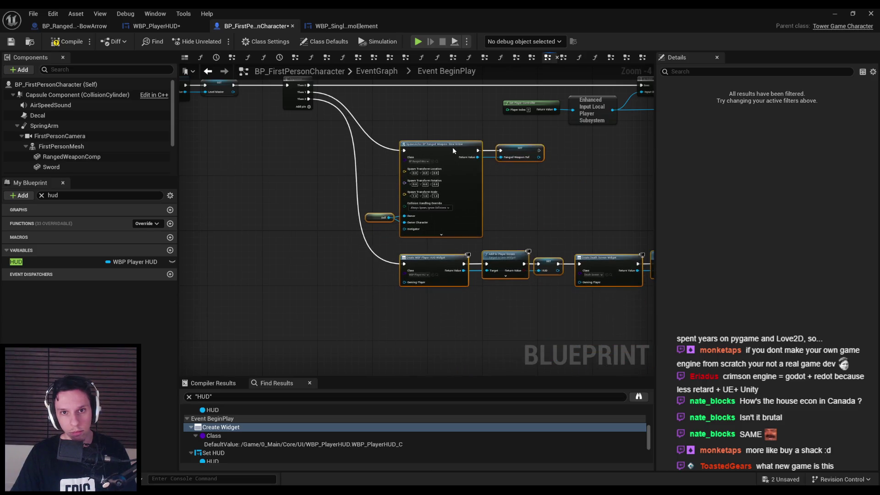
left_click(316, 148)
left_click(11, 41)
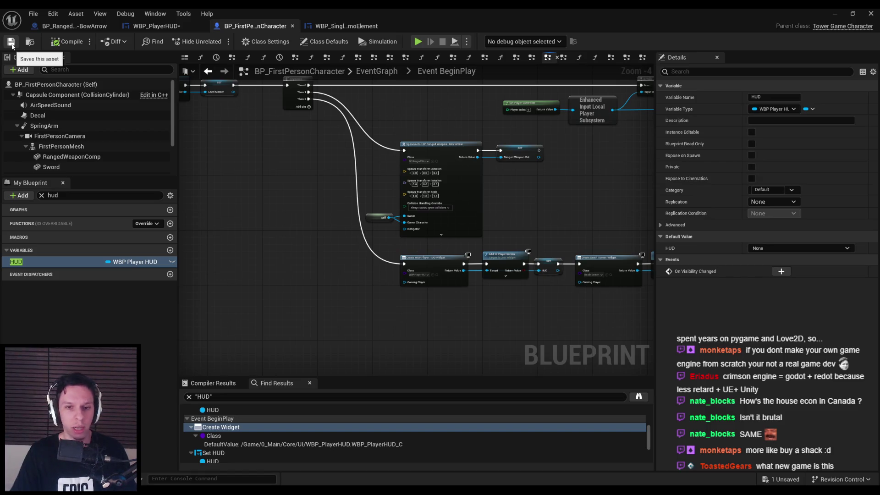
- Review the BeginPlay chain and Sequence nodes, then save all, including WBP_PlayerHUD
scroll(489, 229, "up", 2)
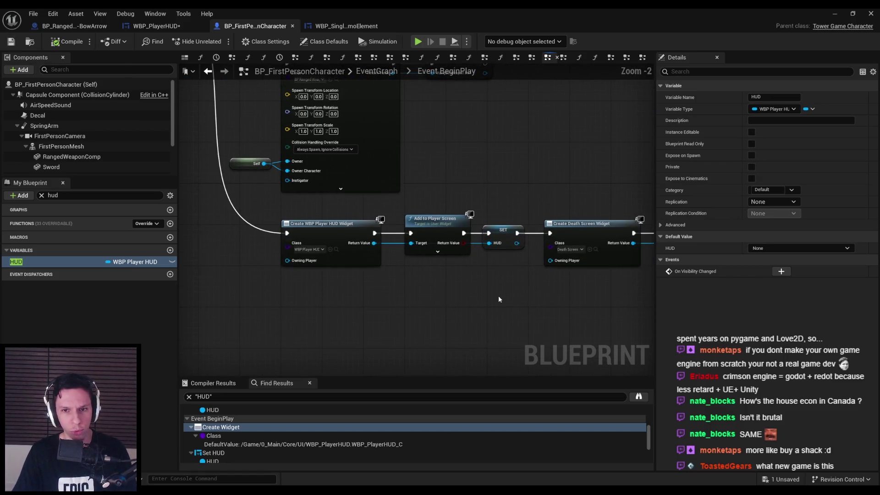
scroll(503, 231, "down", 2)
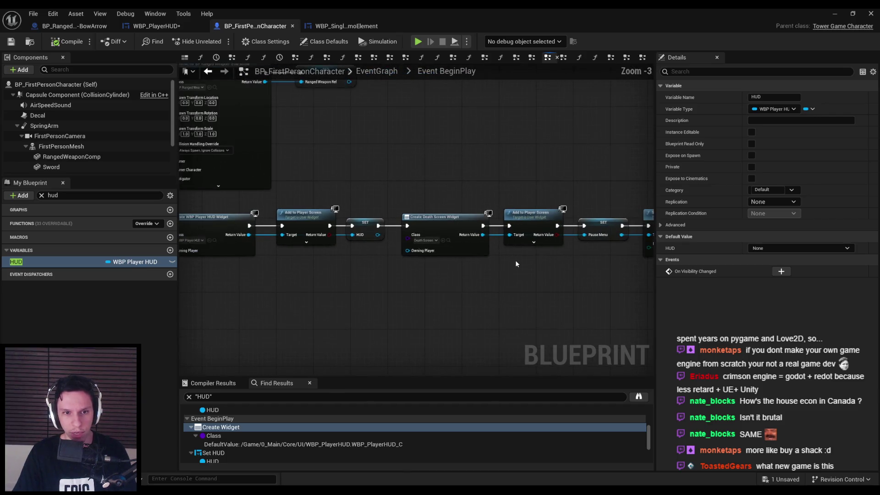
scroll(515, 264, "up", 1)
left_click_drag(339, 267, 501, 302)
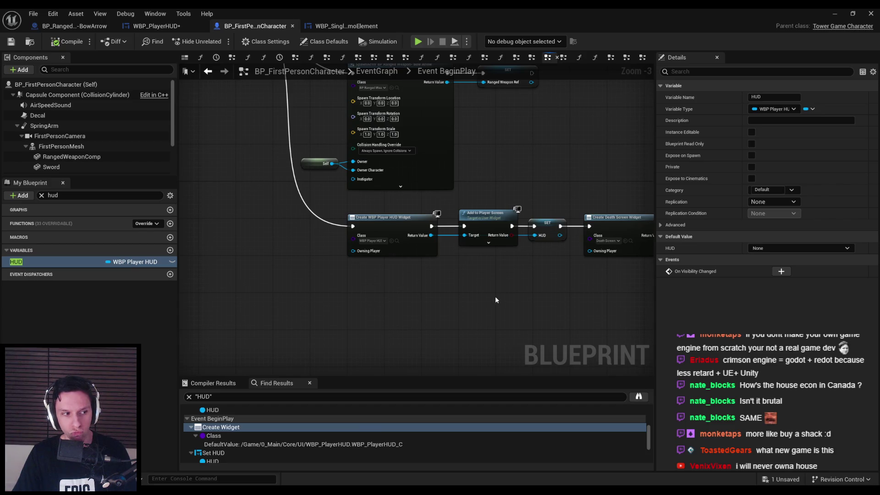
scroll(272, 220, "down", 1)
mouse_move(314, 223)
left_mouse_down()
mouse_move(305, 238)
mouse_move(474, 247)
left_mouse_up()
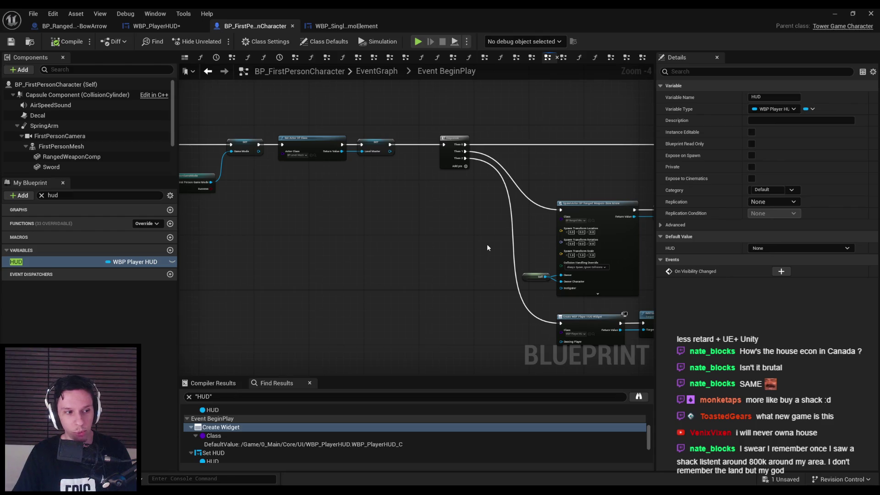
scroll(481, 232, "up", 2)
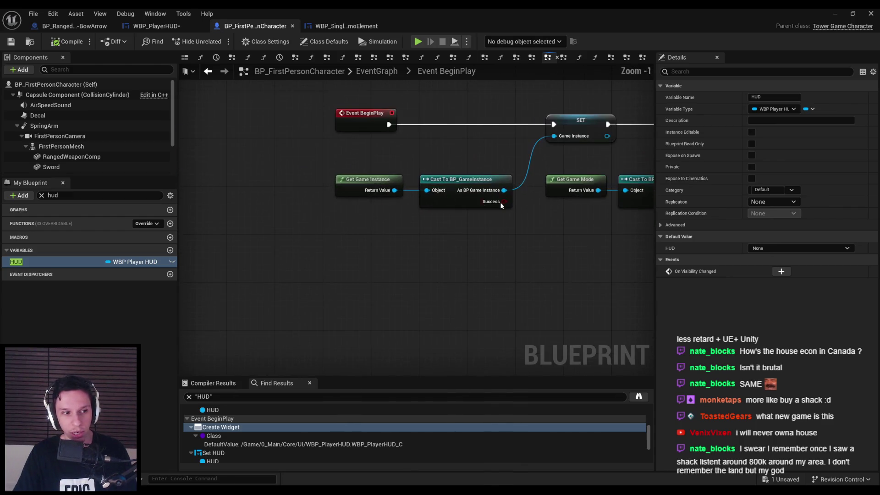
scroll(440, 238, "up", 1)
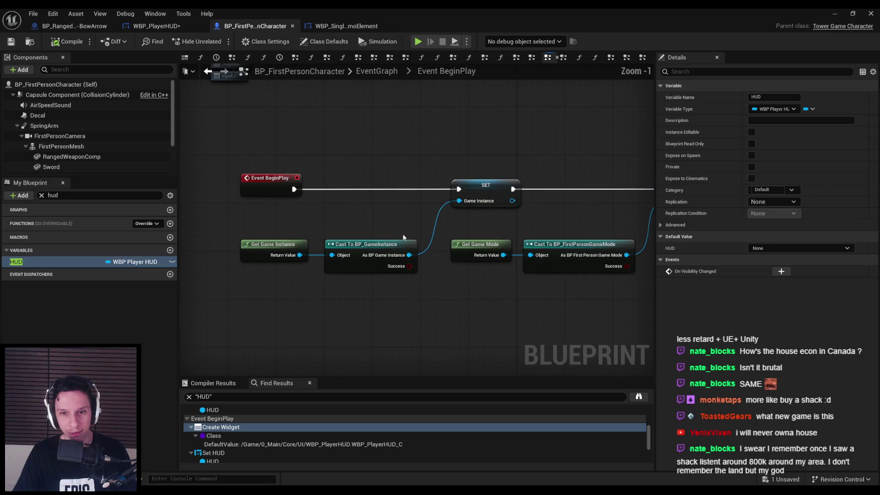
scroll(273, 238, "down", 3)
key("ctrl+shift+s")
- Nudge the bottom row of widget nodes into alignment and save the character blueprint
scroll(376, 222, "down", 1)
mouse_move(376, 222)
left_mouse_down()
mouse_move(354, 230)
mouse_move(494, 222)
mouse_move(412, 240)
left_mouse_up()
left_click_drag(587, 317, 211, 185)
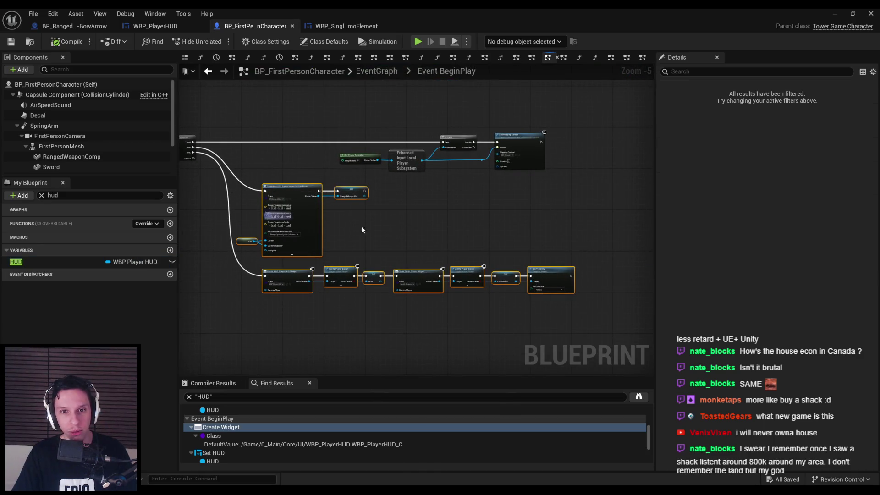
key("q")
left_click_drag(580, 308, 269, 261)
key("q")
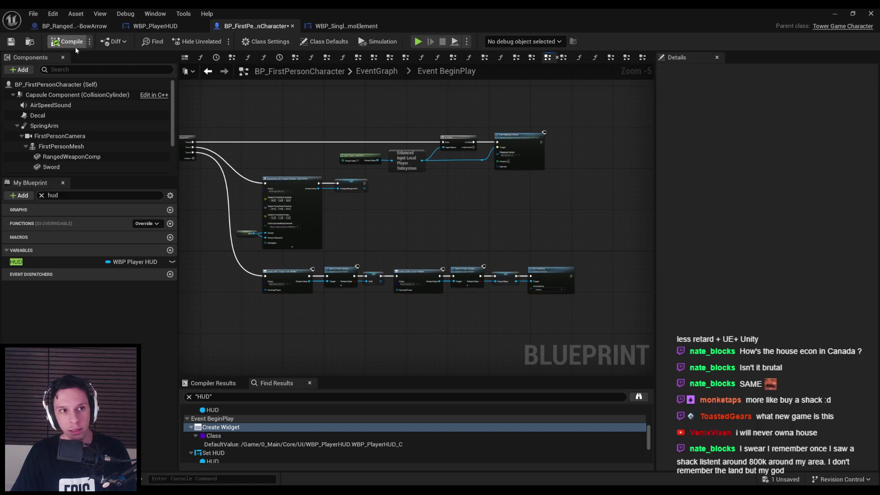
left_click(13, 42)
- Clear the 'hud' variable filter, reposition the input setup nodes, and compile and save
left_click(16, 262)
scroll(195, 235, "up", 2)
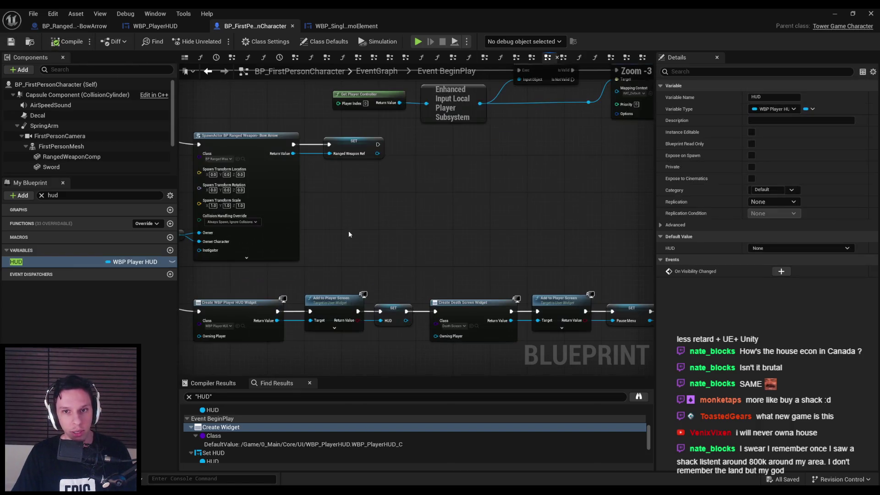
left_click(42, 198)
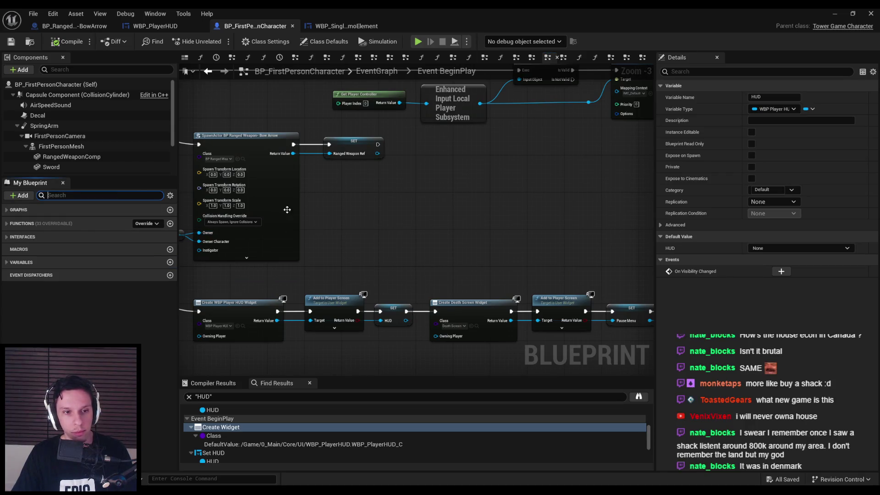
mouse_move(364, 219)
left_mouse_down()
mouse_move(328, 272)
mouse_move(366, 219)
mouse_move(340, 252)
left_mouse_up()
left_click_drag(502, 169, 314, 209)
left_click(314, 209)
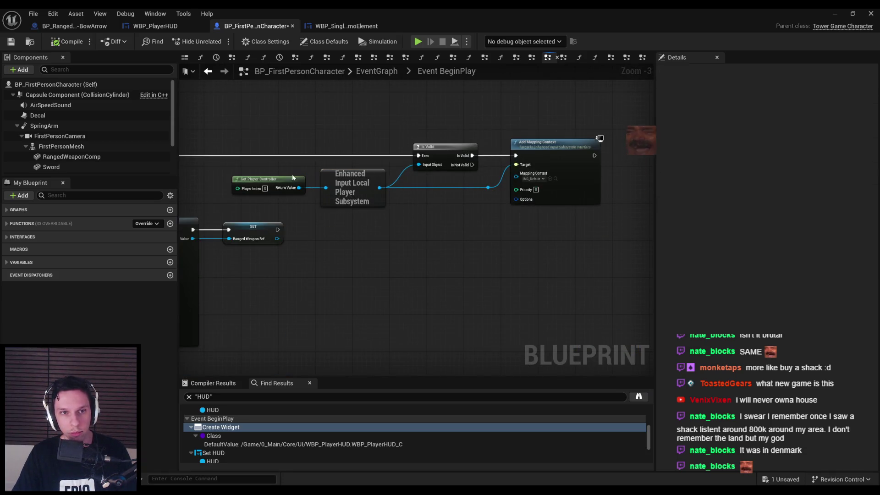
left_click(62, 42)
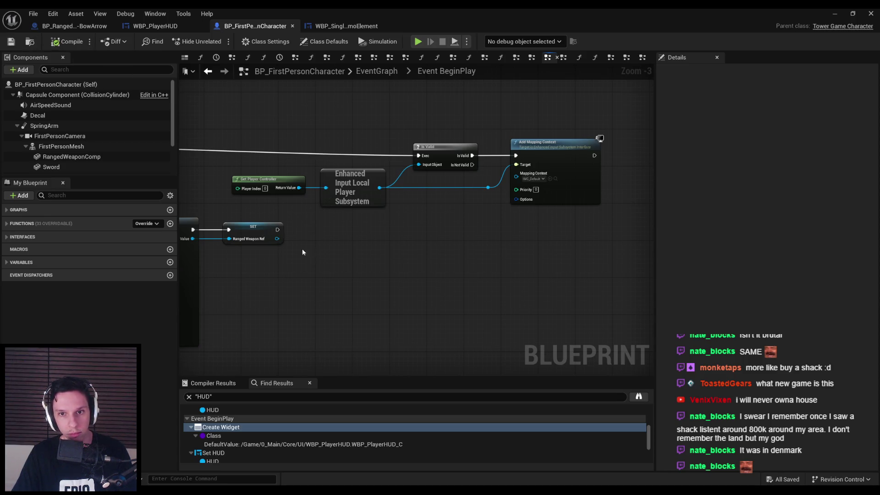
- Review the BeginPlay chain, glance at WBP_SingleAmmoElement, then return to WBP_PlayerHUD's event graph
scroll(306, 253, "down", 3)
scroll(387, 230, "up", 3)
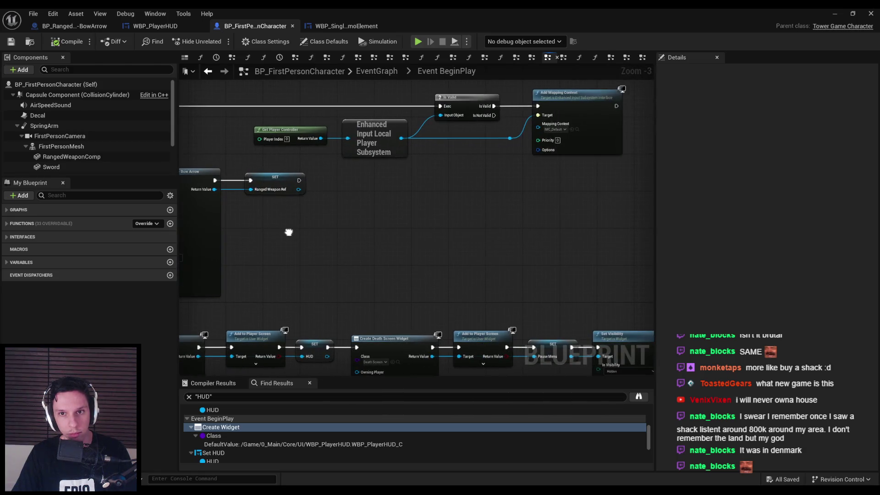
left_click_drag(288, 232, 471, 226)
scroll(373, 227, "down", 1)
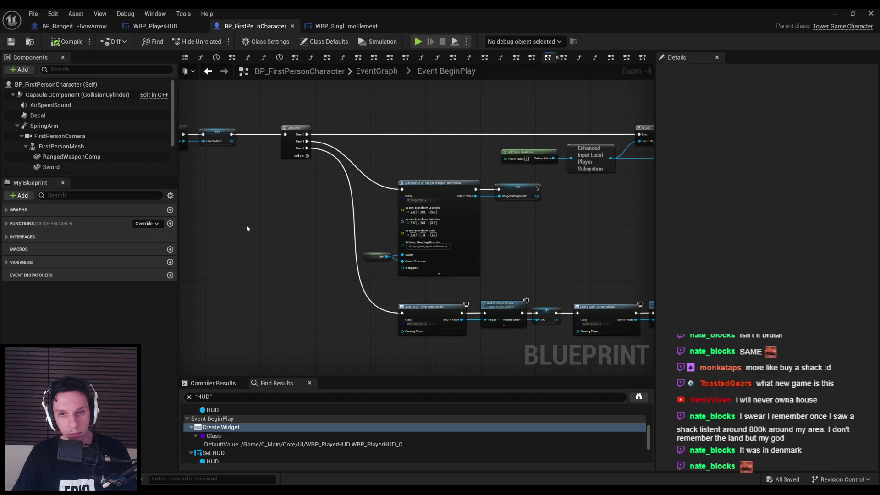
left_click_drag(247, 225, 559, 212)
left_click_drag(496, 229, 298, 213)
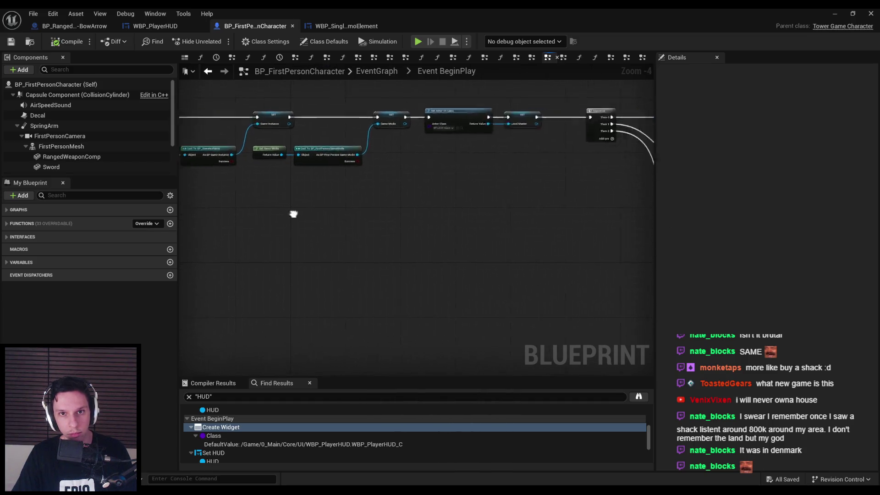
scroll(273, 211, "down", 1)
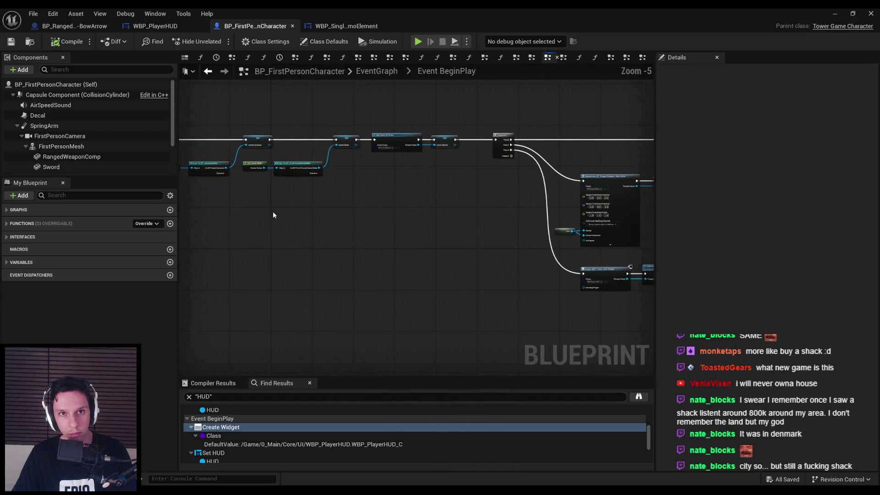
left_click(336, 29)
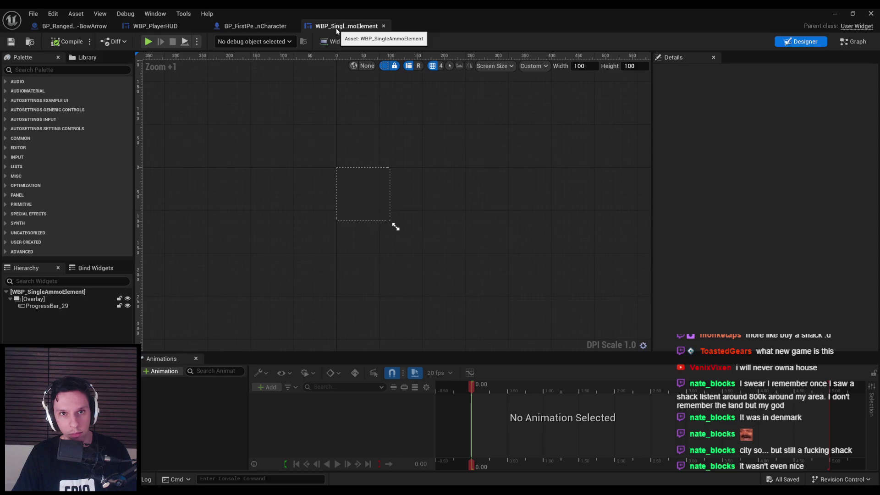
left_click(253, 26)
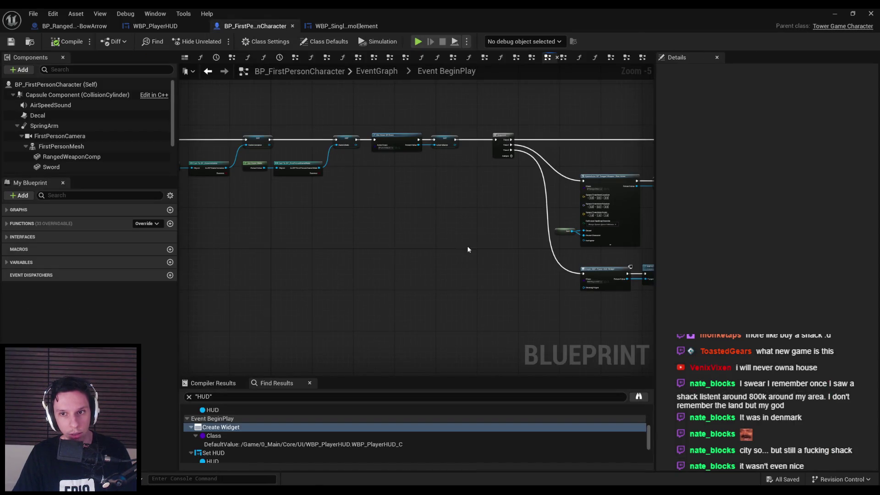
scroll(467, 250, "up", 2)
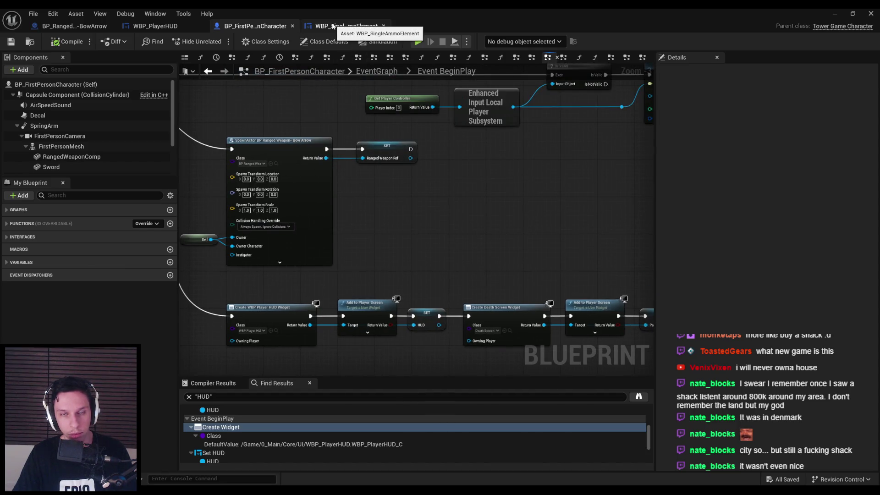
left_click(179, 30)
- Move the paused-state node group further down the HUD graph
left_click(382, 190)
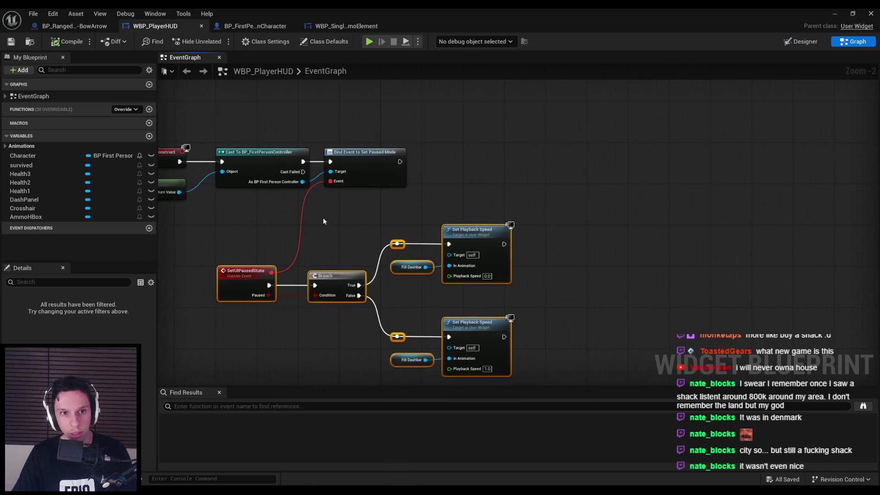
left_click_drag(339, 190, 577, 321)
left_click_drag(566, 216, 566, 257)
left_click(504, 151)
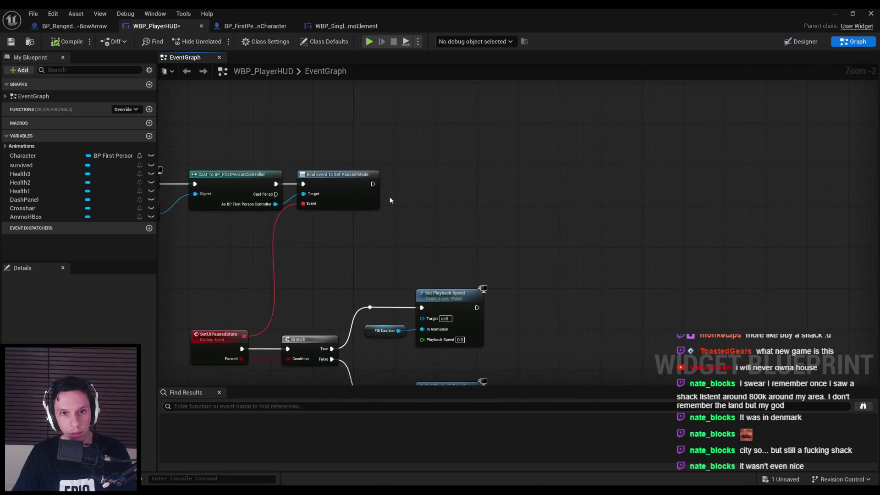
- Add a Cast To BP_FirstPersonCharacter after the binding, fed by Get Player Character
left_click_drag(373, 184, 437, 184)
type("cas")
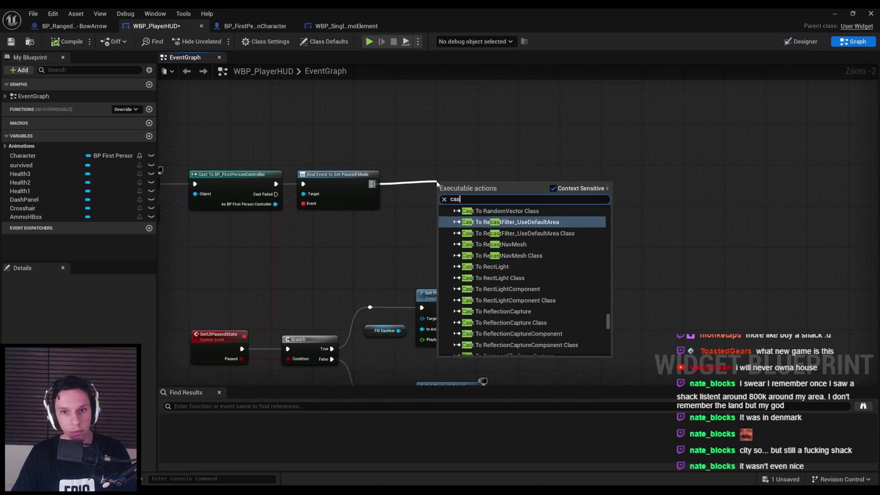
type("t to bp first person")
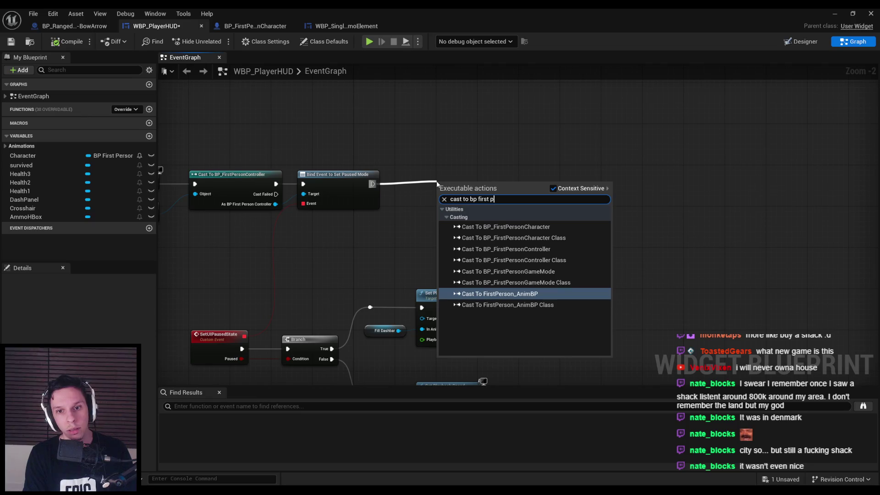
key("Up")
key("Up")
key("Return")
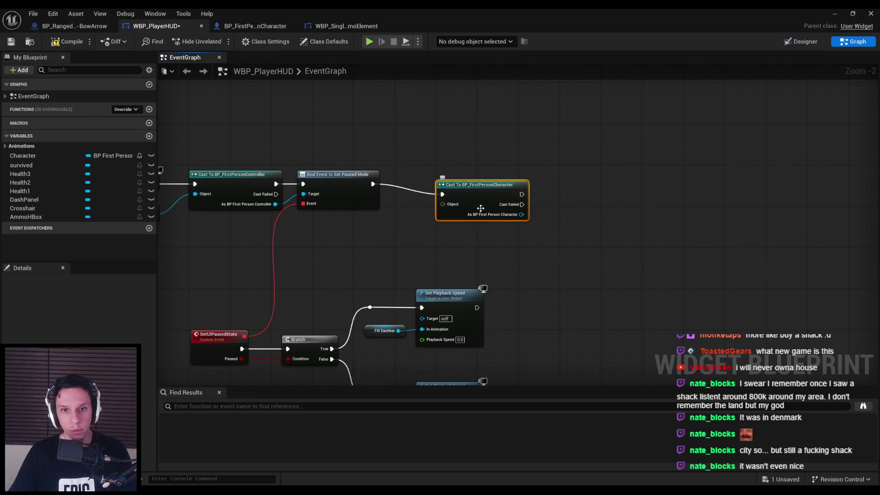
left_click_drag(450, 196, 427, 226)
type("get p")
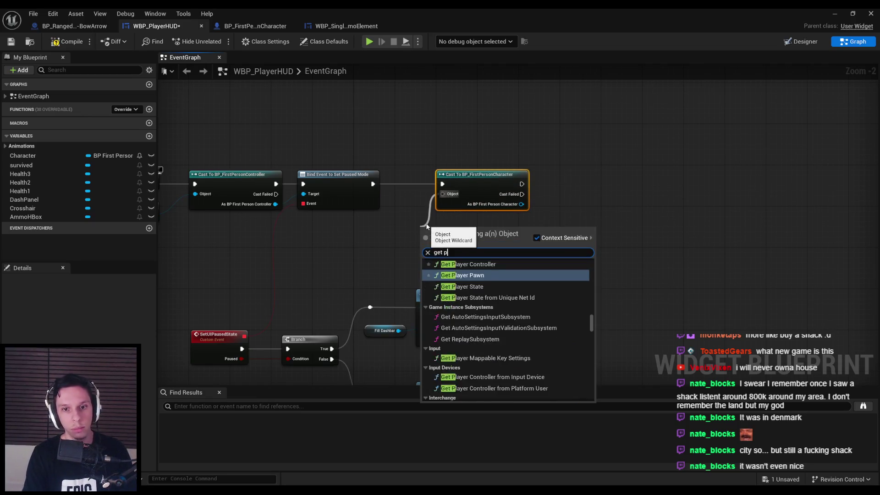
type("layer character")
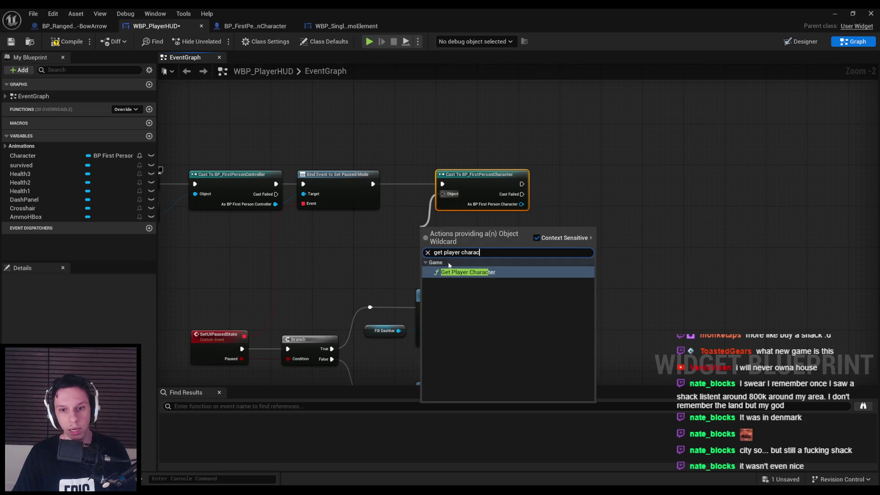
key("Return")
- Tuck Get Player Character below the cast and promote the cast result to a variable
mouse_move(454, 230)
left_mouse_down()
mouse_move(380, 230)
mouse_move(370, 241)
left_mouse_up()
left_click(519, 234)
left_click_drag(521, 204, 549, 212)
left_click(568, 260)
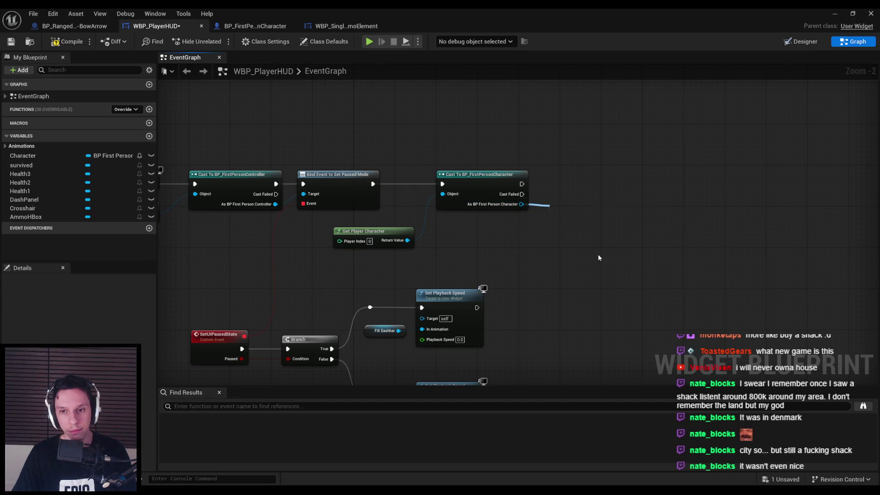
- Name the promoted variable PlayerCharacterRef, set its SET beside the cast, and compile and save
type("Play")
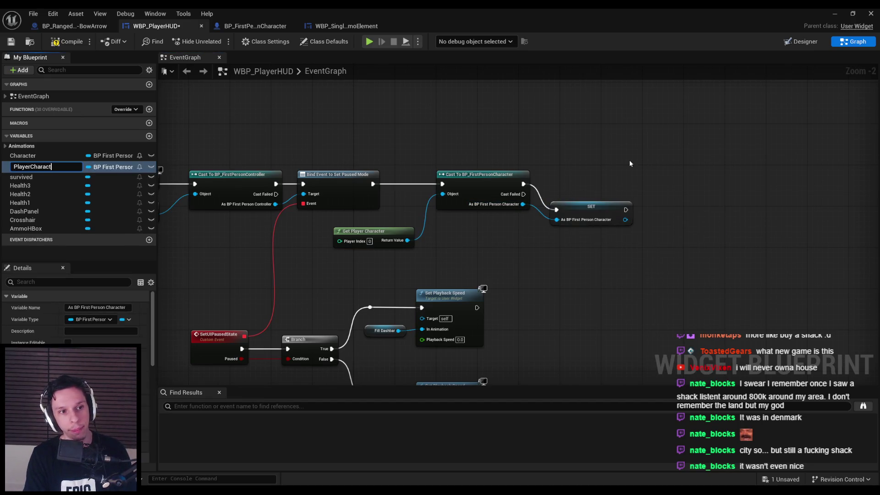
type("er")
key("Return")
mouse_move(583, 212)
left_mouse_down()
mouse_move(582, 190)
mouse_move(568, 186)
left_mouse_up()
left_click(51, 170)
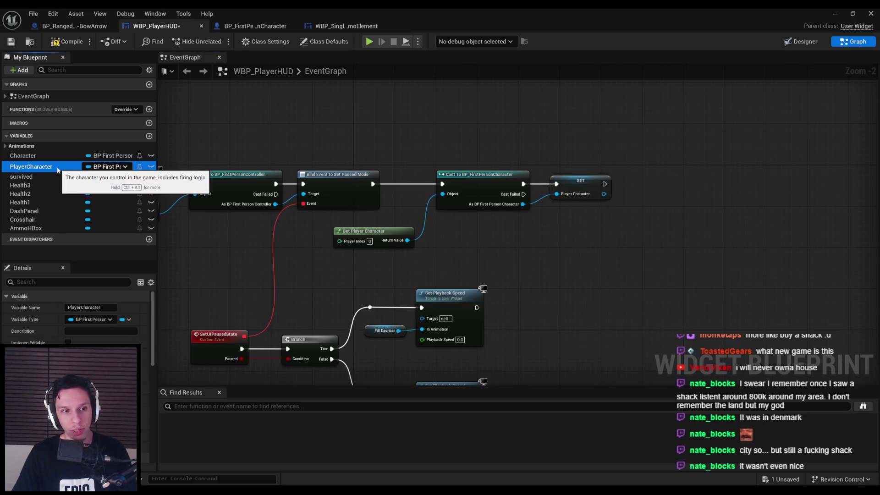
double_click(57, 167)
type("Ref")
key("Return")
left_click(461, 253)
left_click(67, 41)
left_click(11, 41)
- Try Get Owning Player Pawn on the cast's Object, undo it, and recompile
left_click(388, 234)
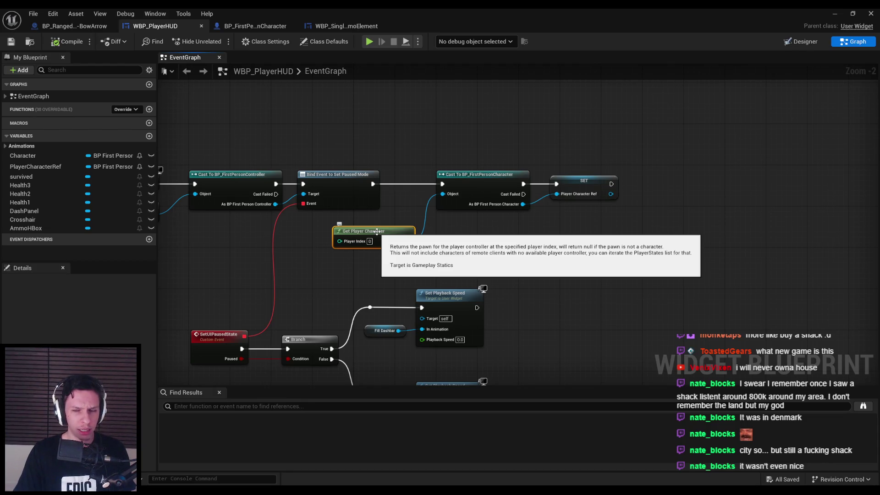
left_click_drag(442, 194, 467, 263)
type("get owning player")
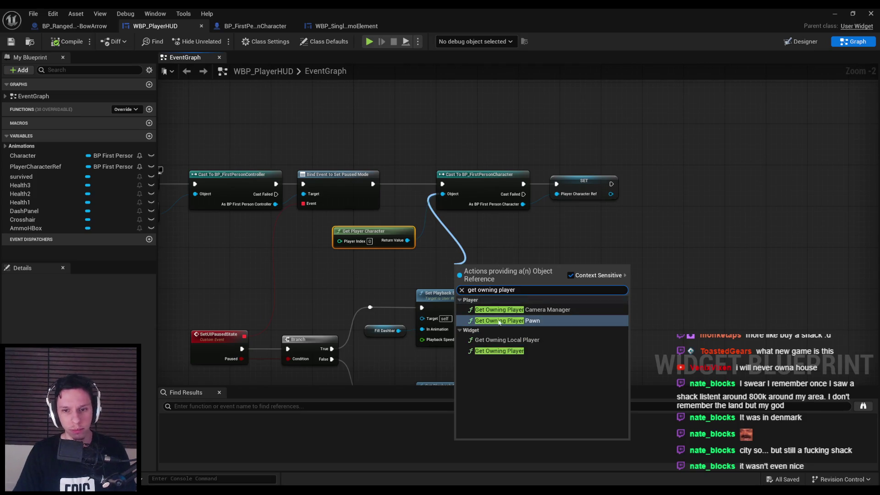
left_click(498, 319)
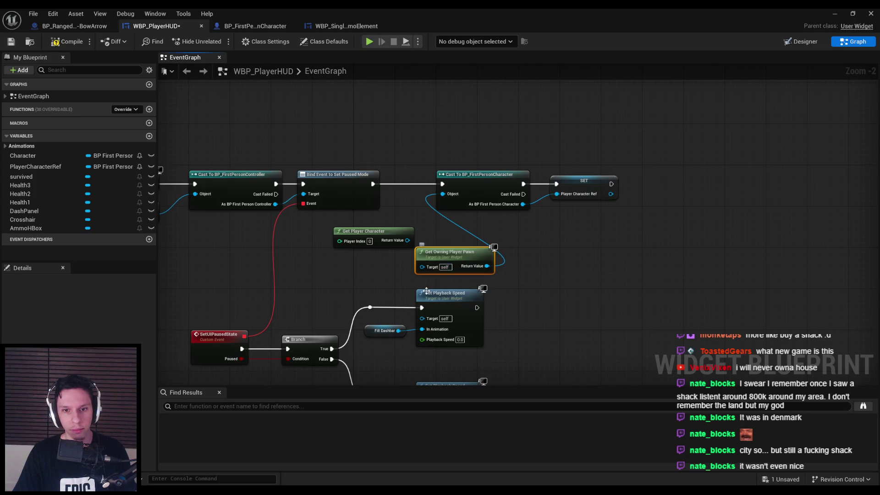
key("ctrl+z")
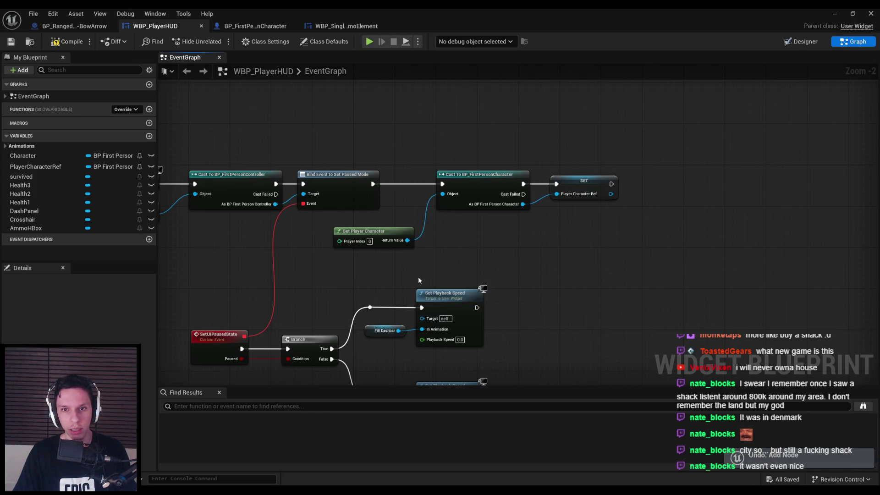
key("F7")
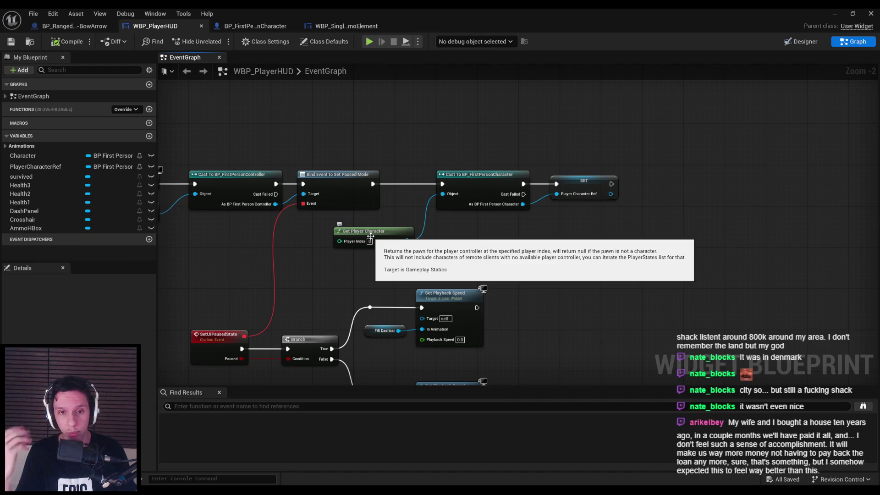
- Realign the Cast, SET and Get Player Character nodes and save the widget blueprint
key("Home")
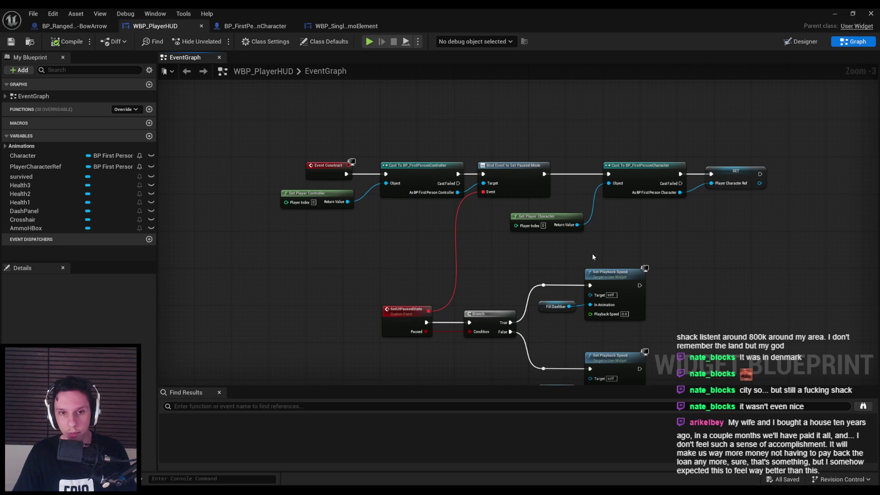
left_click_drag(593, 254, 400, 266)
mouse_move(466, 208)
left_mouse_down()
mouse_move(452, 183)
mouse_move(508, 182)
left_mouse_up()
left_click_drag(361, 231, 420, 208)
left_click(432, 248)
left_click(11, 41)
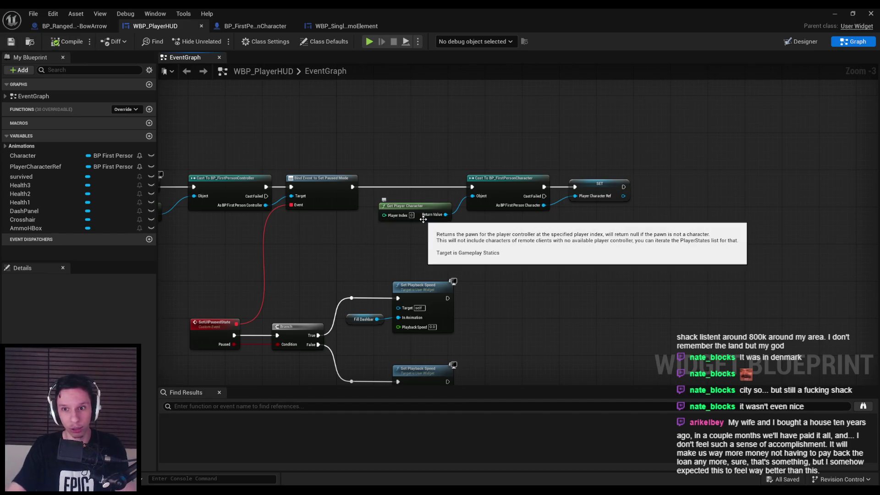
- Add a new function, NewFunction, to WBP_PlayerHUD
scroll(524, 223, "up", 3)
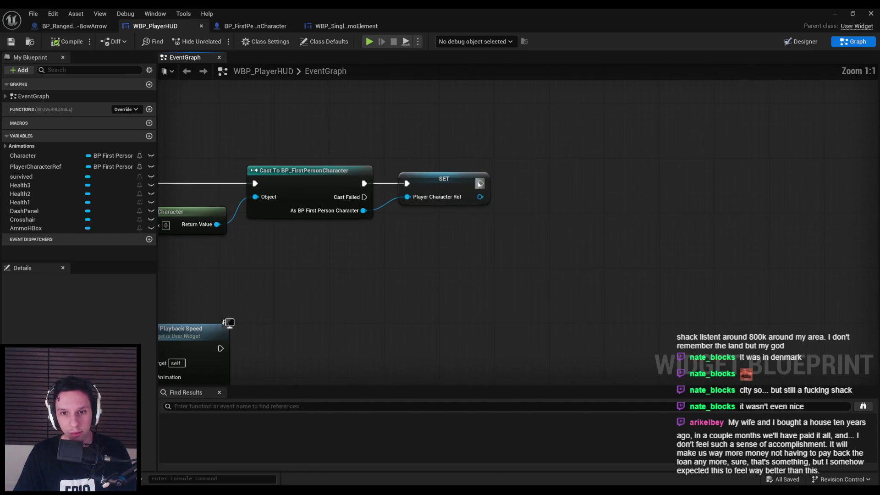
scroll(477, 205, "down", 4)
scroll(524, 196, "up", 4)
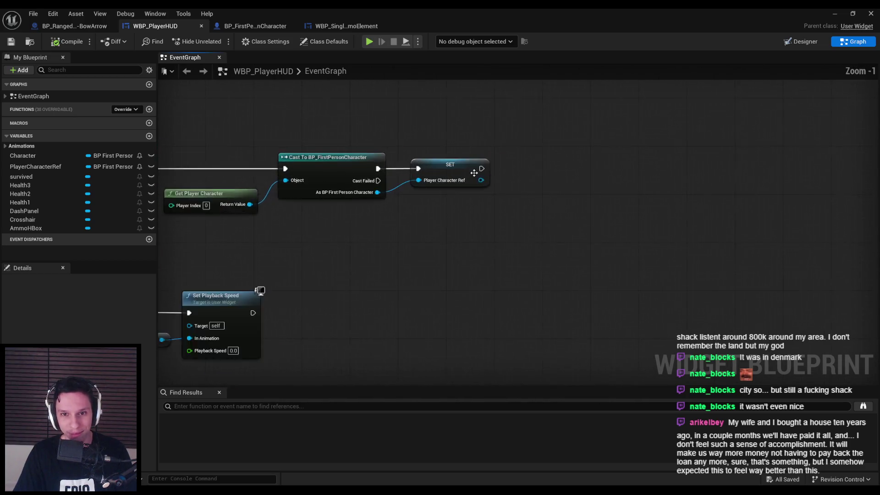
scroll(407, 211, "down", 5)
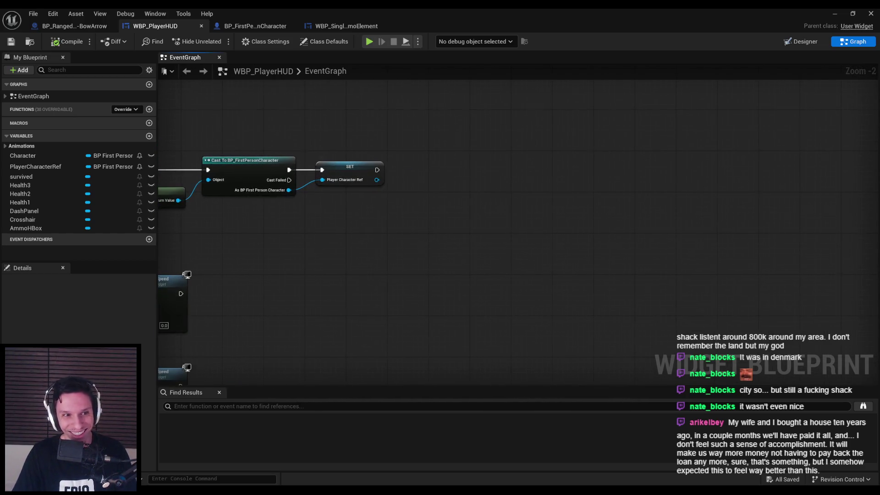
scroll(190, 122, "up", 1)
left_click(149, 109)
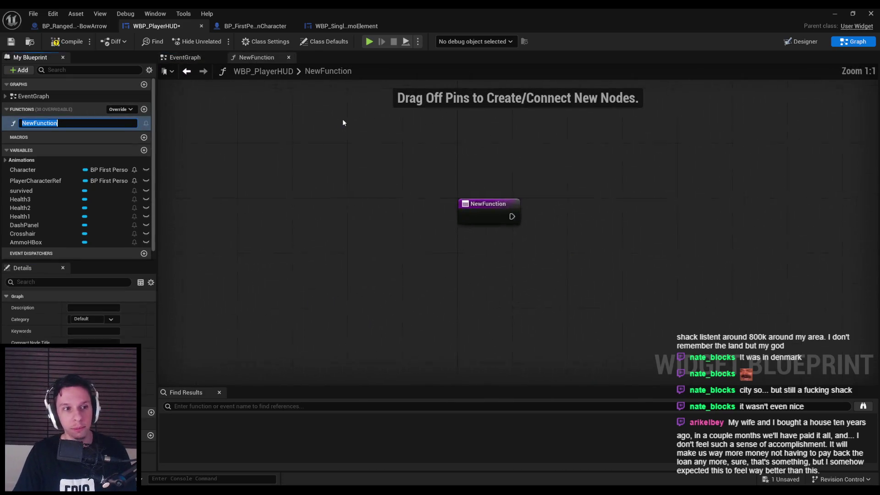
- Name the new function InitRangedWeaponHUD
type("InstRangedWeapon")
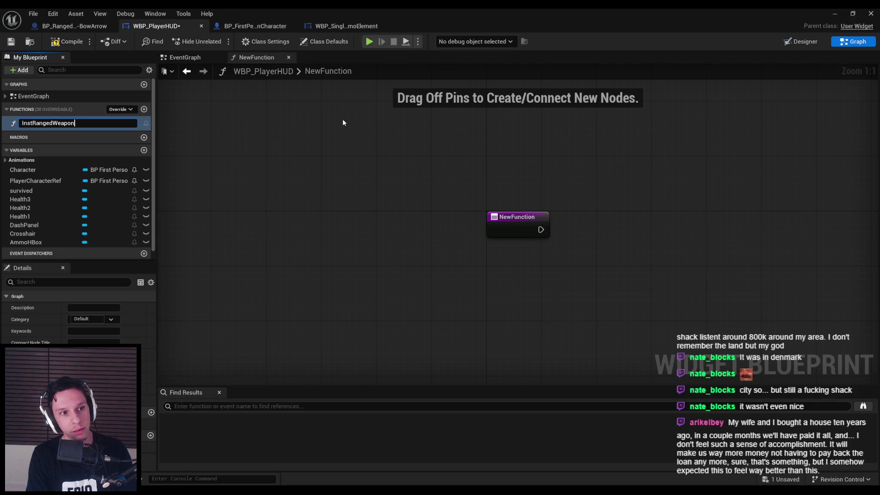
key("ctrl+BackSpace")
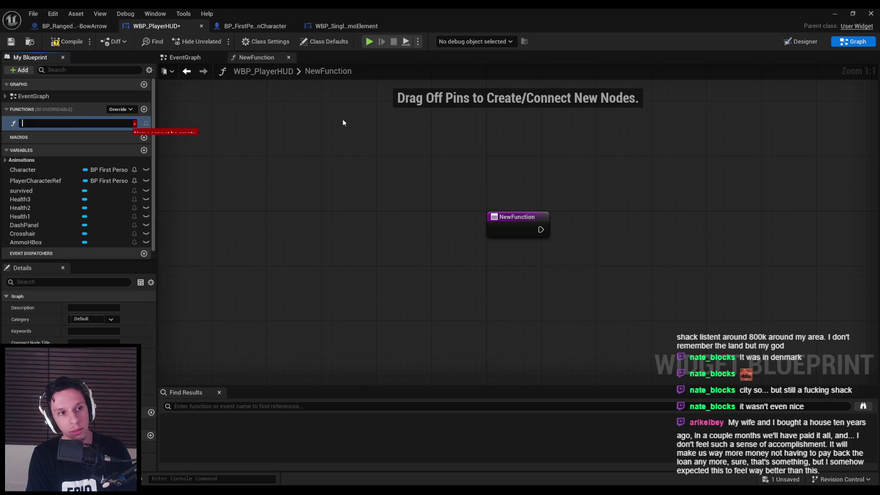
type("InitRa")
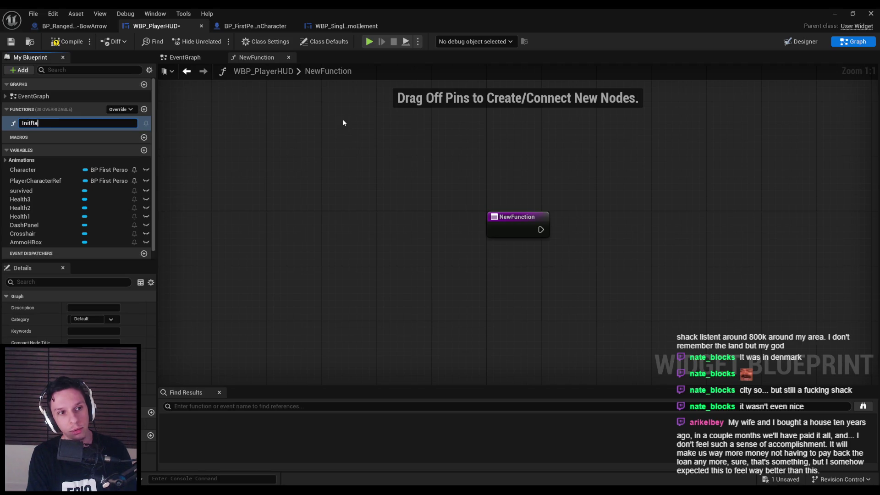
type("D")
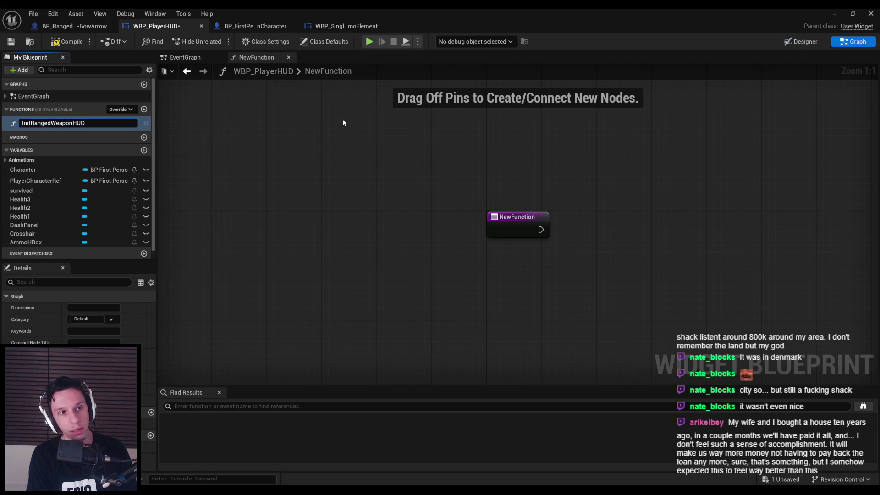
key("Return")
- Place a Player Character Ref getter in the function graph, discarding a mistaken Ranged Weapon Comp node
scroll(353, 171, "down", 2)
mouse_move(54, 179)
left_mouse_down()
mouse_move(390, 236)
mouse_move(429, 229)
left_mouse_up()
scroll(413, 234, "up", 2)
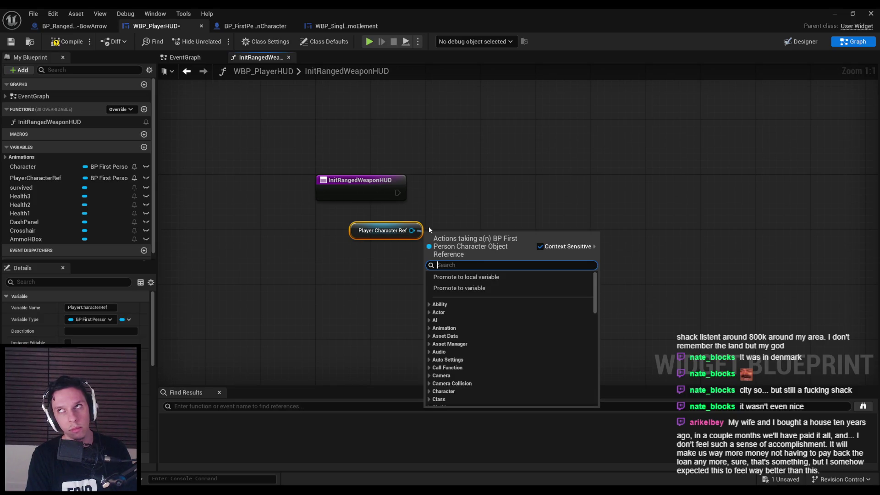
type("get ranged weapon")
key("Up")
key("Return")
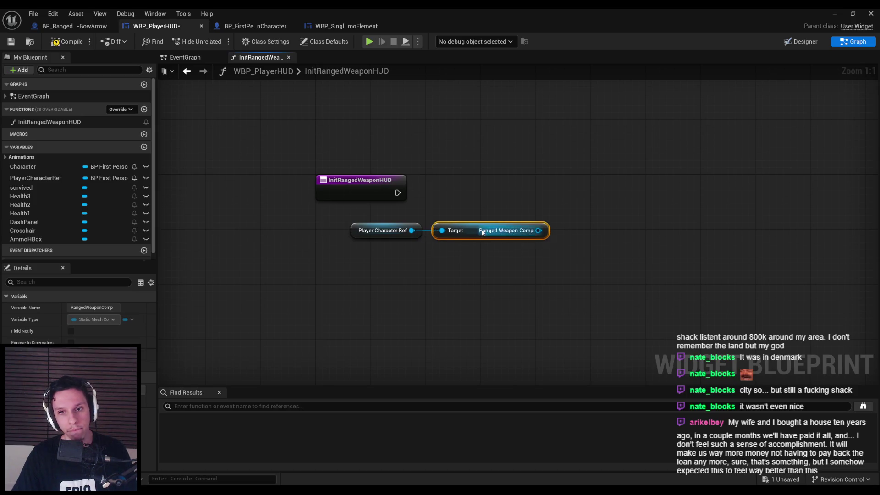
key("Delete")
- Add a Ranged Weapon Ref getter off Player Character Ref and line both nodes up
left_click_drag(412, 231, 450, 229)
type("get ranged weapon")
key("Return")
left_click_drag(476, 240, 469, 232)
left_click_drag(490, 268, 348, 221)
left_click_drag(480, 238, 445, 244)
left_click(438, 281)
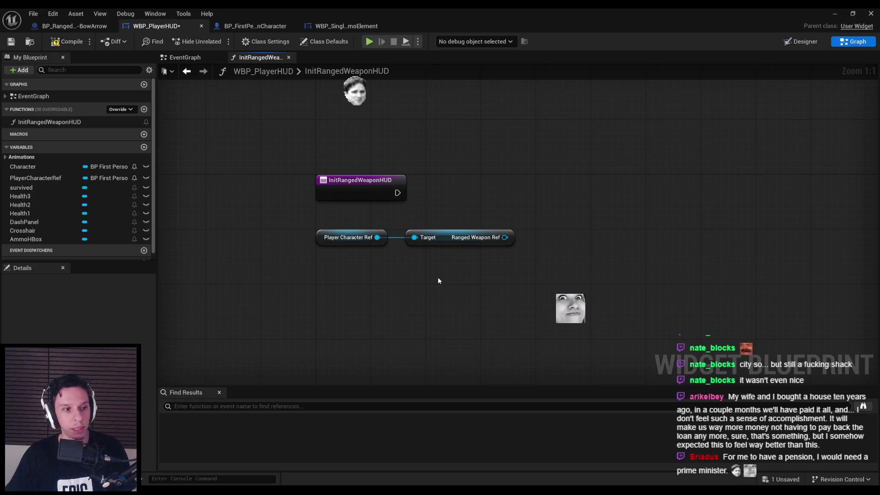
- Move the Player Character Ref and Ranged Weapon Ref getters slightly lower
left_click_drag(473, 273, 344, 232)
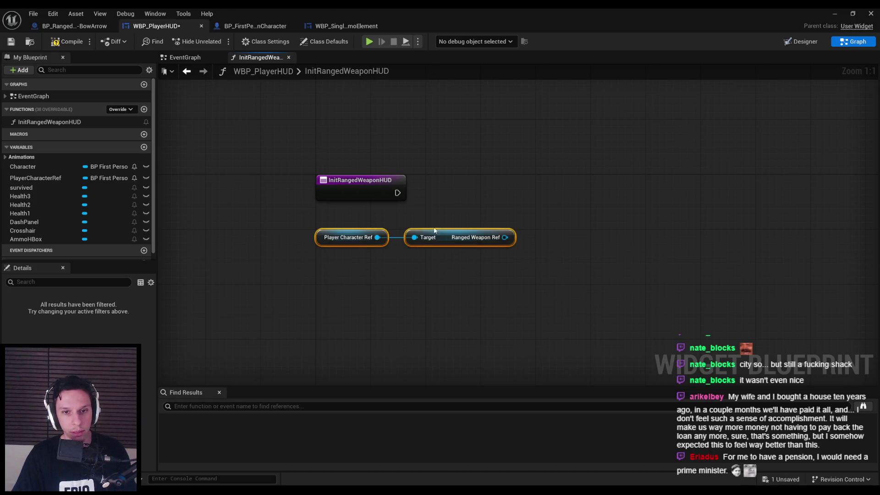
left_click_drag(450, 237, 451, 251)
left_click_drag(447, 299, 376, 256)
left_click_drag(450, 258, 449, 265)
left_click(444, 309)
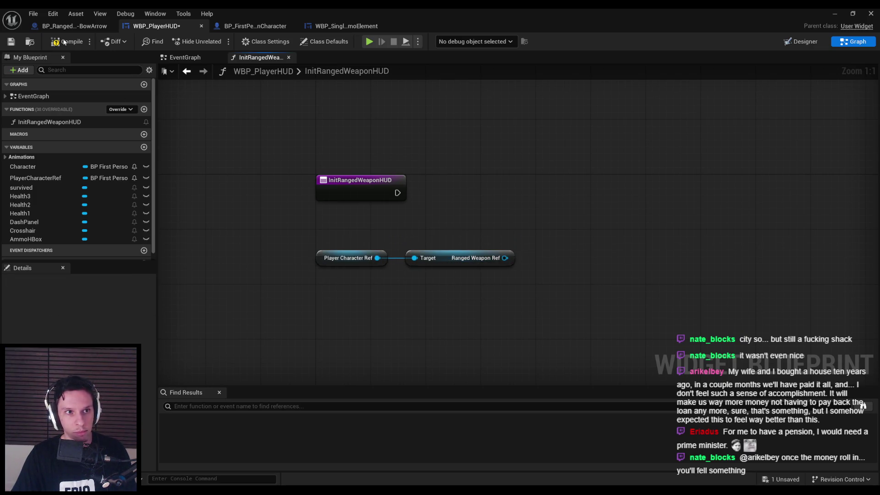
left_click_drag(218, 174, 165, 180)
mouse_move(240, 242)
left_mouse_down()
mouse_move(522, 298)
mouse_move(496, 300)
left_mouse_up()
- Browse the actions available from Ranged Weapon Ref, expanding the Ability category
mouse_move(452, 263)
left_mouse_down()
mouse_move(515, 204)
mouse_move(484, 204)
left_mouse_up()
left_click(450, 264)
left_click(450, 264)
left_click_drag(450, 264, 483, 205)
left_click(489, 268)
left_click(488, 268)
left_click(489, 268)
left_click(489, 268)
- Look through more action categories, including Game, then close the list without adding a node
scroll(489, 306, "down", 3)
scroll(489, 307, "up", 3)
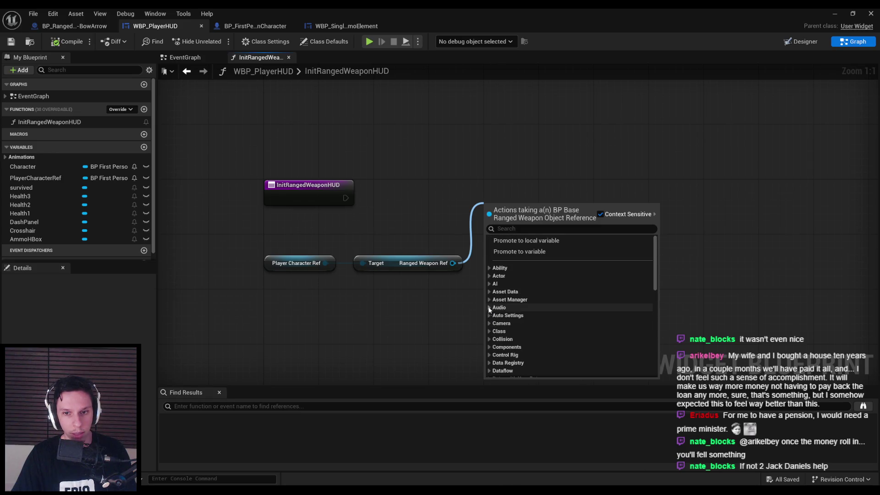
left_click(489, 315)
left_click(488, 316)
left_click(488, 317)
left_click(489, 318)
scroll(489, 324, "down", 5)
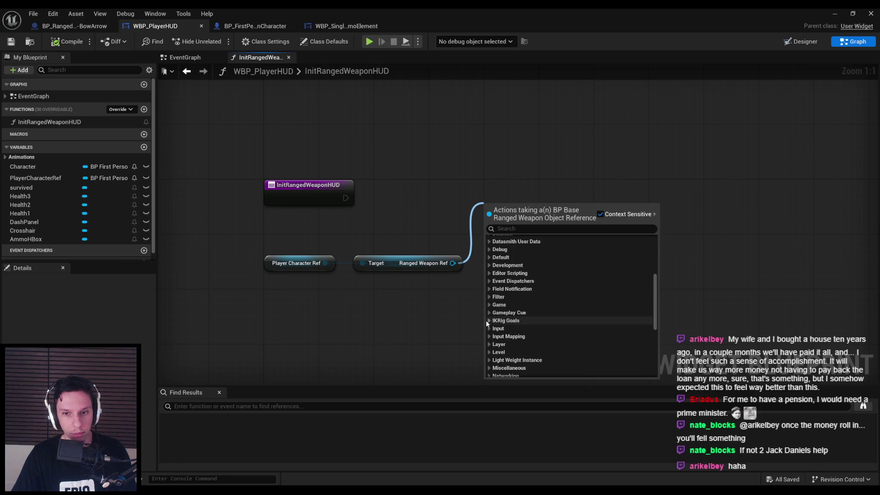
scroll(485, 320, "up", 2)
left_click(489, 332)
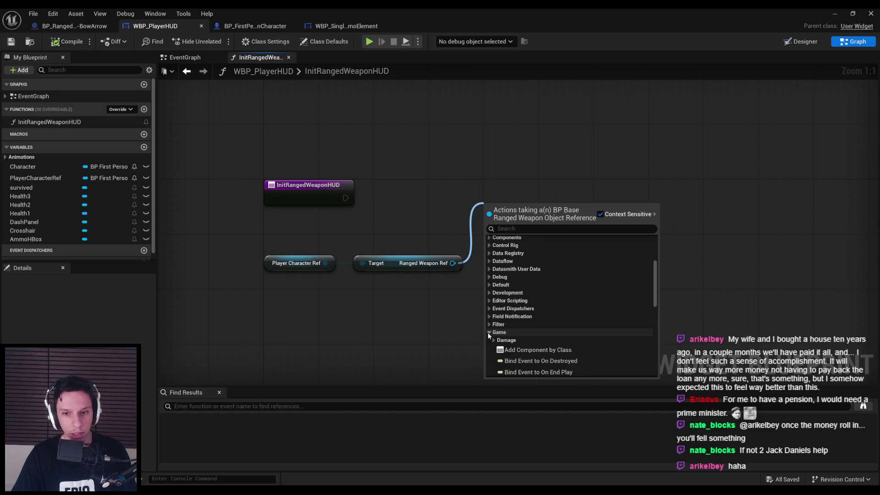
left_click(436, 330)
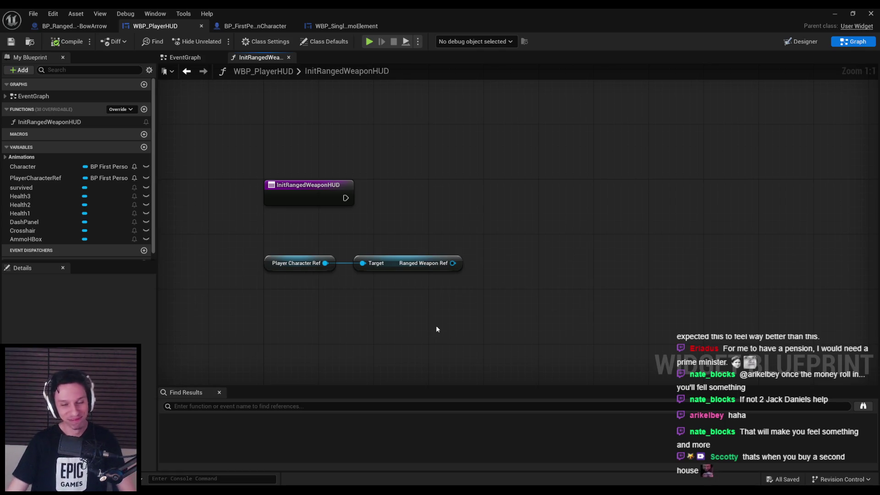
- Add a Base Max Ammo getter from Ranged Weapon Ref and move all three getters left
left_click_drag(453, 263, 482, 243)
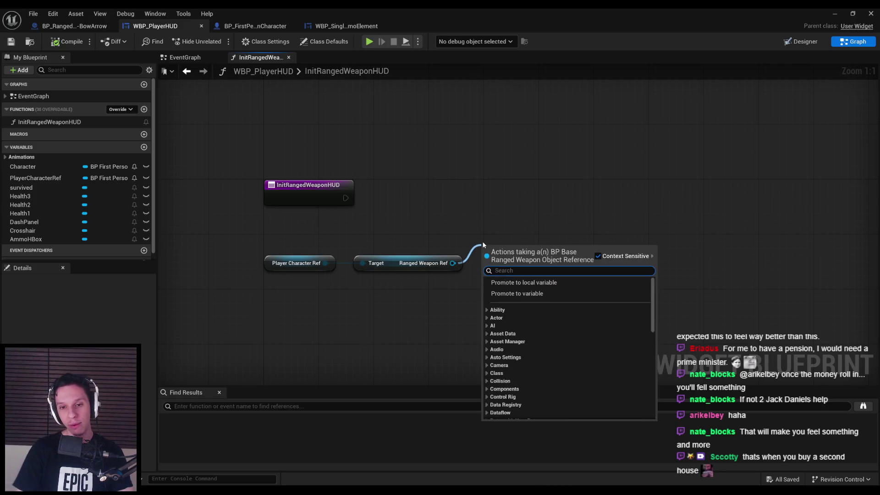
type("get max ammo")
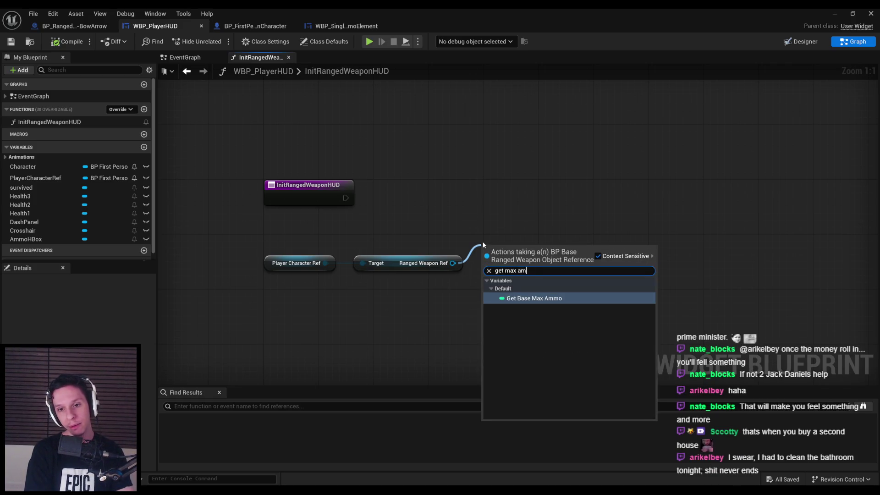
key("Return")
left_click_drag(482, 242, 486, 255)
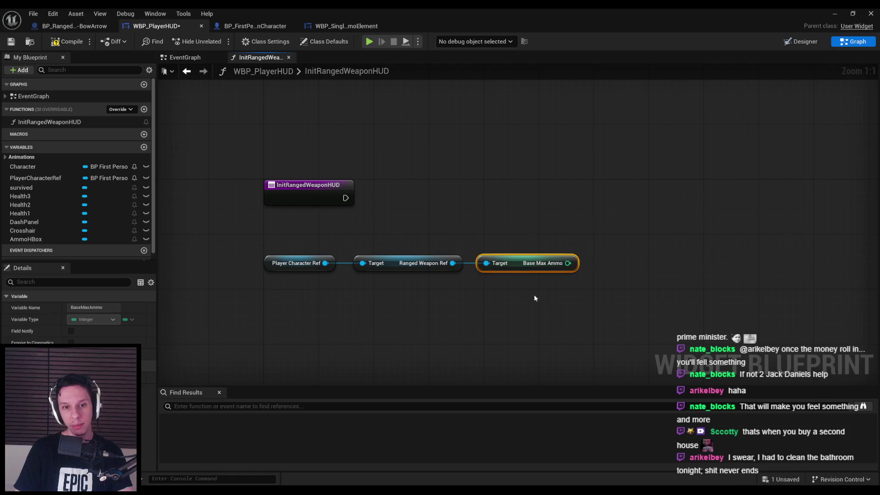
left_click_drag(540, 296, 261, 257)
mouse_move(512, 263)
left_mouse_down()
mouse_move(331, 261)
mouse_move(299, 249)
left_mouse_up()
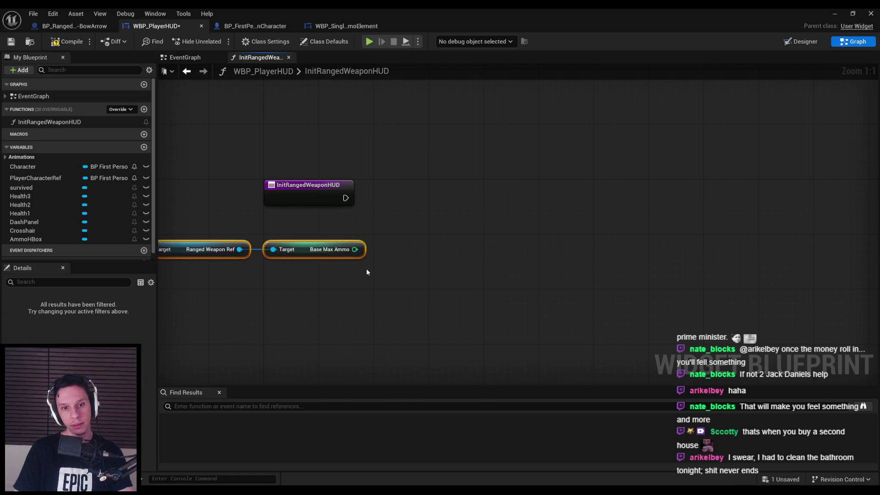
- Add a For Loop with Base Max Ammo as its Last Index
left_click(321, 250)
mouse_move(355, 249)
left_mouse_down()
mouse_move(438, 200)
mouse_move(423, 225)
left_mouse_up()
type("for loop")
key("Return")
mouse_move(440, 185)
left_mouse_down()
mouse_move(383, 202)
mouse_move(346, 198)
mouse_move(443, 202)
left_mouse_up()
scroll(457, 269, "down", 2)
left_click_drag(513, 312, 274, 252)
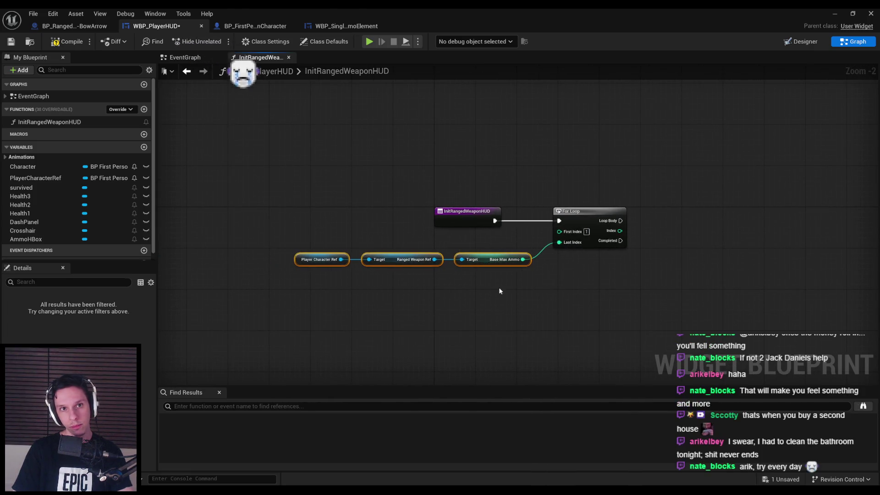
- Add a Create Widget node with Get Owning Player as its owner
scroll(472, 283, "up", 2)
right_click(513, 236)
type("create widget")
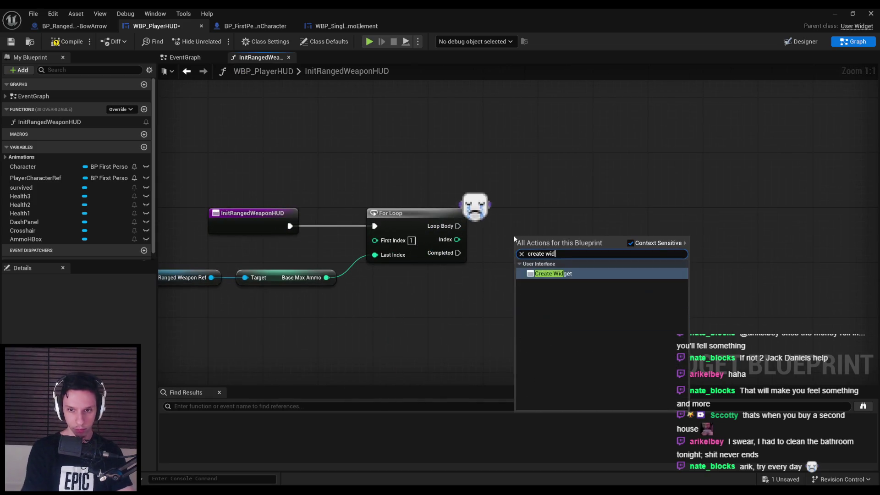
key("Return")
left_click_drag(541, 238, 555, 220)
left_click(557, 254)
mouse_move(533, 270)
left_mouse_down()
mouse_move(537, 283)
mouse_move(527, 294)
mouse_move(436, 309)
left_mouse_up()
type("owning")
key("Return")
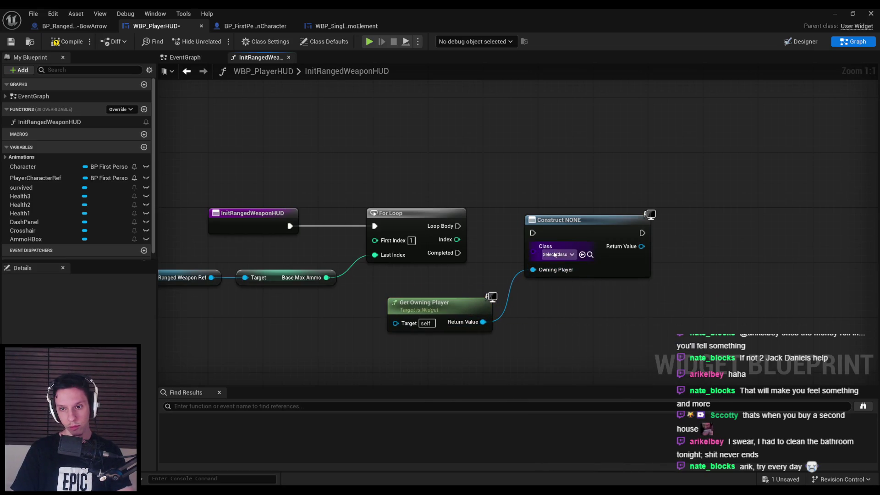
- Set the widget class to WBP_SingleAmmoElement and wire the Loop Body into it
left_click(554, 255)
type("single ele")
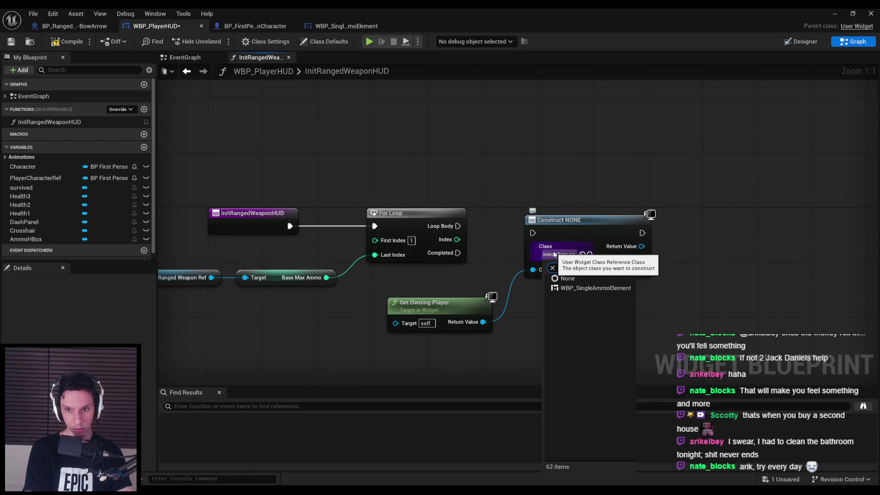
left_click(579, 288)
mouse_move(533, 233)
left_mouse_down()
mouse_move(428, 229)
mouse_move(458, 226)
left_mouse_up()
left_click_drag(464, 305, 471, 304)
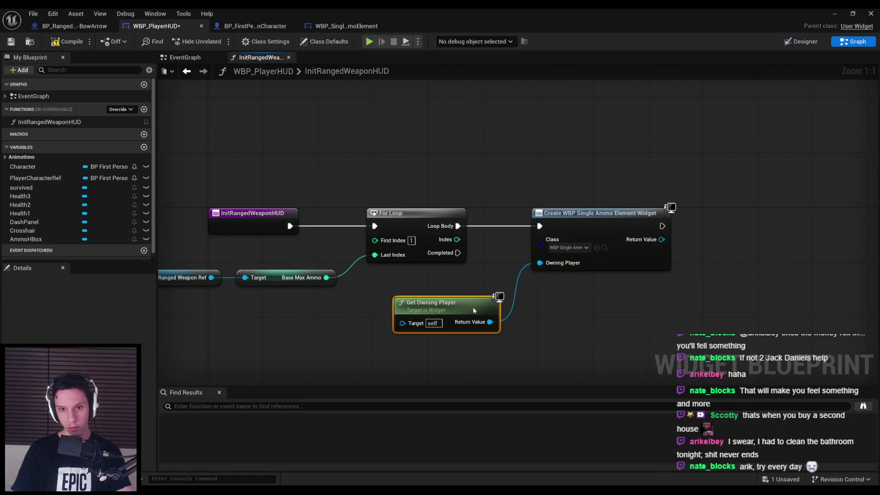
- Add the created widget to AmmoHBox with an Add Child to Horizontal Box node
left_click(802, 41)
left_click(854, 41)
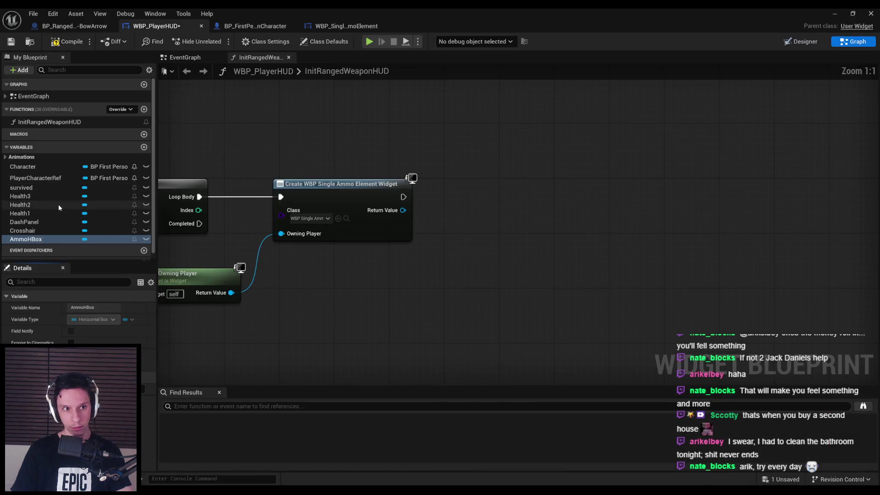
mouse_move(32, 243)
left_mouse_down()
mouse_move(461, 226)
mouse_move(535, 233)
mouse_move(549, 200)
left_mouse_up()
left_click(485, 241)
type("addchild")
key("Return")
mouse_move(403, 197)
left_mouse_down()
mouse_move(419, 204)
mouse_move(566, 198)
left_mouse_up()
left_click_drag(486, 235, 486, 221)
left_click_drag(403, 210, 535, 228)
- Tidy the content wire with two reroute points, compile, and minimize the editor
double_click(441, 210)
left_click_drag(444, 215, 443, 221)
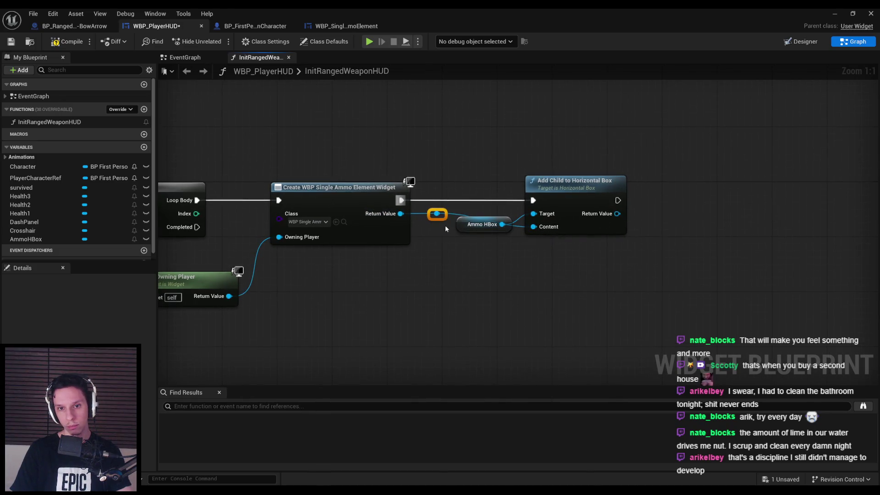
double_click(499, 248)
left_click_drag(505, 255, 496, 202)
left_click(560, 337)
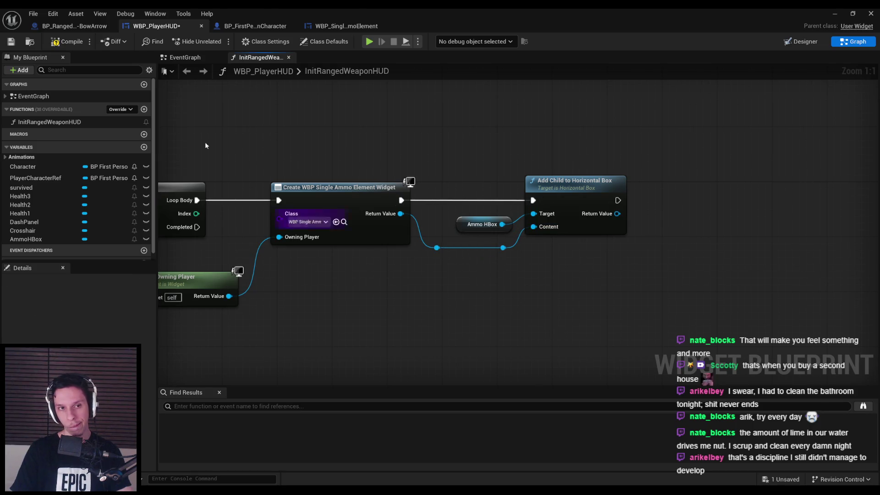
left_click(54, 43)
left_click(836, 14)
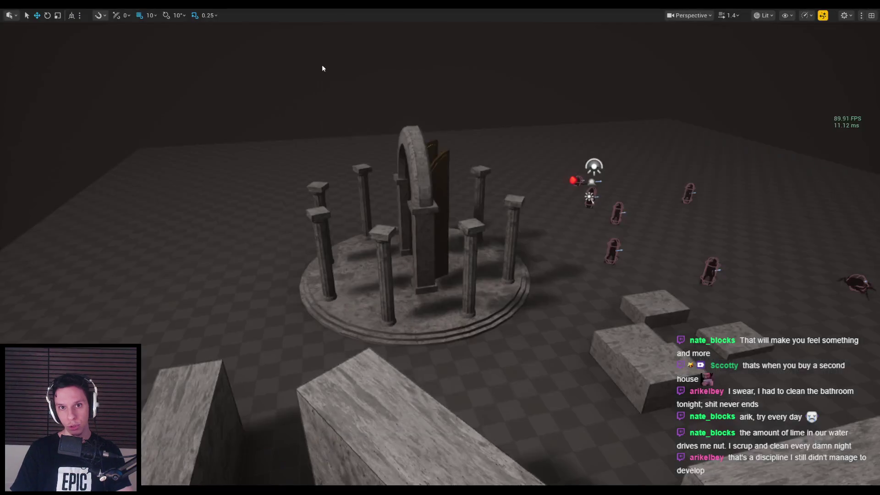
- Play-test the level briefly, then return to WBP_PlayerHUD's EventGraph
key("alt+p")
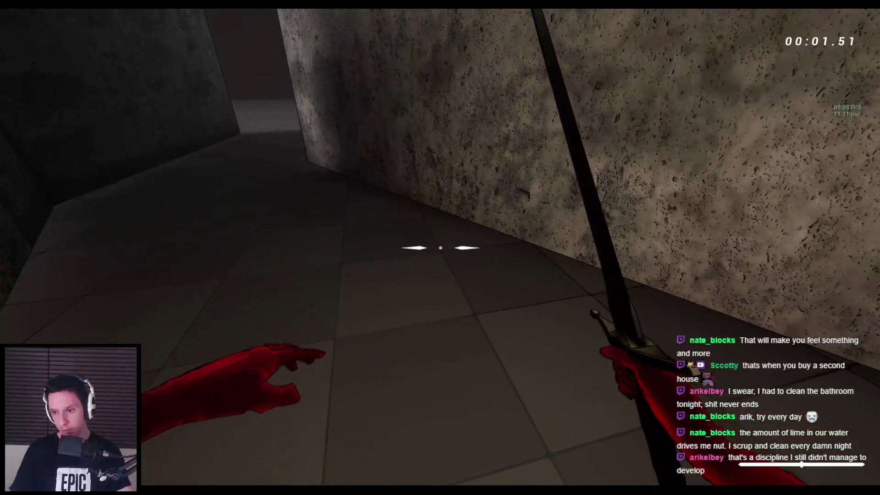
key("Escape")
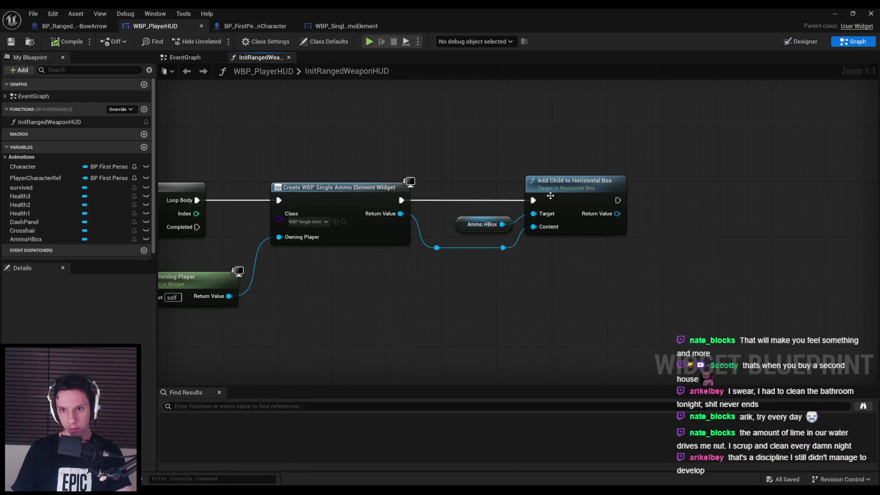
left_click_drag(315, 307, 597, 322)
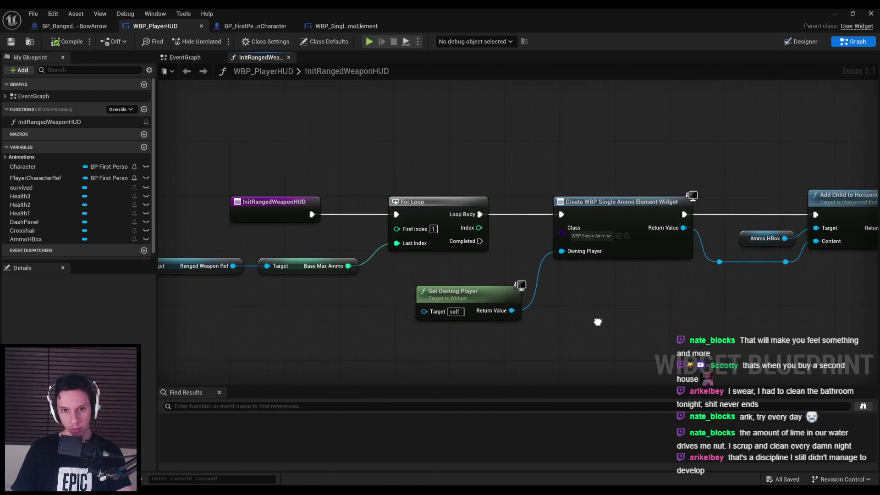
left_click(800, 42)
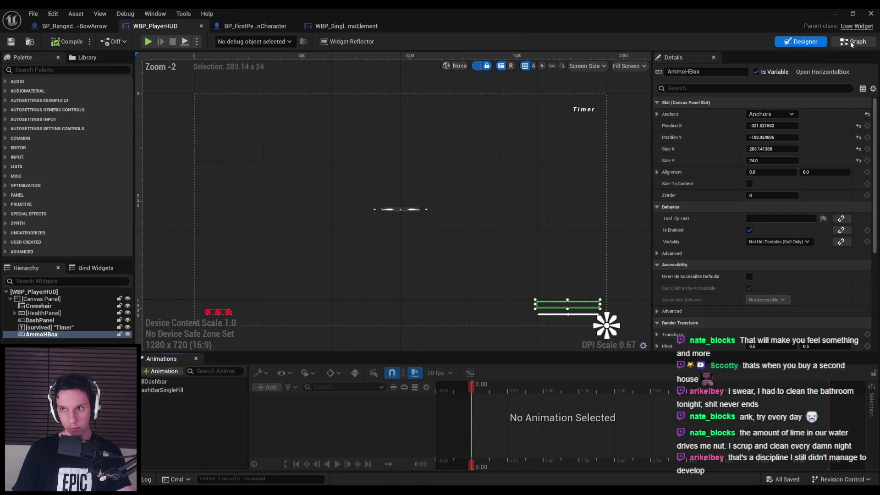
left_click(854, 42)
left_click(184, 63)
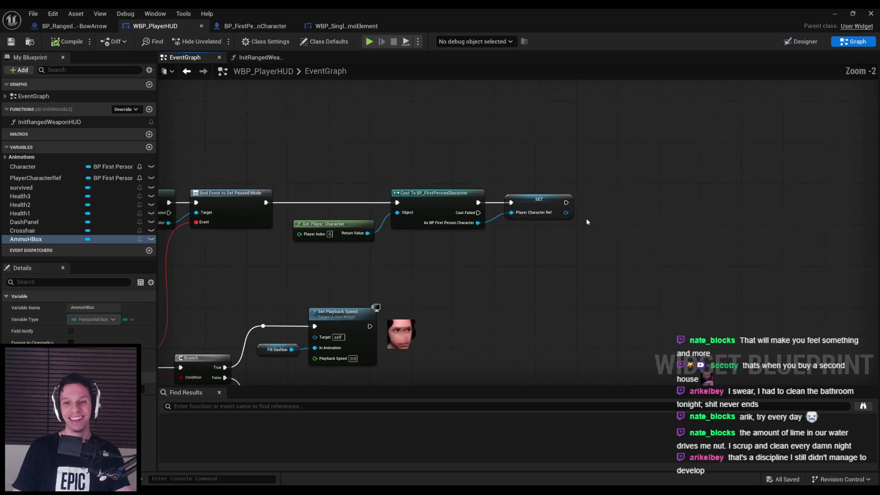
- Call Init Ranged Weapon HUD right after the SET Player Character Ref node
left_click_drag(585, 197, 585, 197)
type("init")
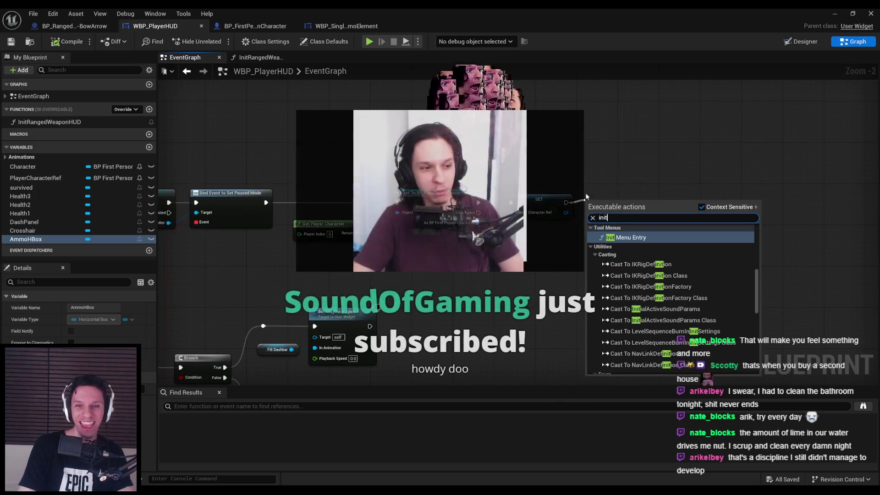
type(" ranged")
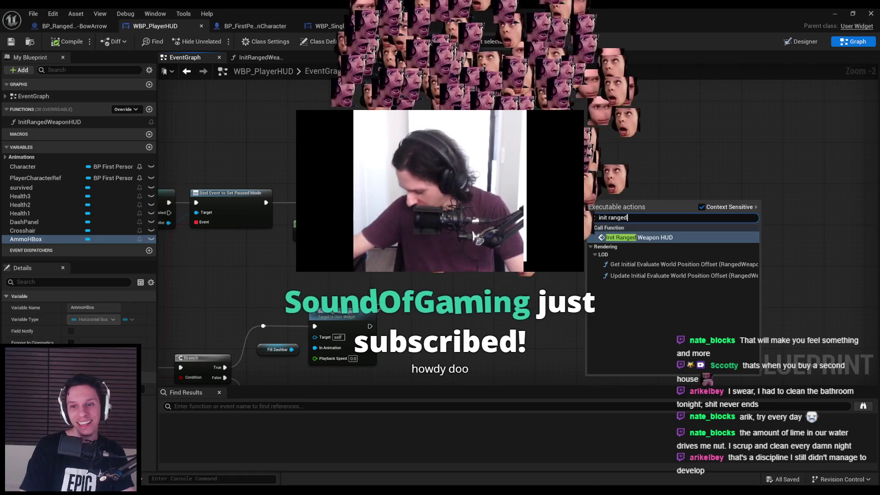
key("Return")
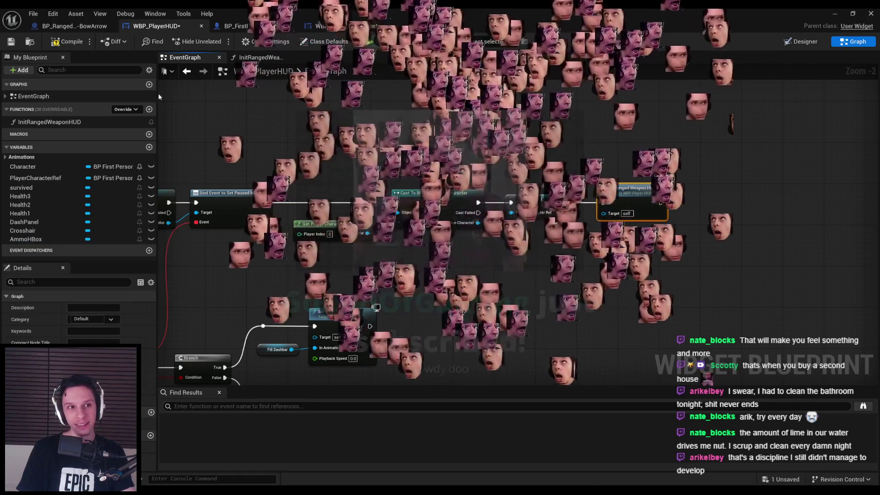
- Play-test the HUD, then enable Size To Content on AmmoHBox in the Designer
left_click(830, 16)
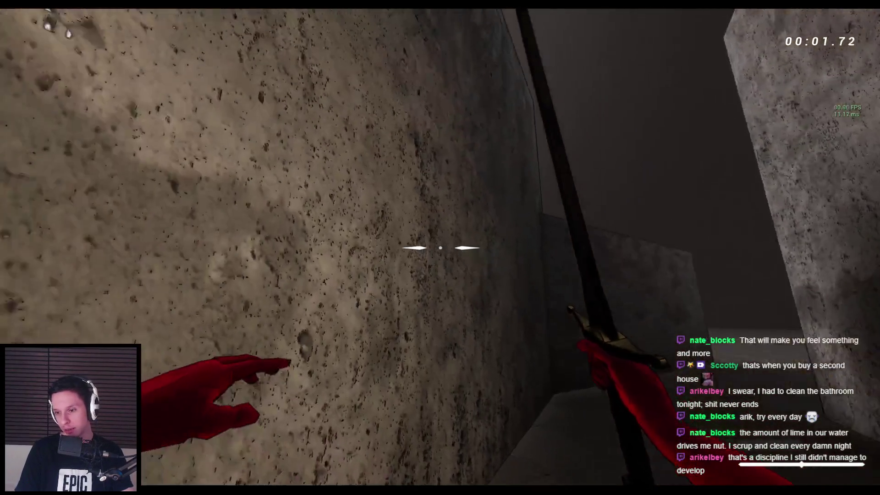
key("Escape")
mouse_move(233, 479)
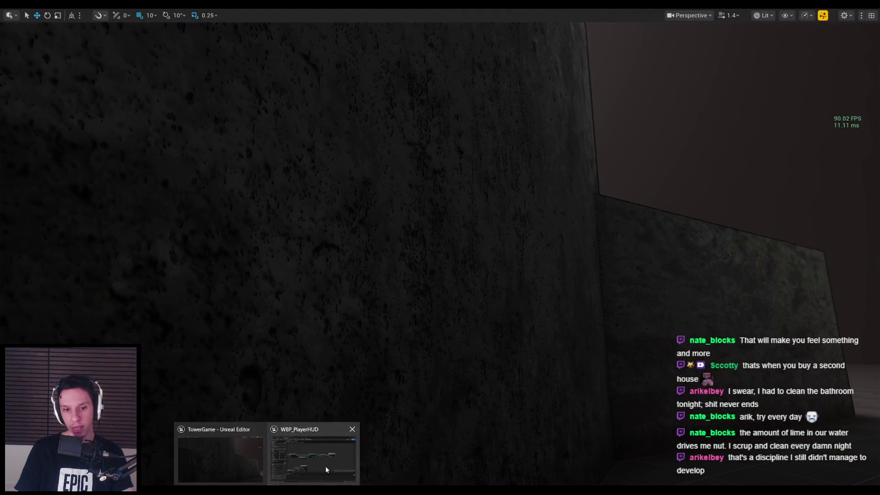
left_click(314, 452)
left_click(799, 42)
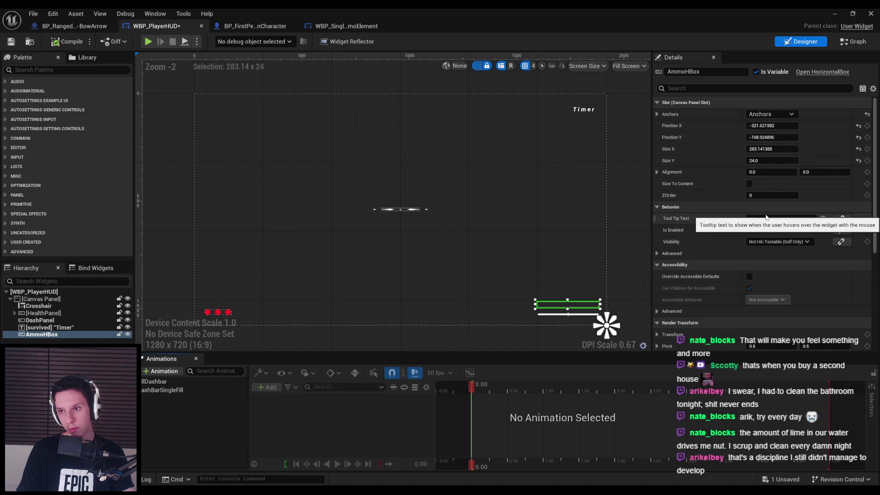
left_click(749, 183)
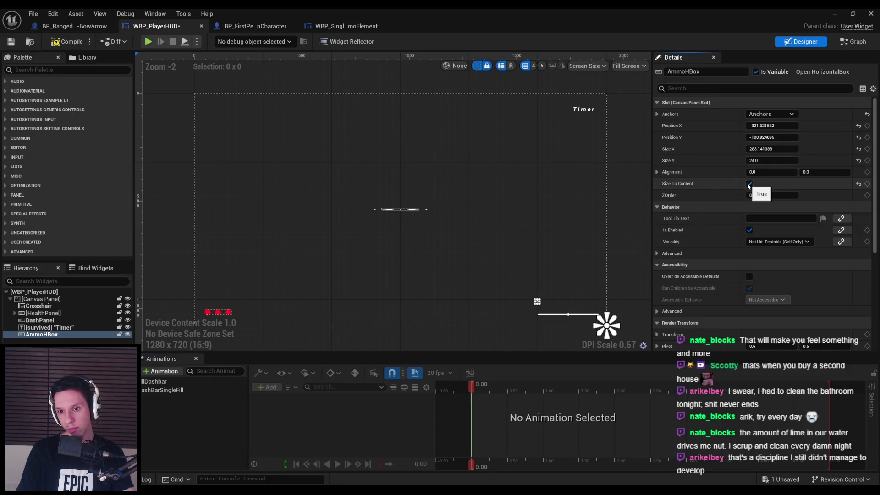
- Set AmmoHBox Alignment X to 1.0 and move it toward the right edge
left_click(750, 184)
left_click(761, 172)
type("1")
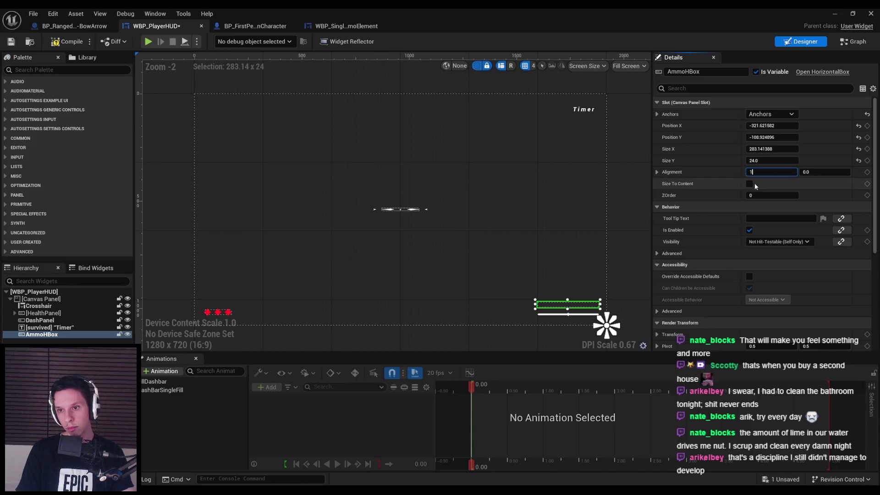
key("Return")
left_click_drag(553, 244, 479, 200)
scroll(517, 275, "up", 4)
left_click_drag(391, 252, 506, 250)
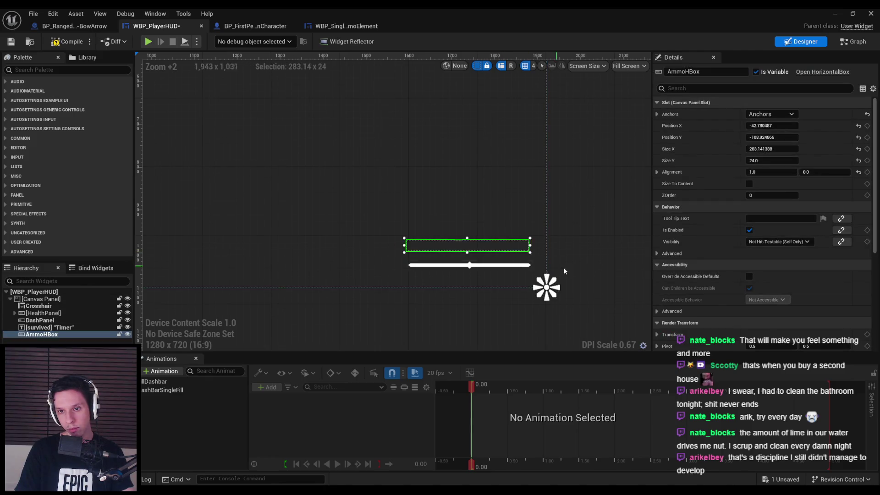
scroll(394, 163, "up", 13)
left_click_drag(292, 120, 311, 122)
scroll(317, 161, "down", 4)
scroll(426, 184, "down", 2)
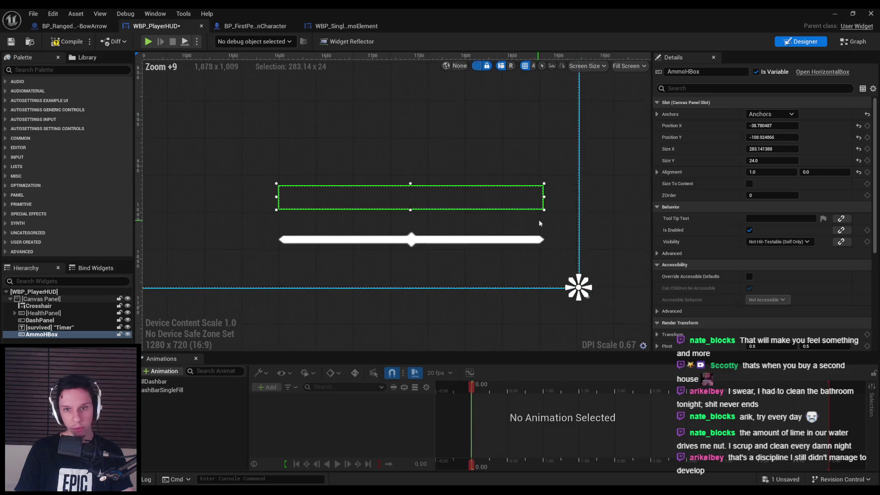
- Re-enable Size To Content on AmmoHBox and save the HUD blueprint
left_click(749, 184)
left_click(750, 184)
left_click(750, 183)
key("ctrl+s")
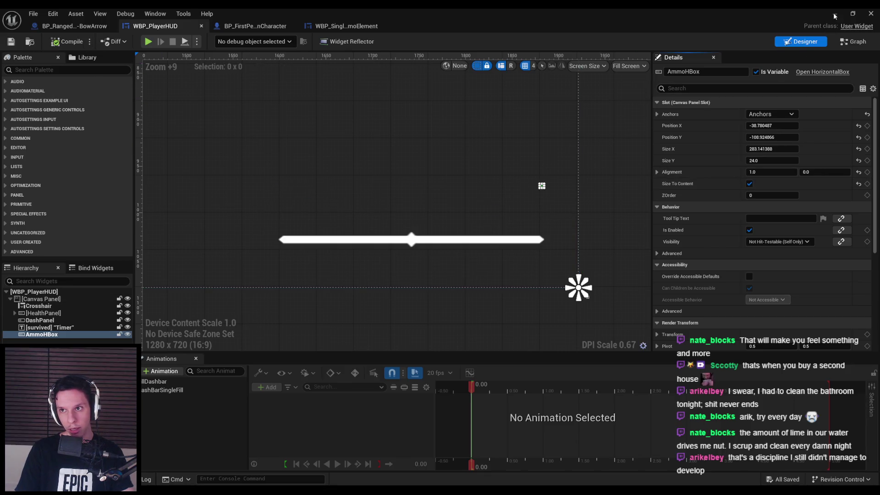
- Play-test the level, then turn Size To Content off and compile and save
key("alt+Tab")
key("alt+p")
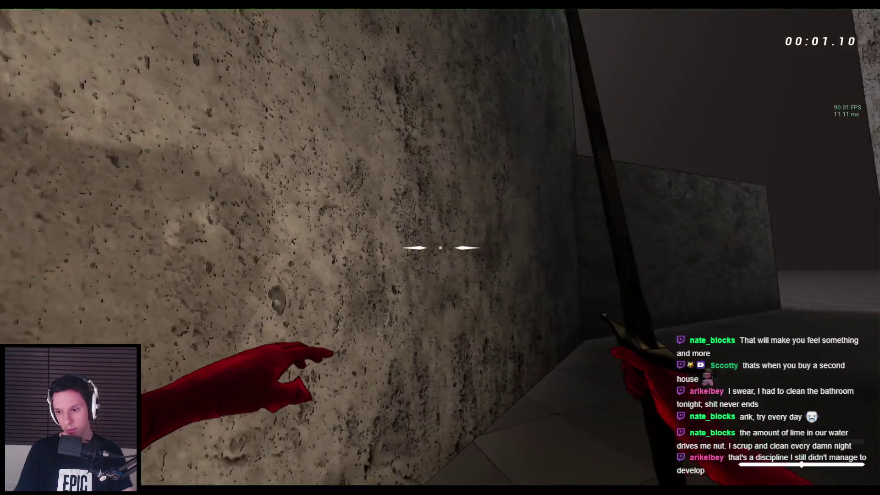
key("Escape")
key("alt+Tab")
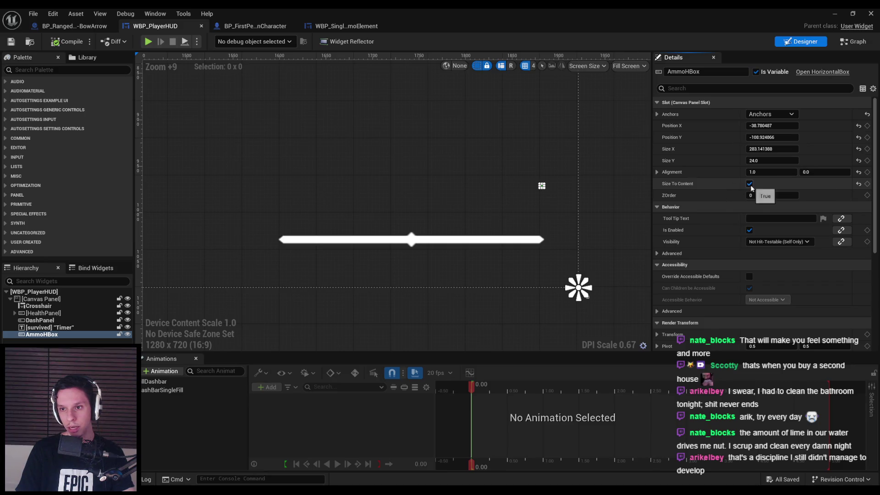
left_click(749, 184)
left_click(56, 46)
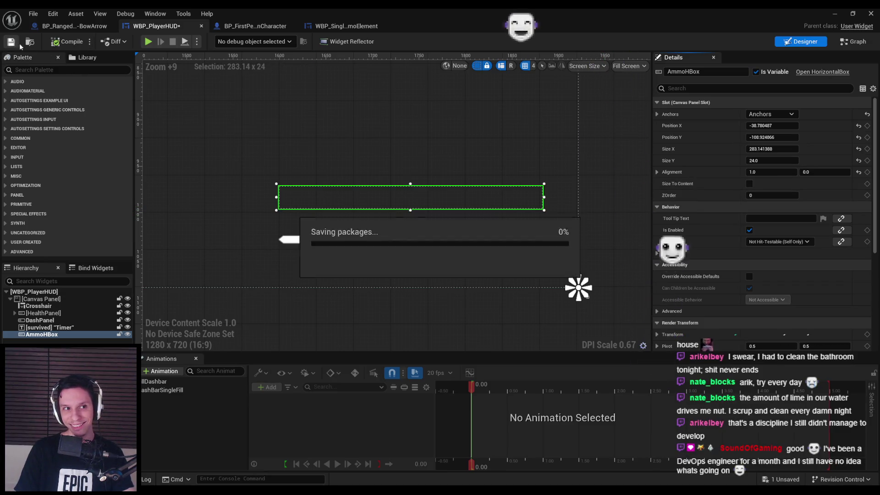
- Glance at WBP_SingleAmmoElement and the character blueprint, then return to the HUD's EventGraph
left_click(351, 27)
left_click(254, 26)
left_click(342, 26)
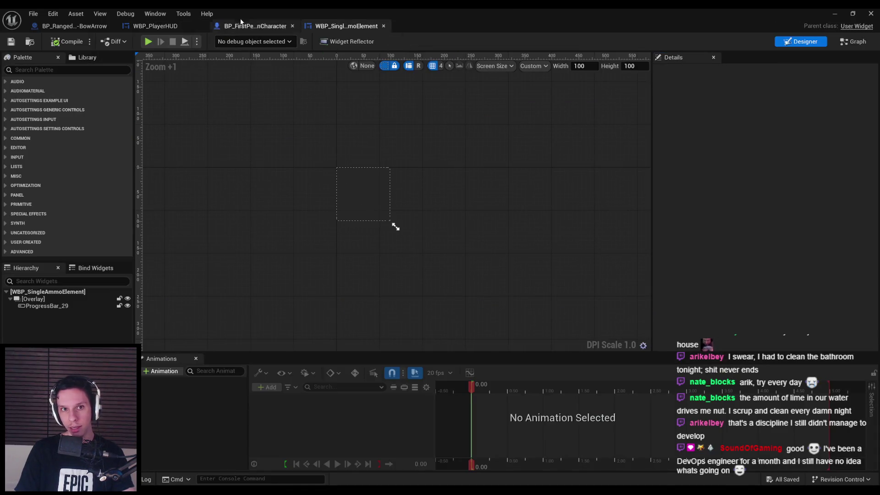
left_click(240, 26)
left_click(181, 27)
left_click(854, 41)
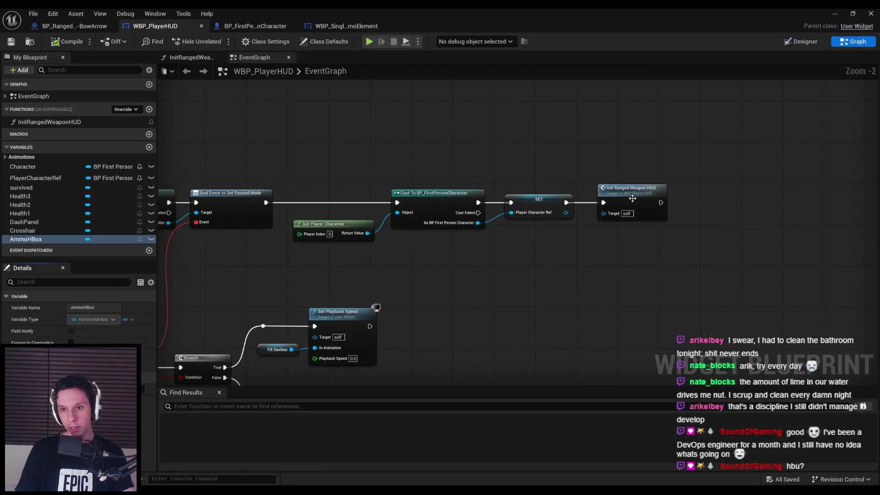
- Add a Set Padding node on Add Child's return value in Init Ranged Weapon HUD
double_click(632, 198)
left_click_drag(541, 227, 566, 225)
type("set padding")
key("Return")
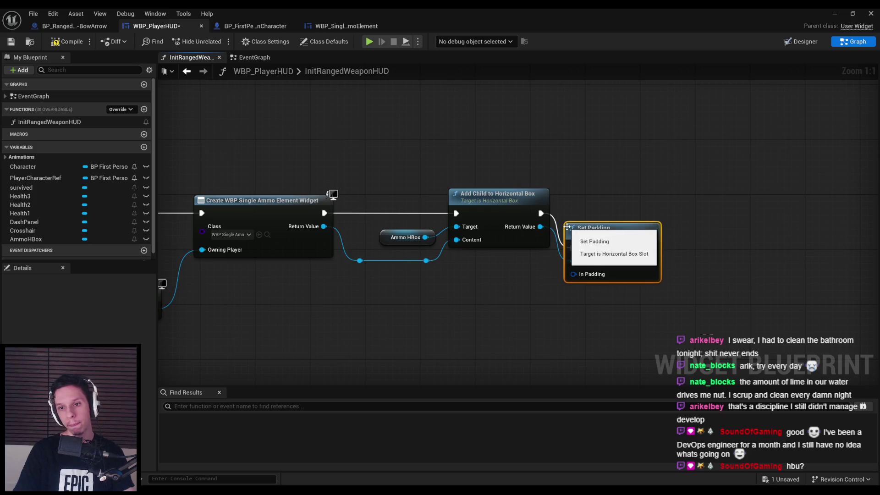
- Feed Set Padding a Make Margin with Left 4.0, compile, and minimize the editor
left_click_drag(494, 227, 453, 248)
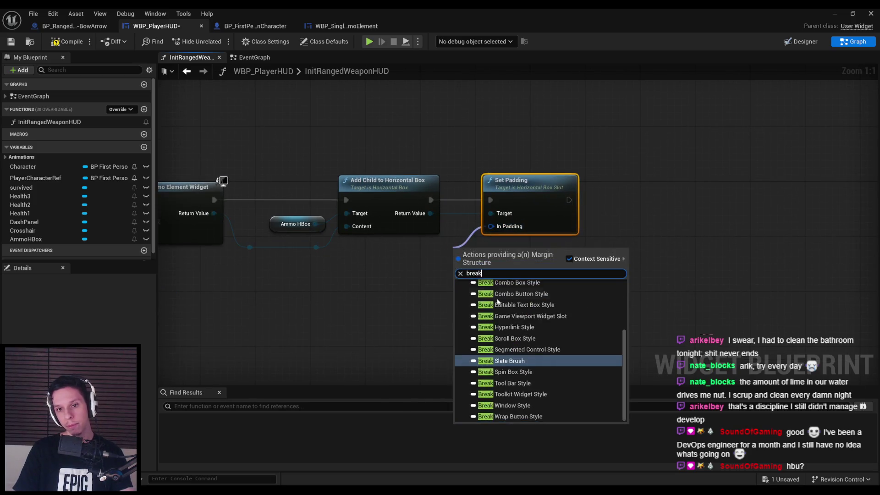
type("make")
left_click(498, 288)
left_click_drag(499, 293, 405, 302)
left_click(385, 271)
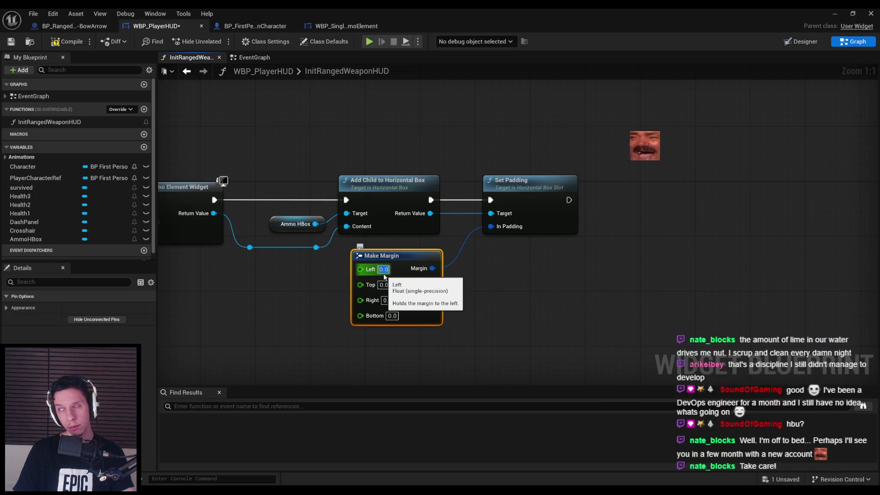
type("4")
left_click(278, 270)
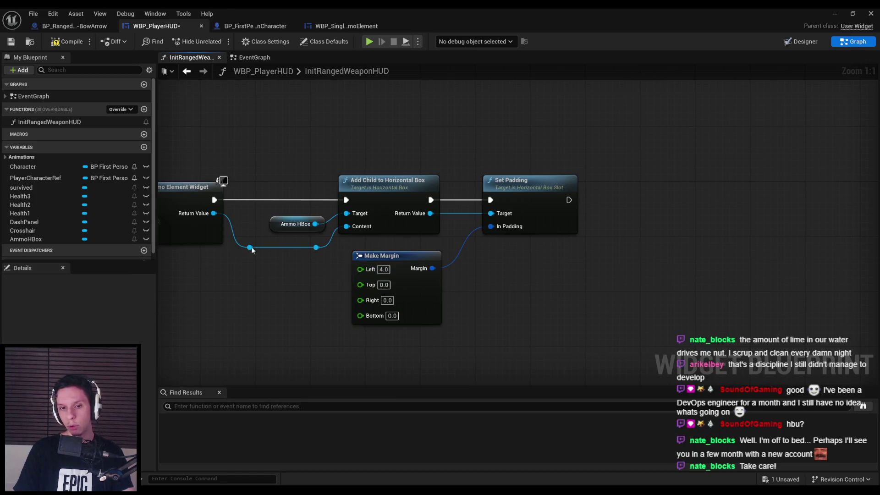
left_click(68, 42)
left_click(871, 13)
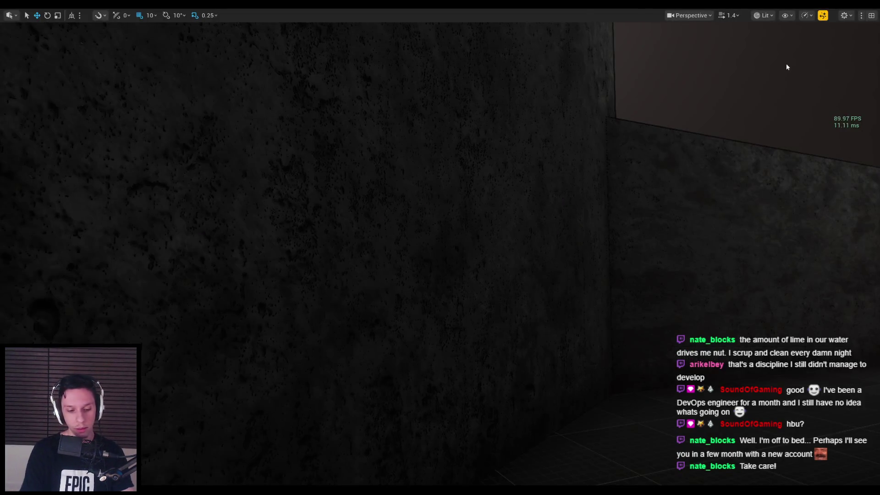
- Run a quick play-test, jumping and wall-running across the rooftop, then stop it
key("alt+p")
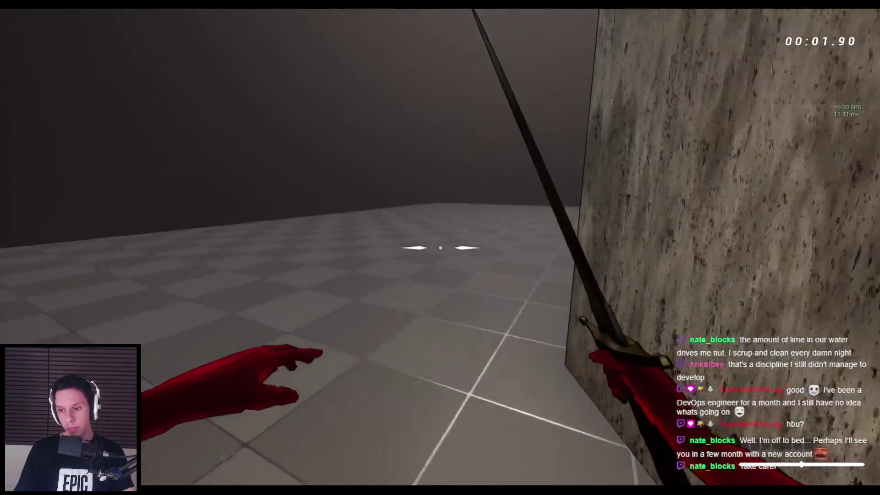
key("space")
key("space")
key("space")
key("space")
key("space")
key("space")
key("space")
key("space")
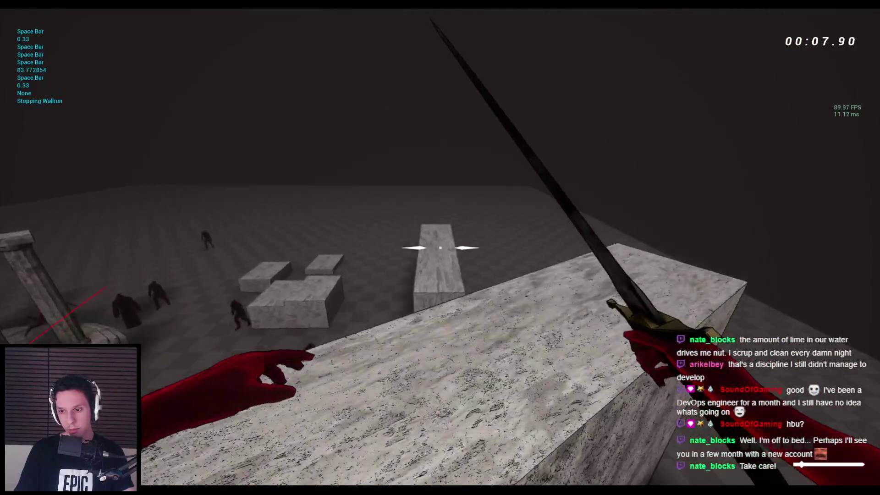
key("space")
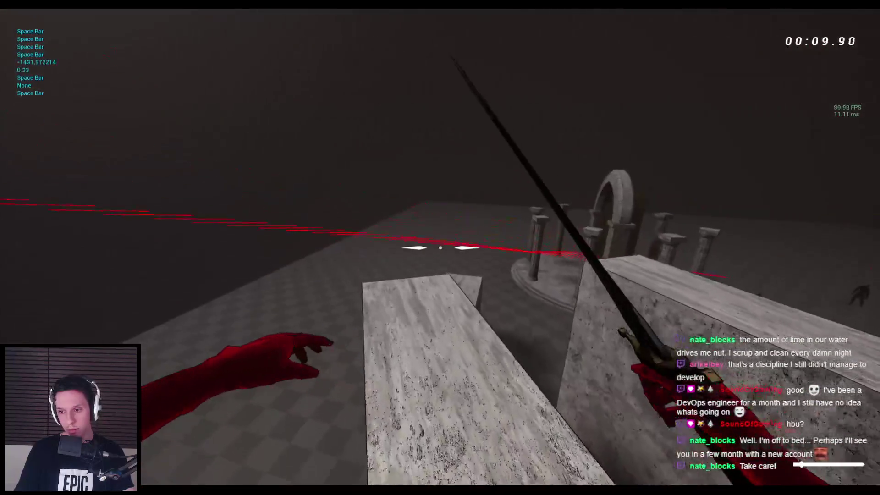
key("Escape")
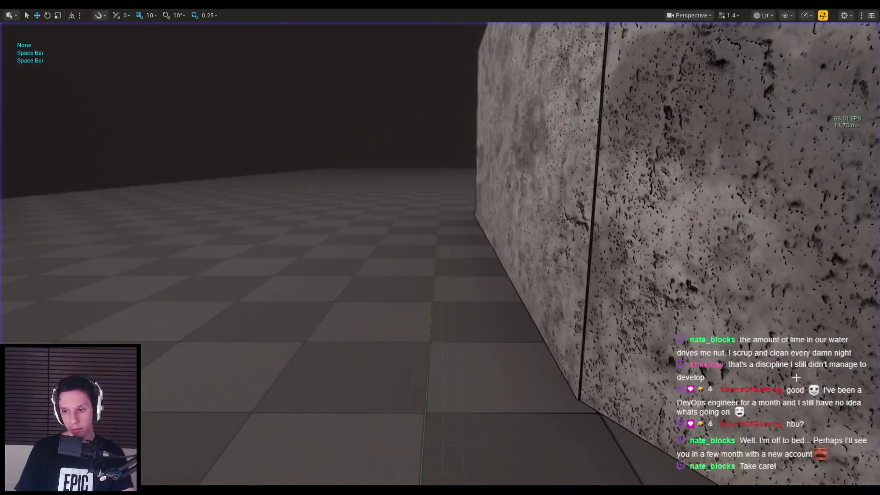
- Bring the WBP_PlayerHUD editor back in Designer view, then minimize it to reveal the level
left_click(314, 473)
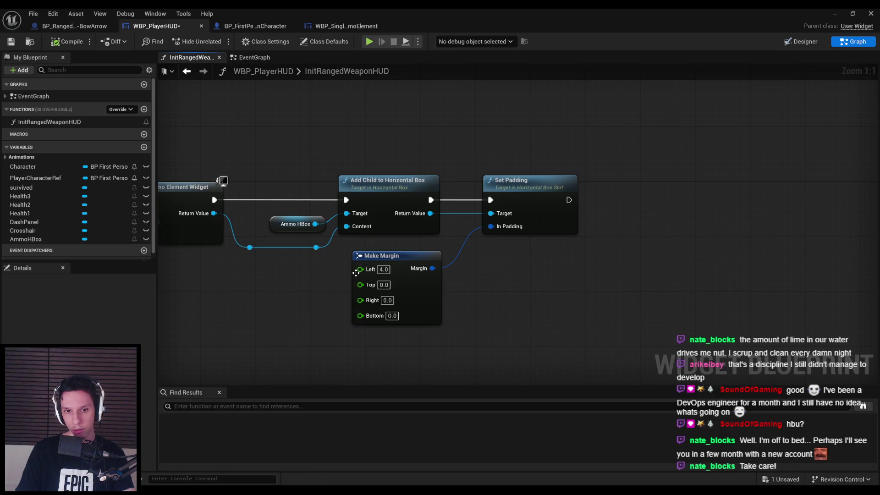
left_click(806, 42)
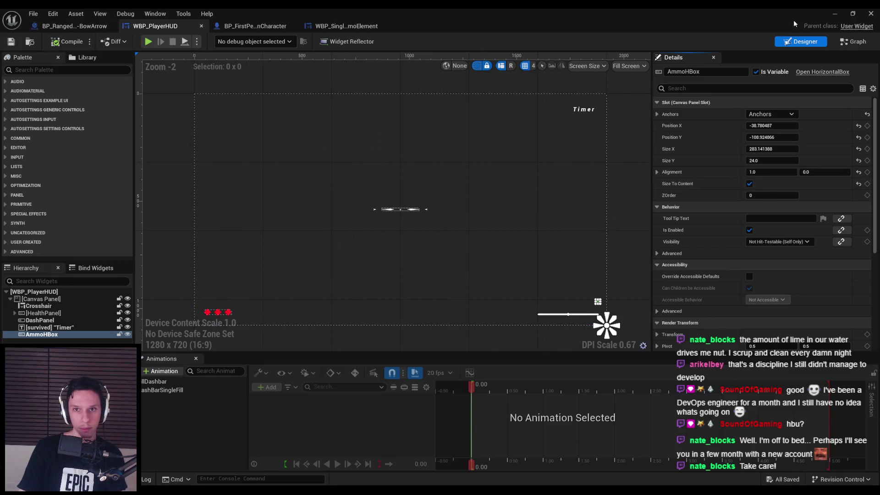
left_click(834, 14)
- Start a new play-test and wall-run through the walled corridor past the stone platform
key("alt+p")
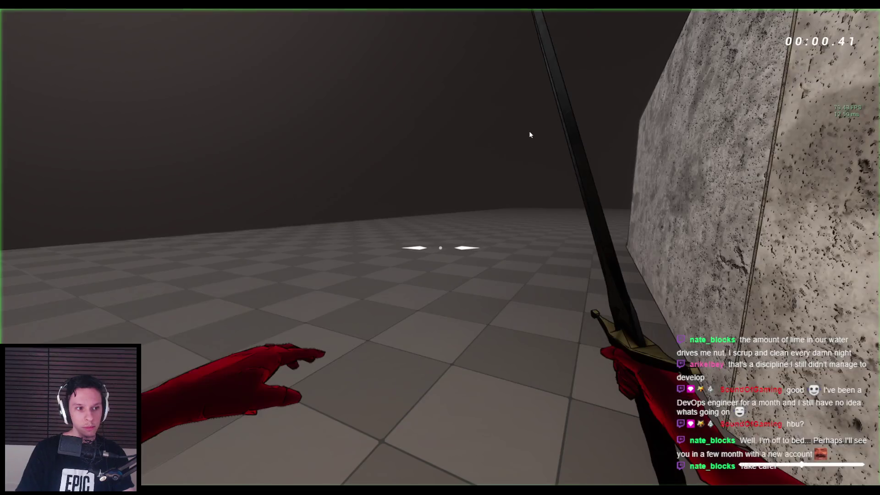
key("space")
key("space")
key("space")
key("space")
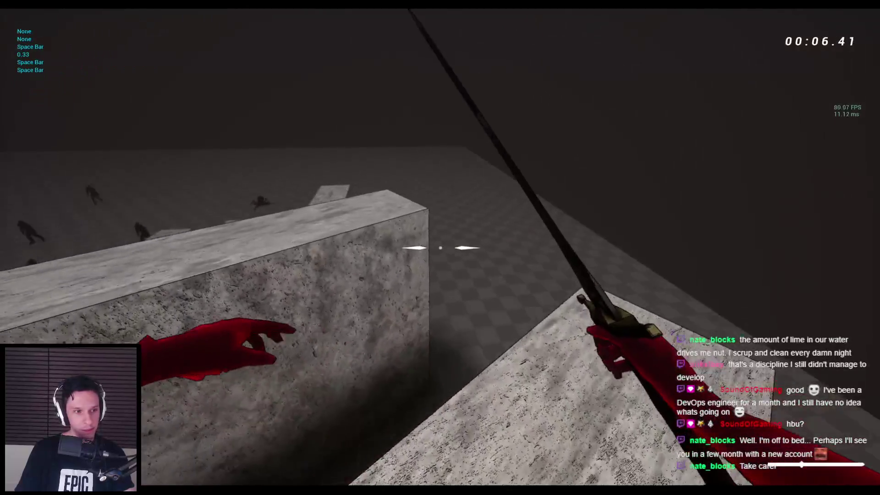
key("space")
key("space")
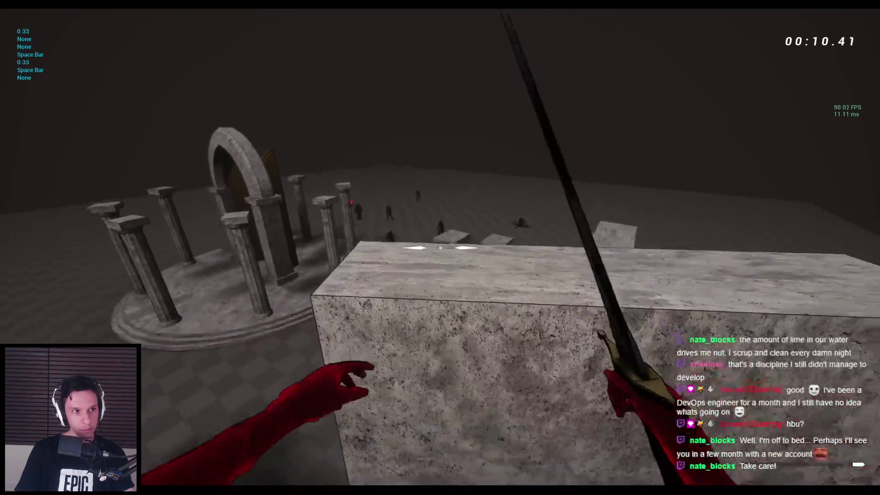
key("space")
key("space")
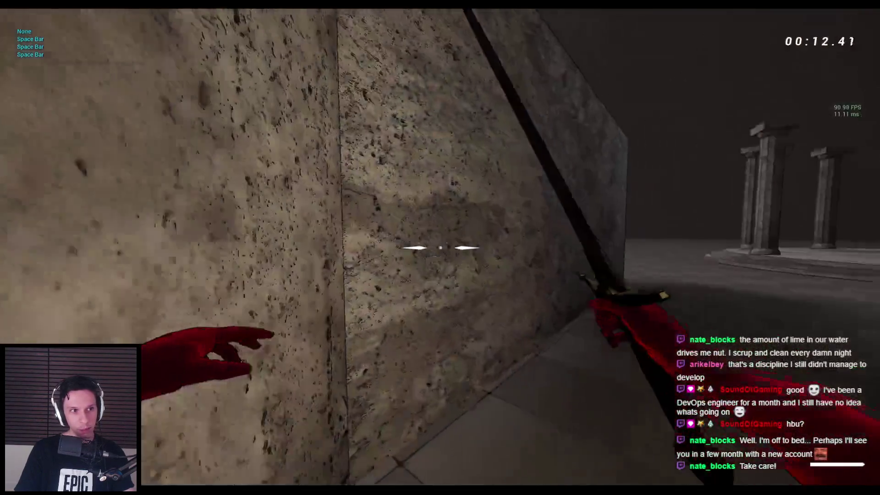
key("space")
key("space")
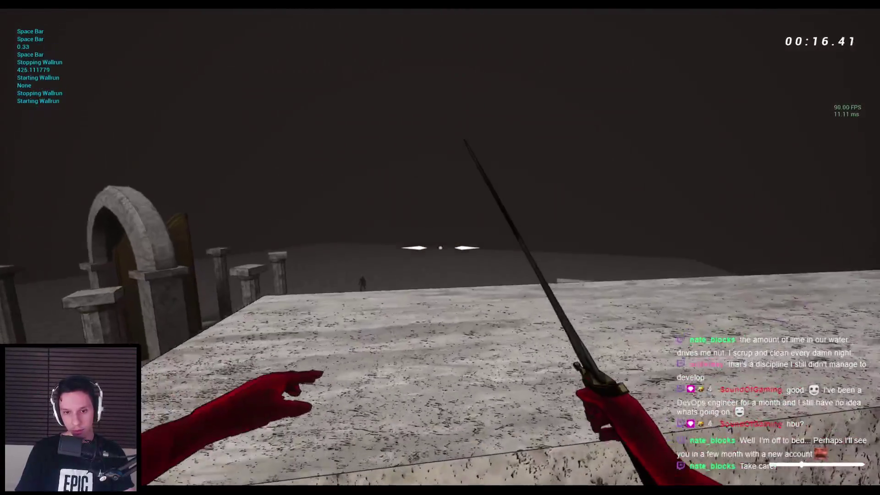
key("space")
key("space")
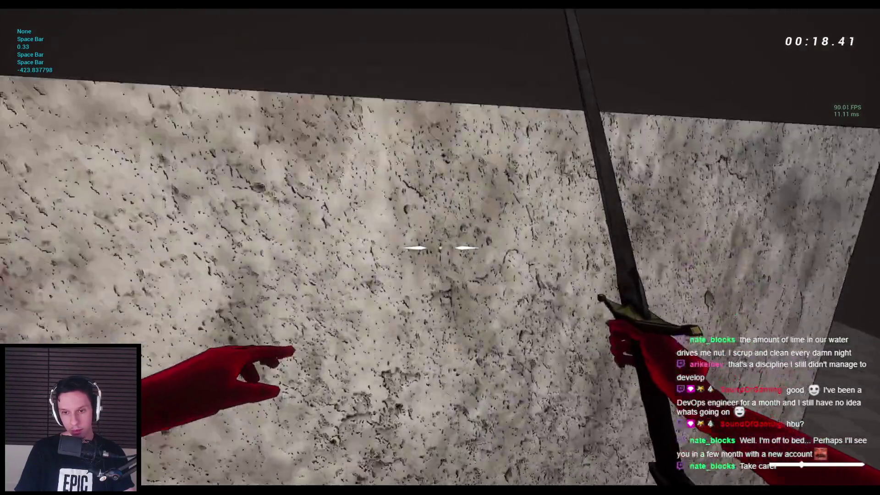
key("space")
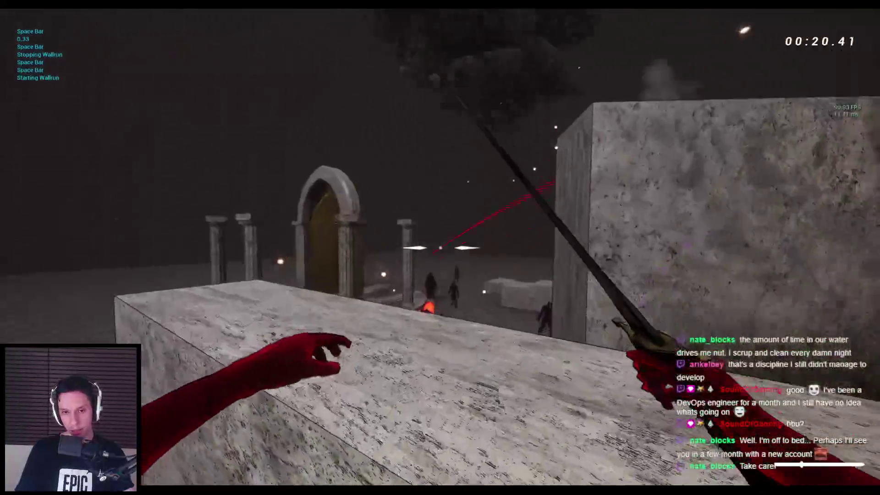
key("space")
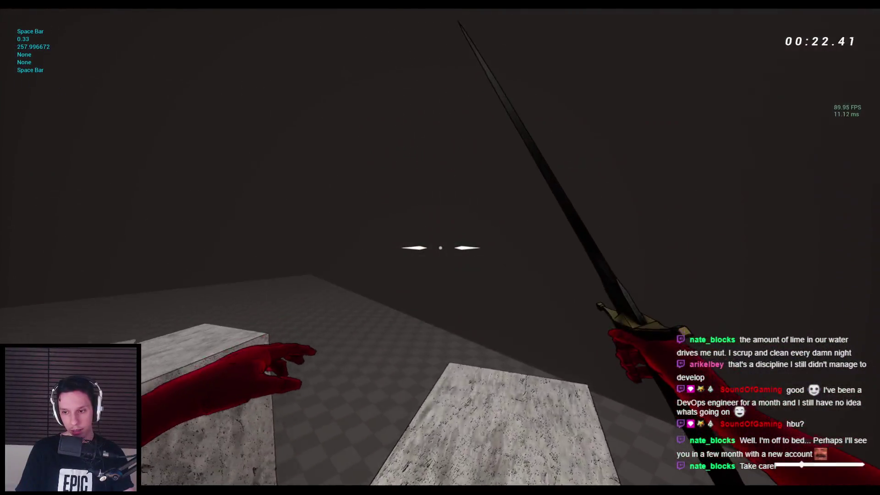
- Jump and wall-run across successive wall tops toward the open floor with spiders
key("space")
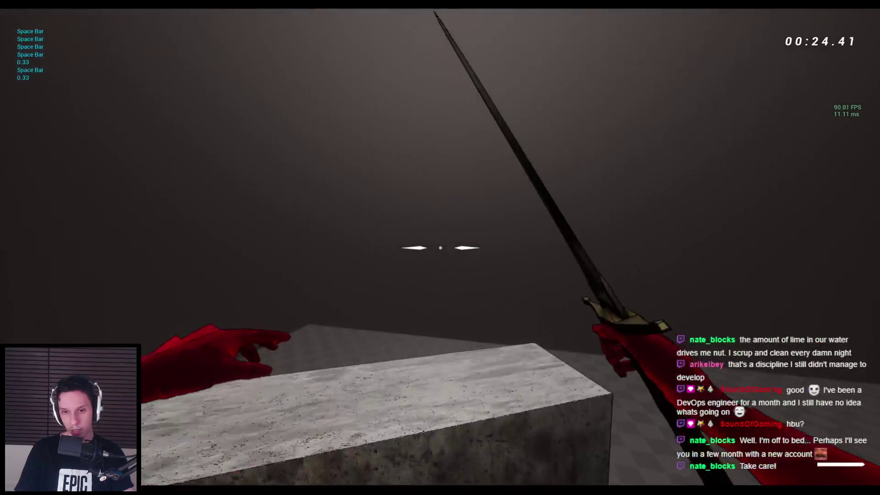
key("space")
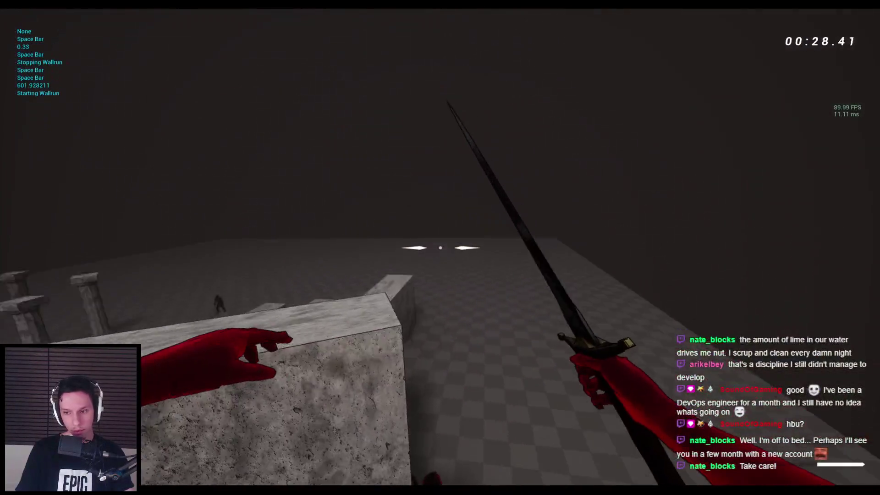
key("space")
key("space")
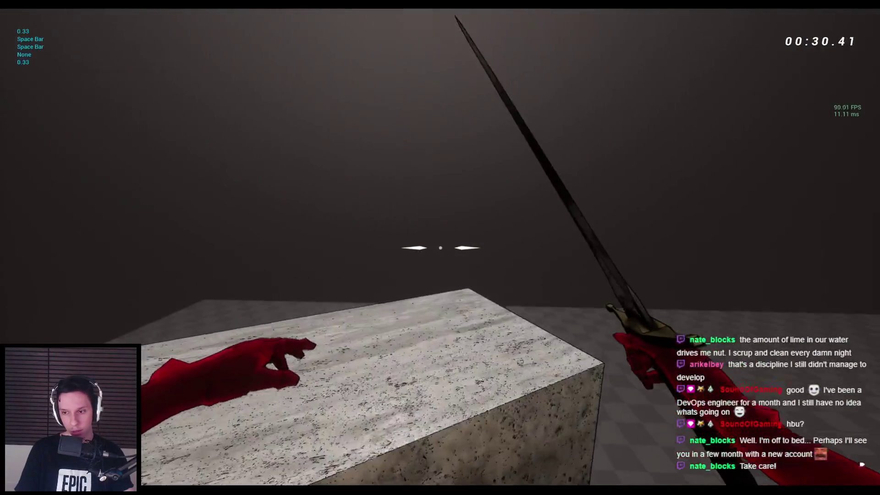
key("space")
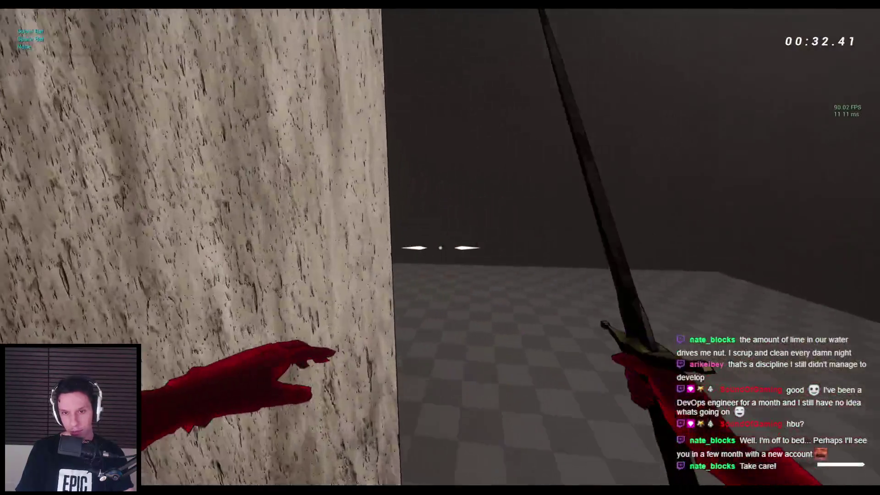
key("space")
key("space")
key("space")
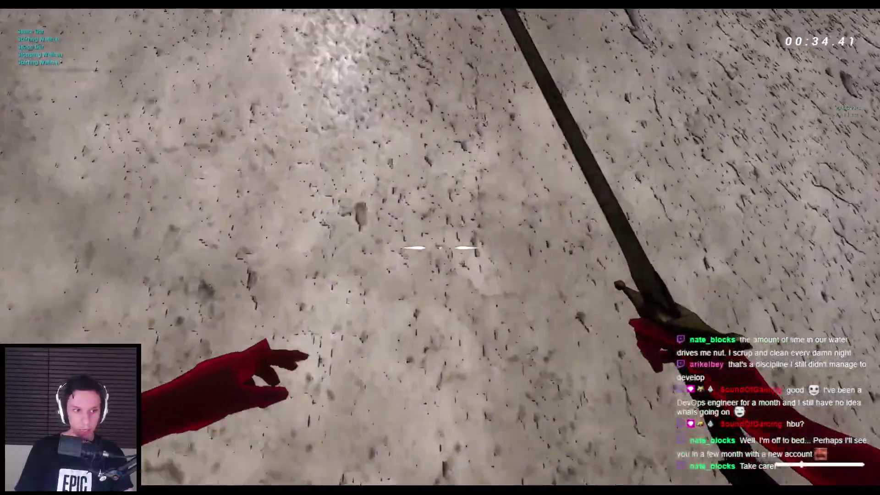
key("space")
key("space")
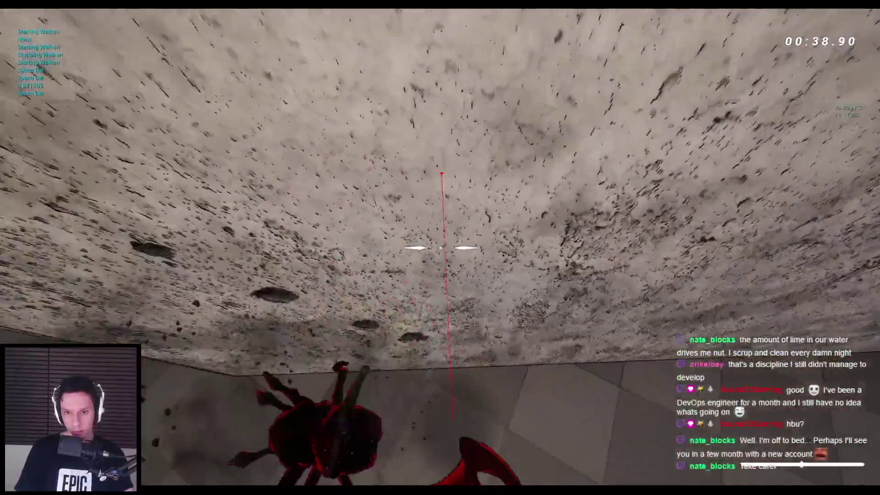
key("space")
- Fight spiders and a horned enemy with the bow and blade, then wall-run onward
left_click(440, 248)
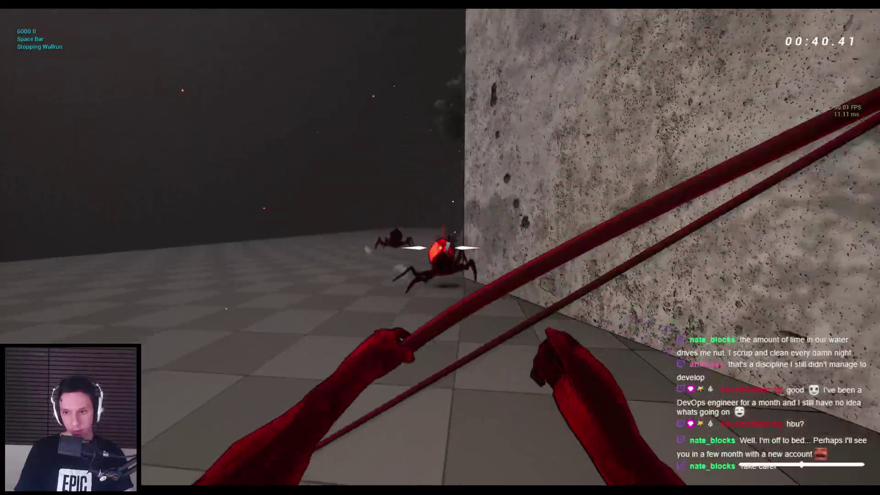
left_click(441, 247)
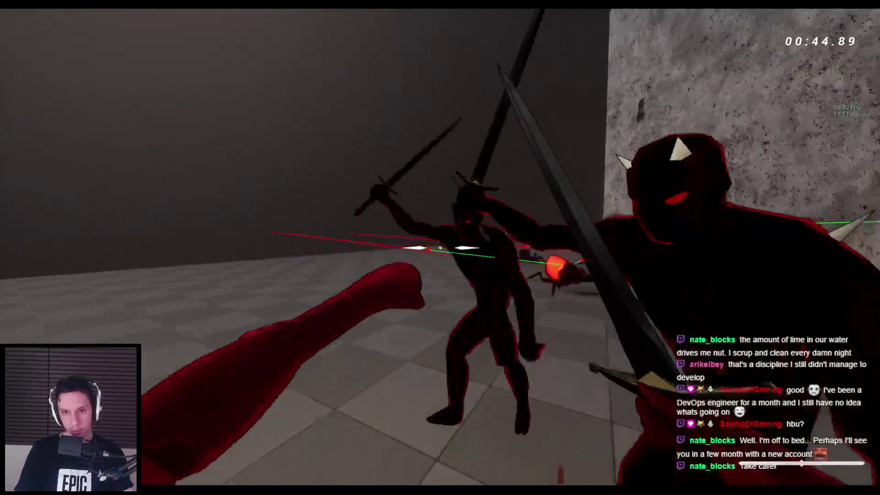
left_click(440, 248)
left_click(440, 247)
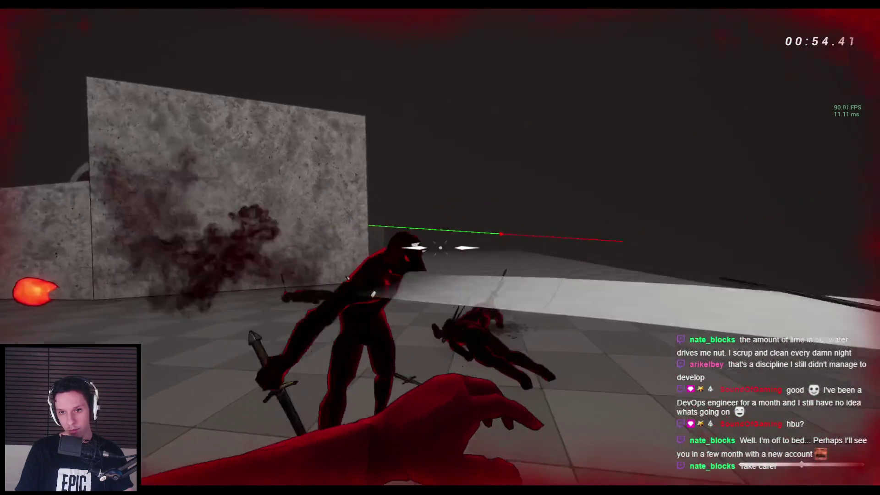
key("space")
key("space")
key("space")
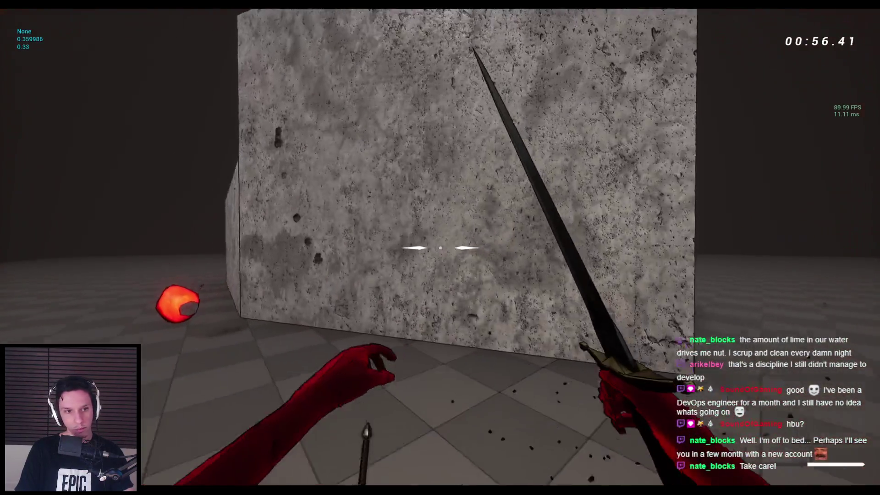
key("space")
key("space")
key("space")
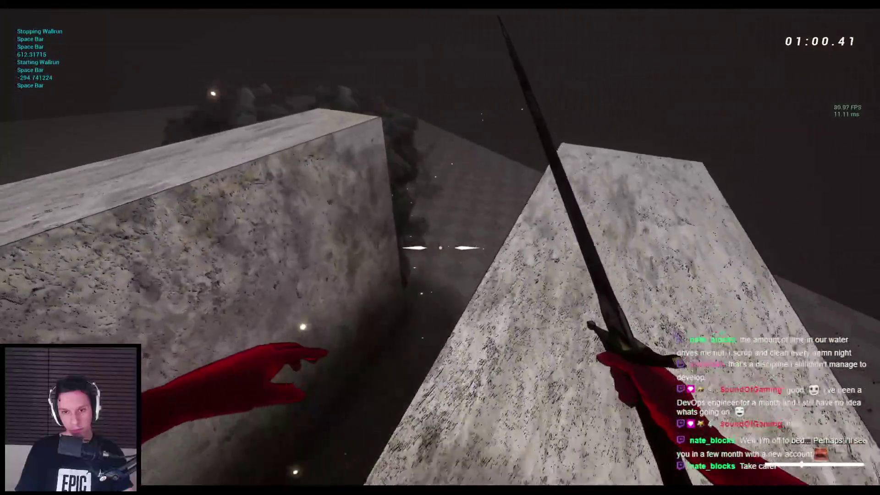
key("space")
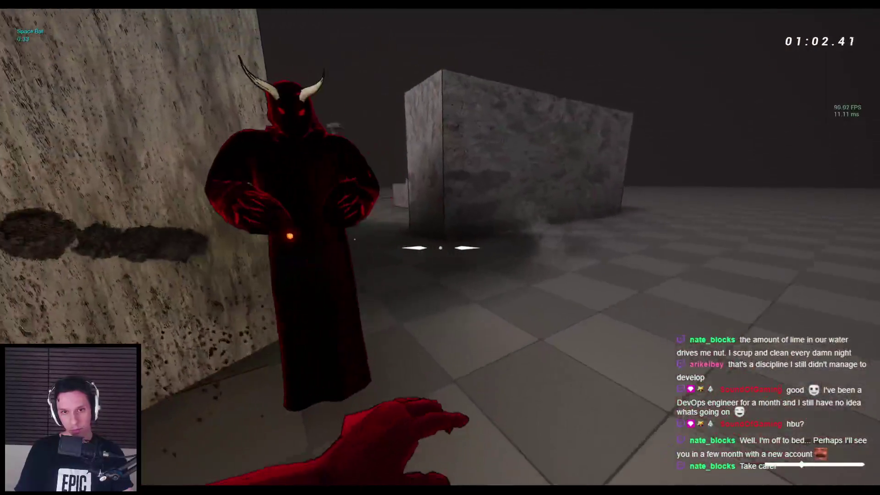
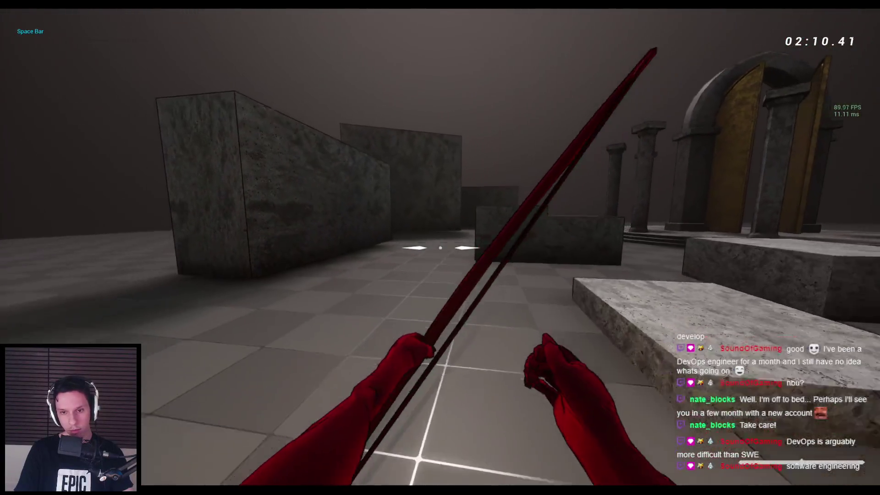
- Jump through the level a few times, stop the play test, and bring up the WBP_PlayerHUD designer
key("space")
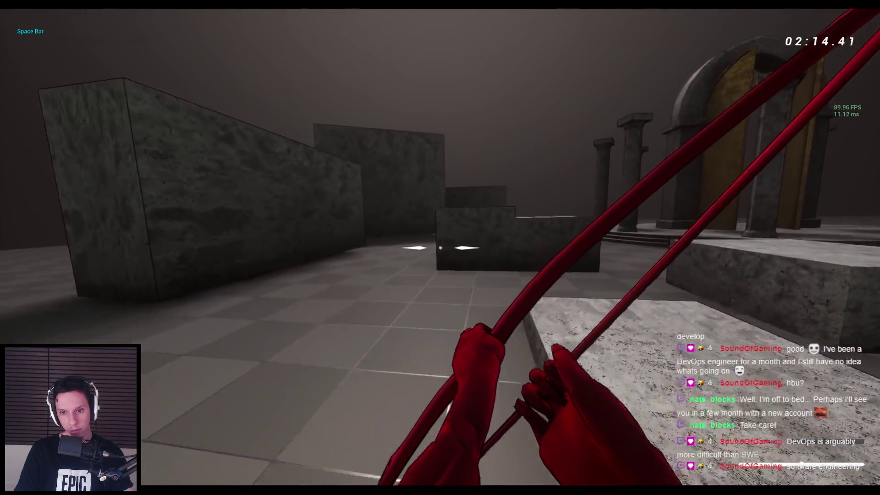
key("space")
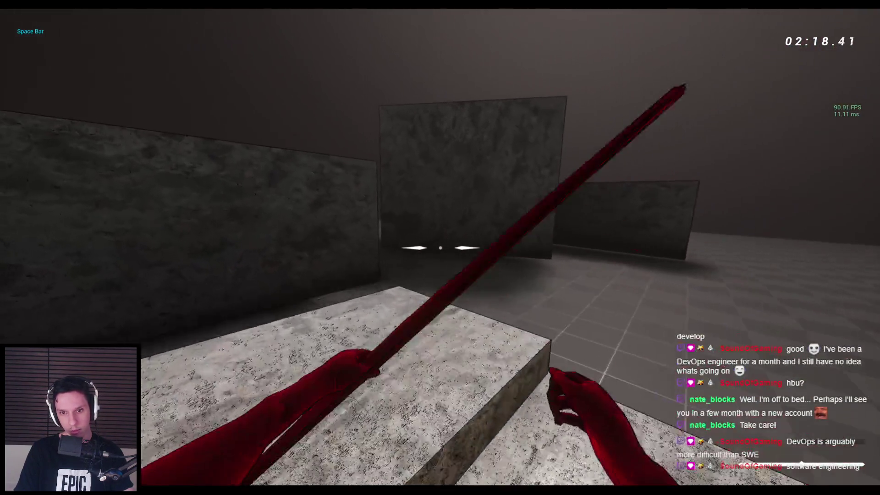
key("space")
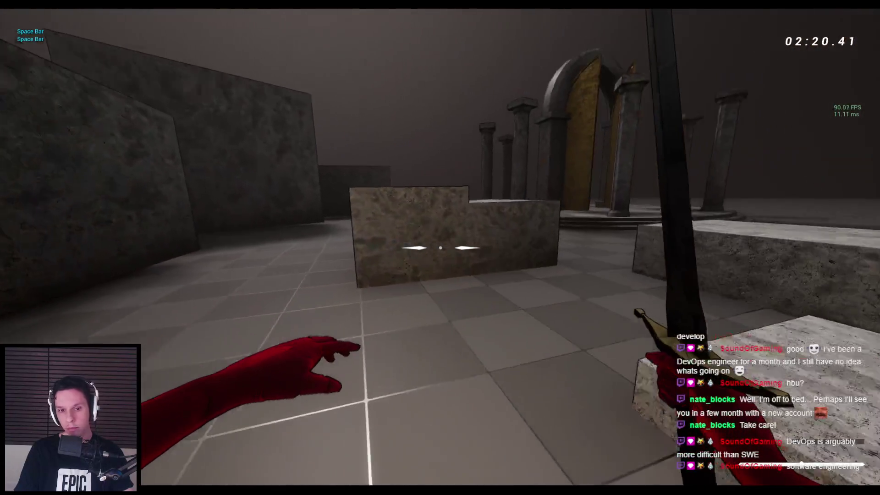
key("Escape")
left_click(301, 474)
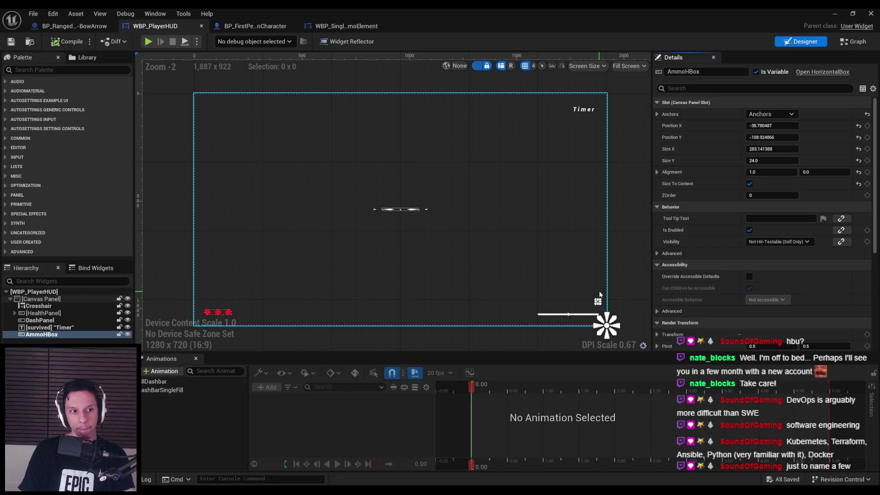
- Wrap ProgressBar_29 in WBP_SingleAmmoElement in a 32×32 Size Box, then start a play test
left_click(346, 26)
left_click(340, 186)
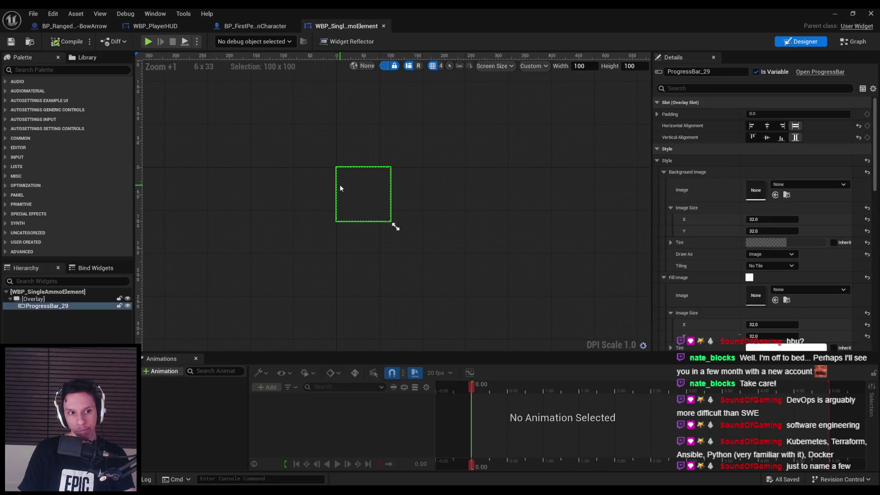
left_click(29, 305)
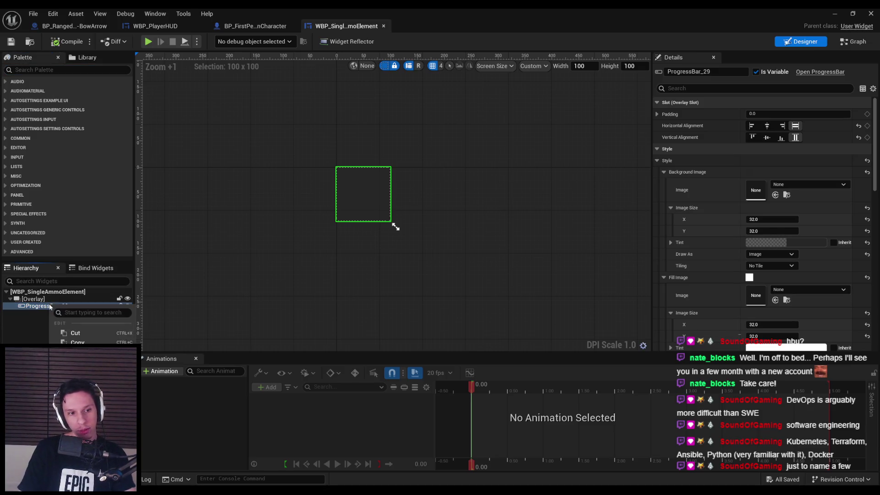
mouse_move(92, 401)
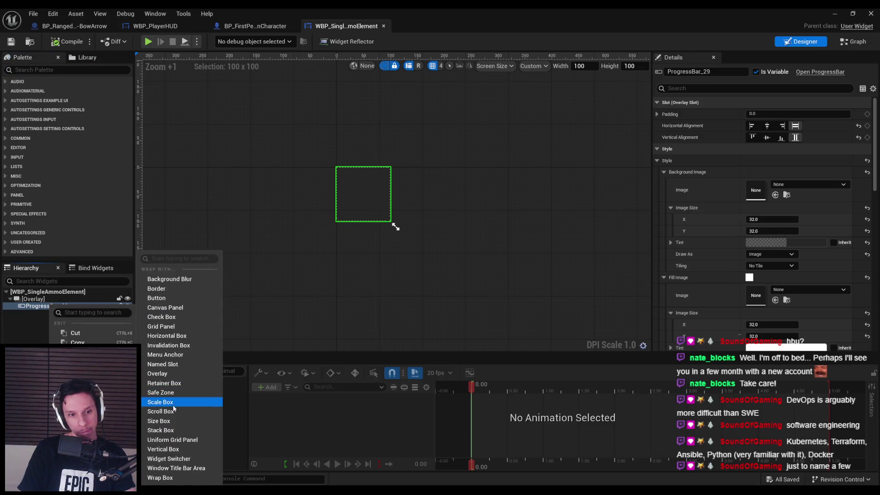
key("Escape")
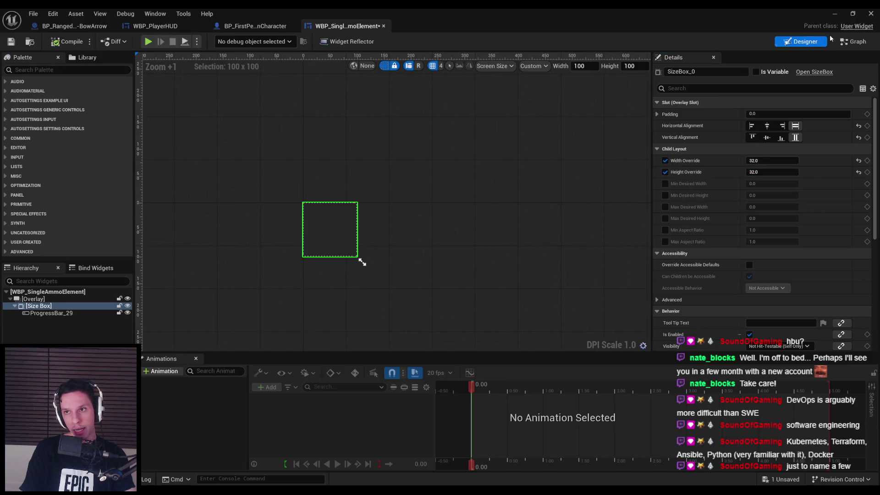
left_click(835, 13)
key("alt+p")
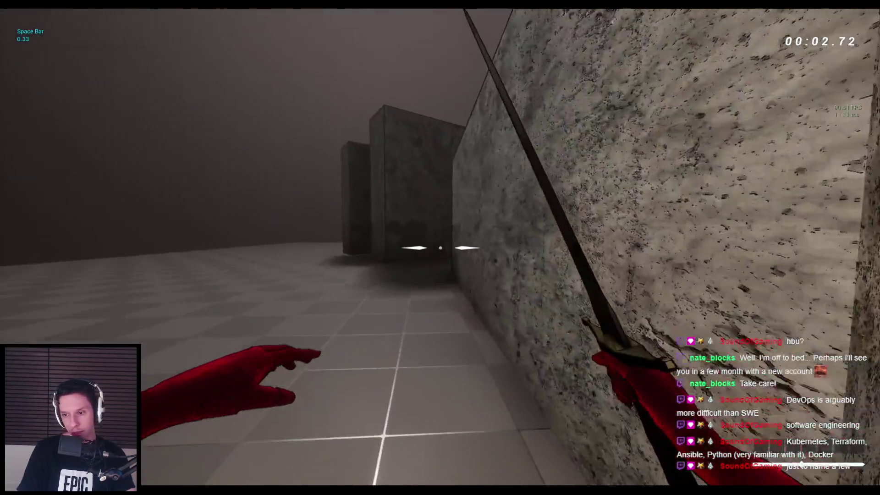
- Jump and wallrun along the stone blocks, then stop the play test
key("space")
key("space")
key("space")
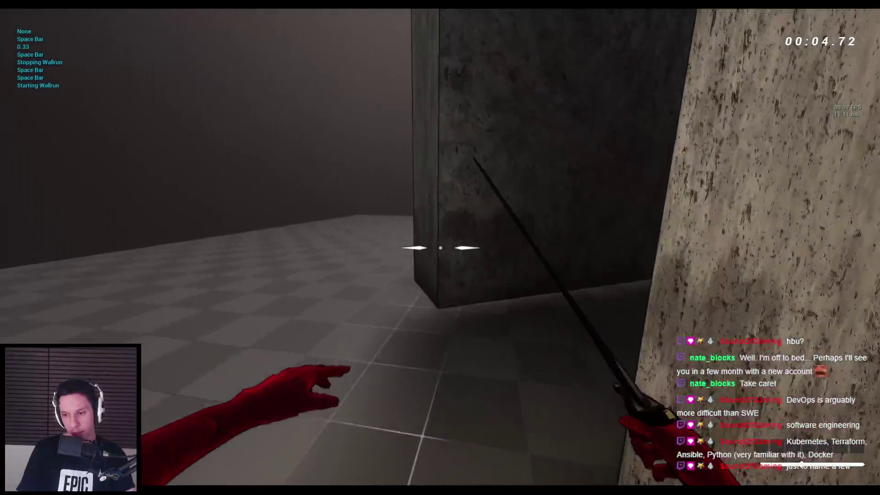
key("space")
key("space")
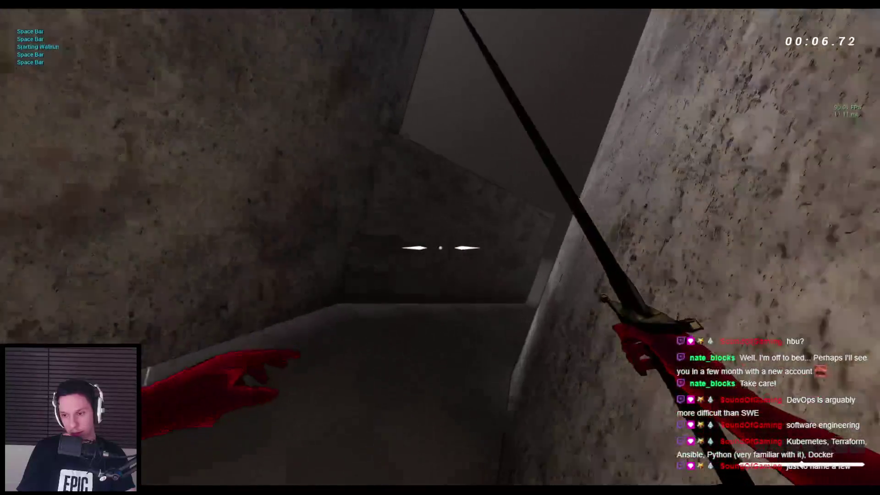
key("space")
key("space")
key("space")
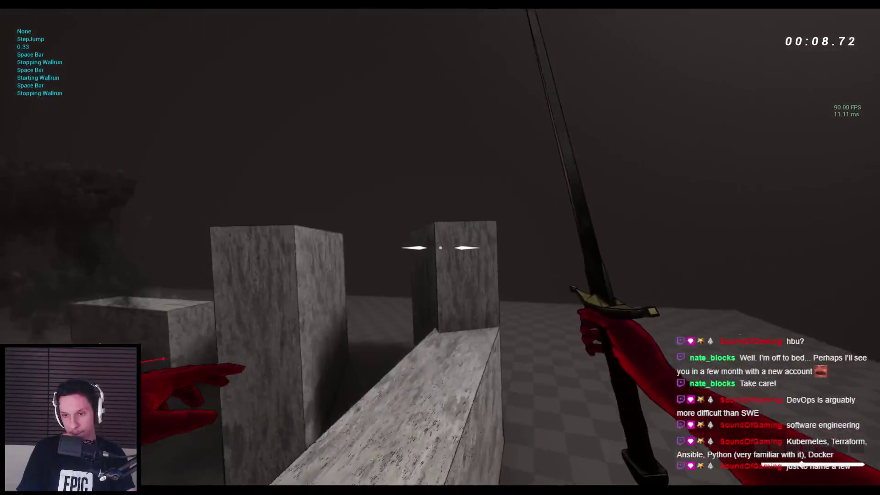
key("space")
key("Escape")
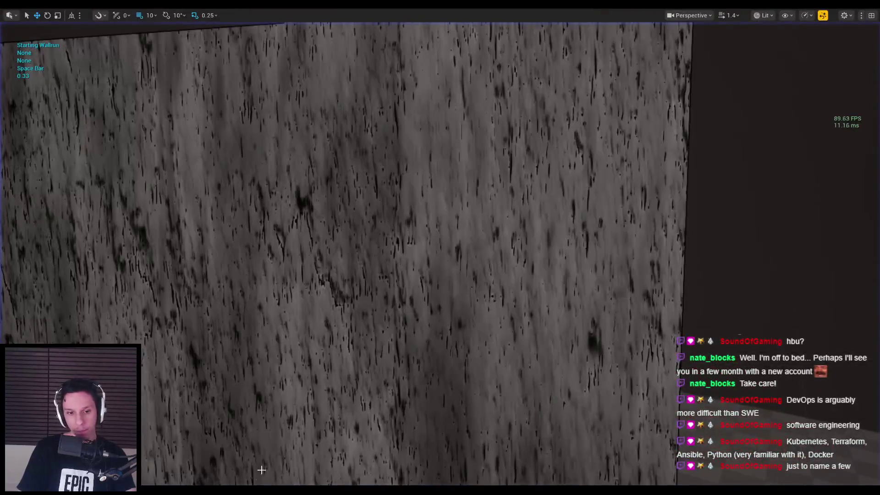
- Change the Size Box width and height overrides to 24 and restart the play test
left_click(306, 480)
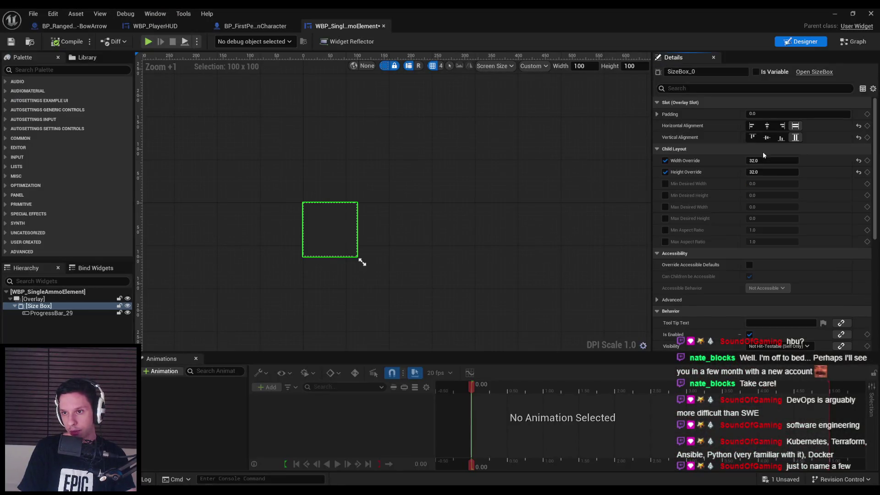
left_click(865, 12)
key("space")
key("space")
key("space")
key("space")
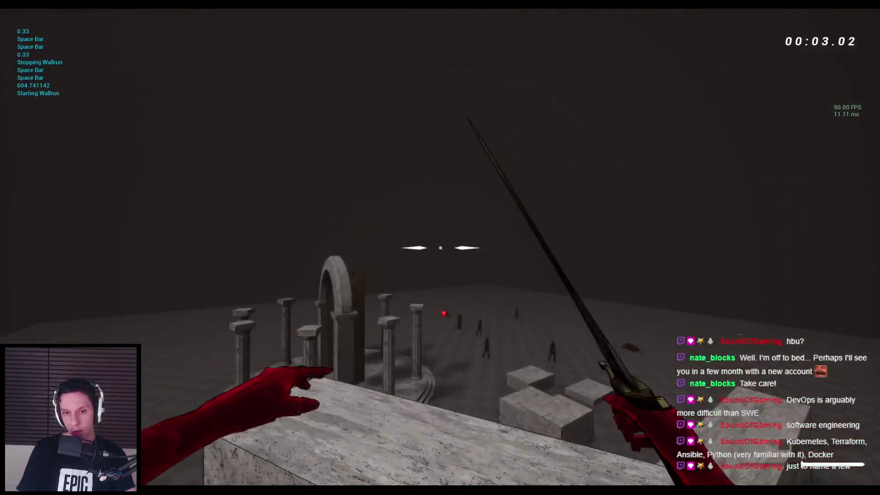
key("2")
left_click_drag(440, 249, 440, 247)
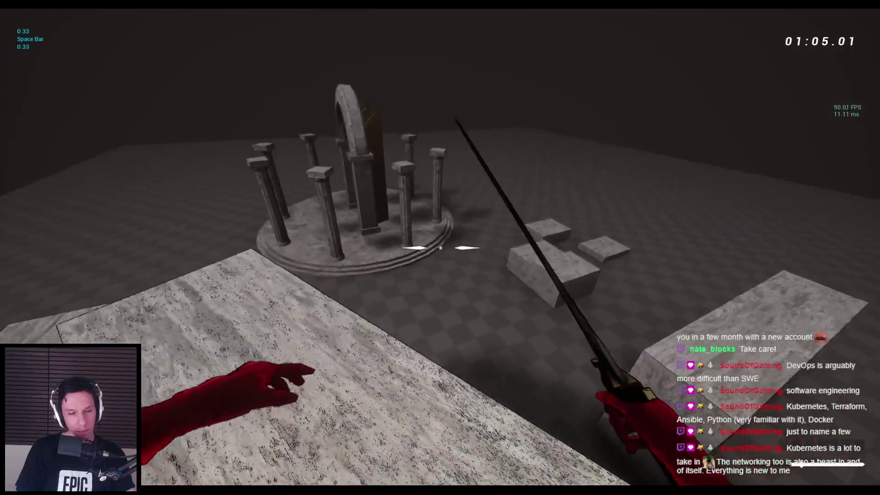
key("Escape")
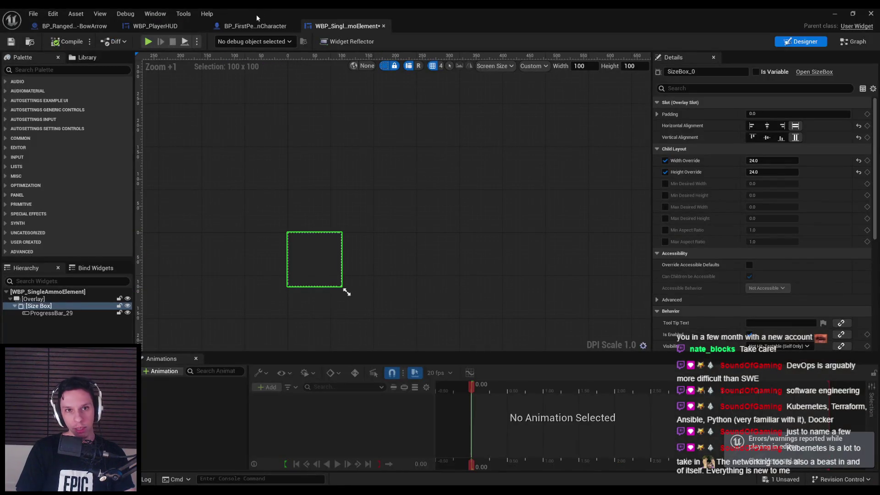
- Set ProgressBar_29's Percent to 1.0 and save WBP_SingleAmmoElement
scroll(758, 297, "down", 5)
left_click(51, 313)
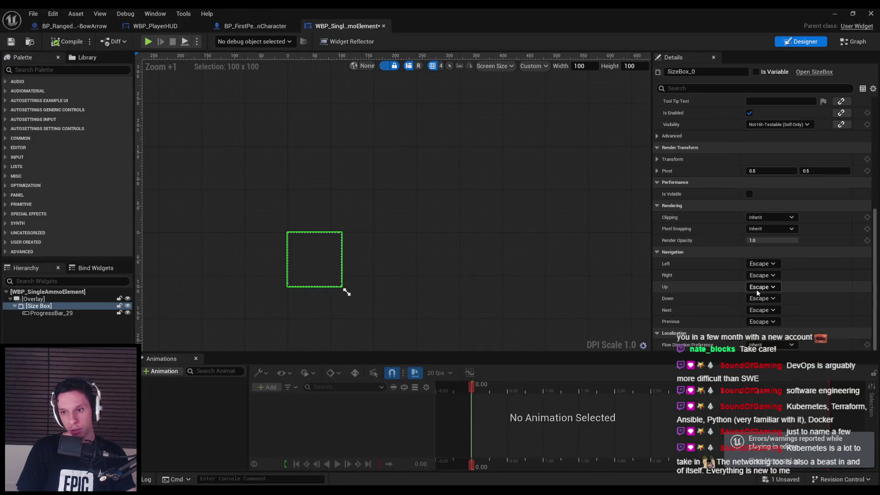
left_click(773, 171)
type("1")
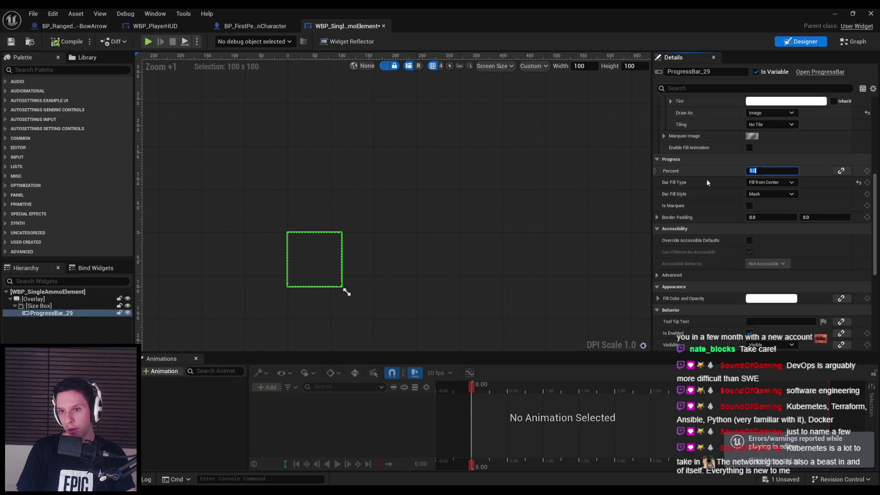
key("Return")
left_click(11, 43)
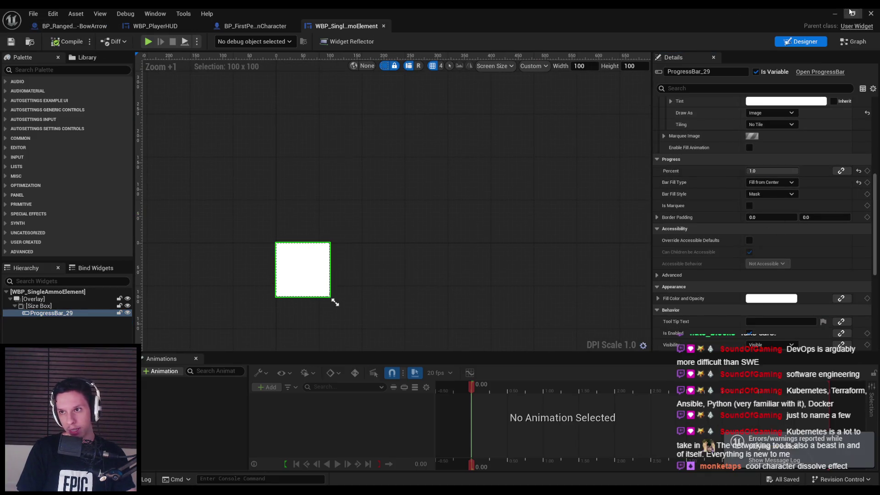
- Play-test the level jumping onto the stone blocks, then return to the ammo element editor
left_click(836, 13)
key("alt+p")
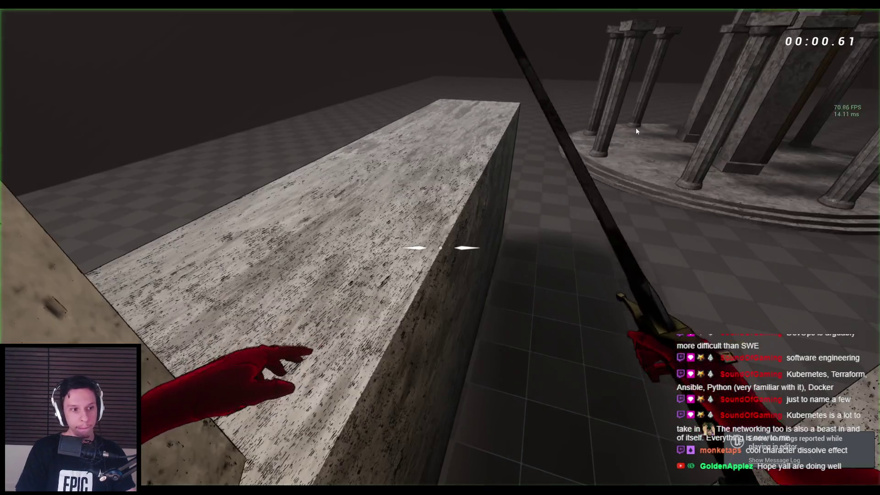
key("space")
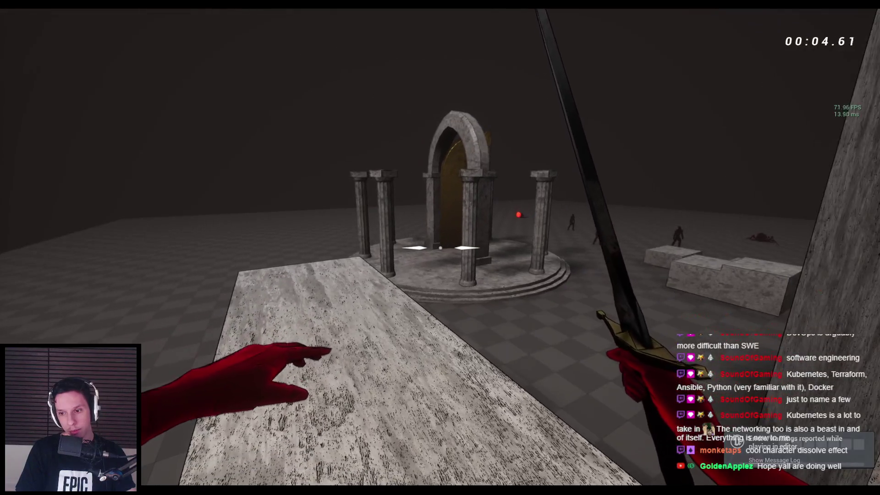
key("space")
key("space")
key("space")
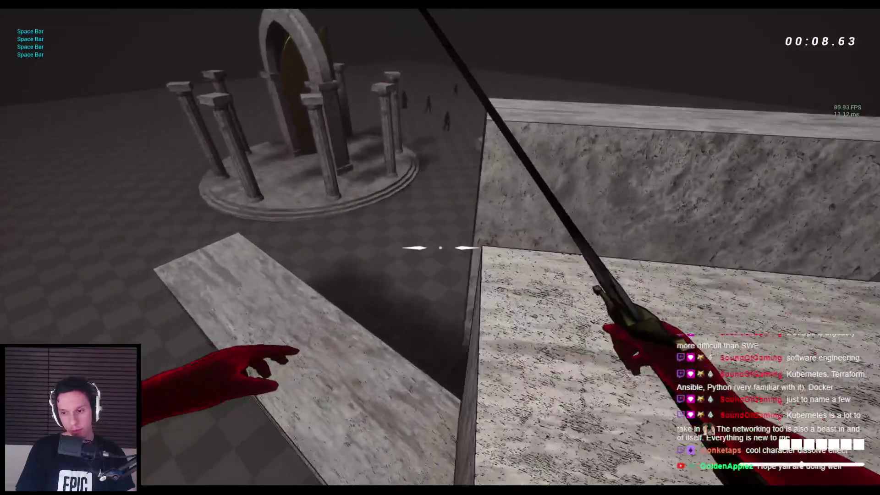
key("F11")
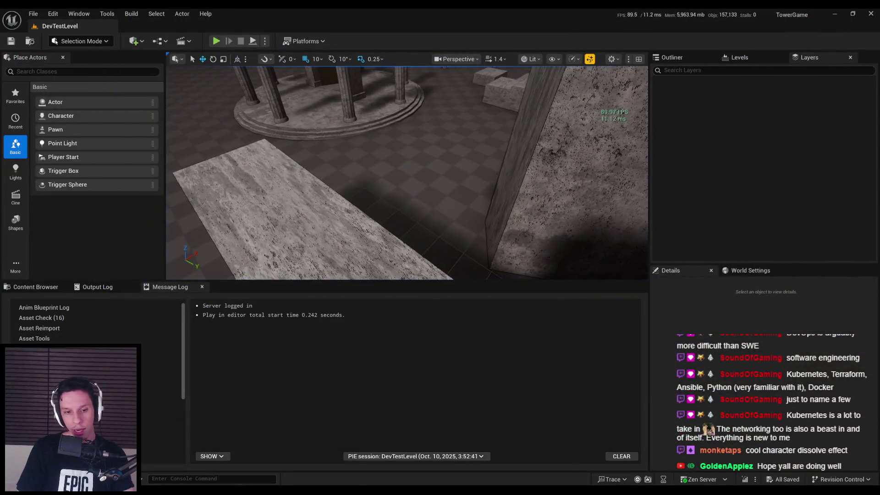
left_click(309, 466)
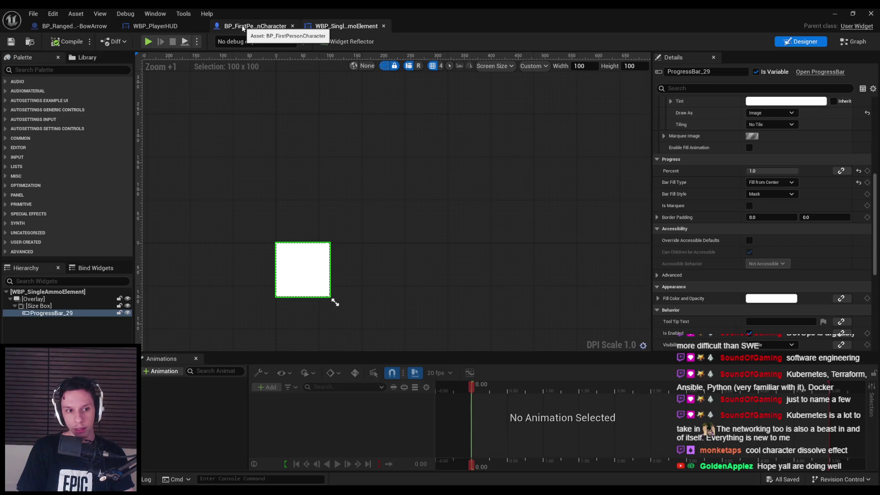
- Check the Filled variable in the widget graph, then pan BP_FirstPersonCharacter's graph to the BeginPlay Sequence node
left_click(853, 42)
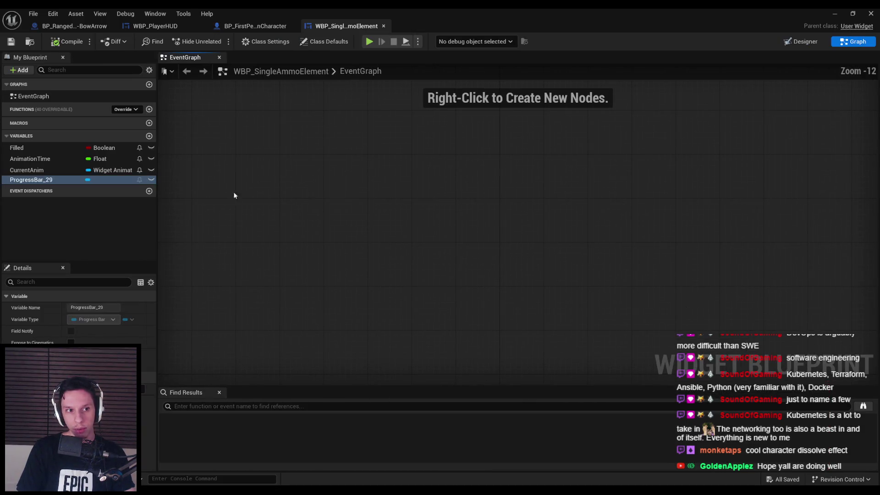
left_click(71, 147)
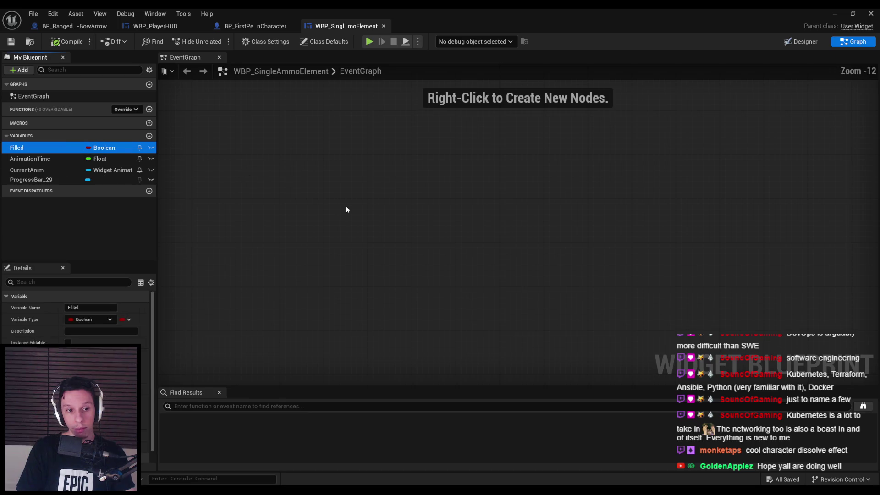
scroll(78, 321, "down", 1)
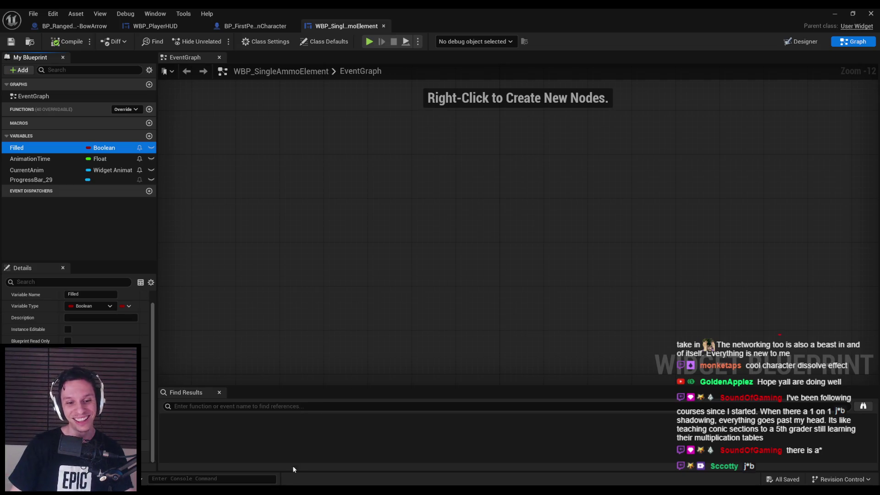
left_click(377, 272)
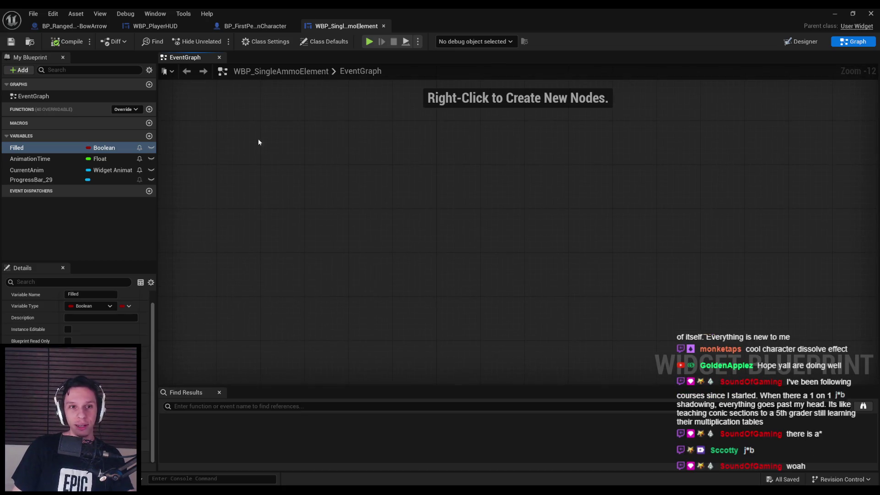
left_click(255, 26)
mouse_move(380, 225)
left_mouse_down()
mouse_move(459, 219)
mouse_move(376, 210)
mouse_move(281, 179)
mouse_move(394, 274)
mouse_move(275, 197)
mouse_move(240, 289)
mouse_move(294, 266)
mouse_move(312, 233)
mouse_move(403, 203)
left_mouse_up()
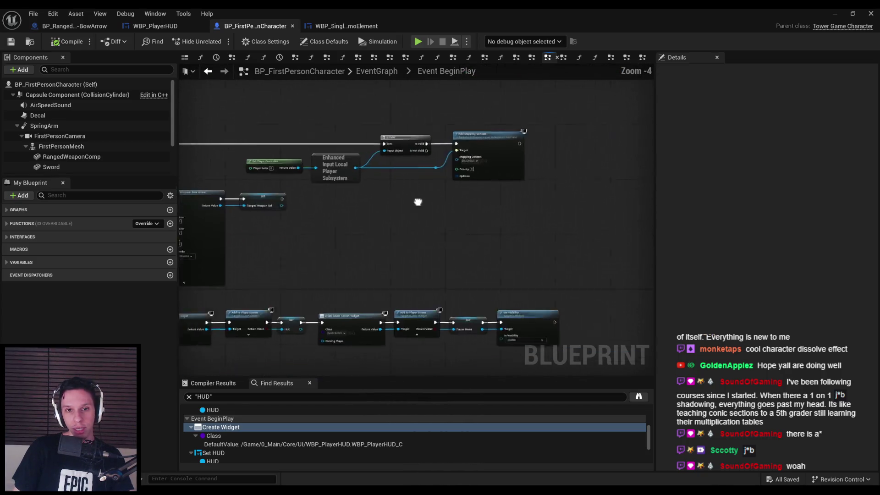
scroll(267, 220, "down", 1)
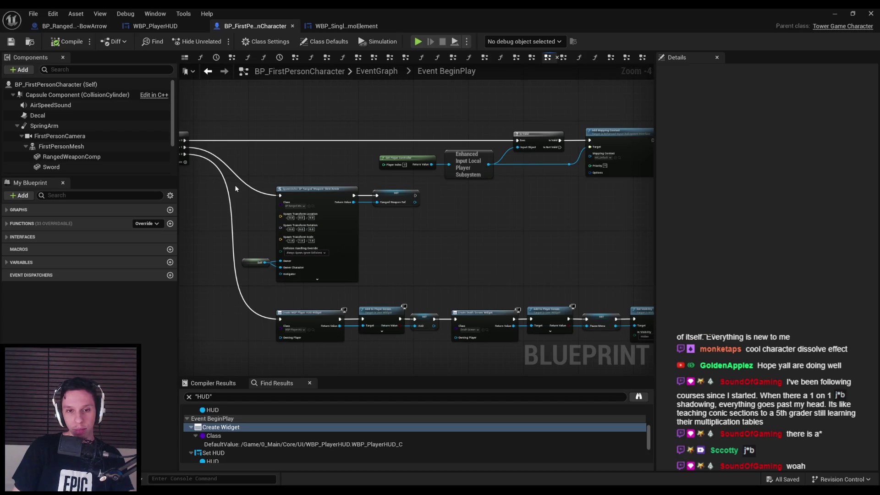
scroll(235, 185, "up", 2)
mouse_move(257, 229)
left_mouse_down()
mouse_move(308, 287)
mouse_move(350, 303)
left_mouse_up()
scroll(553, 251, "down", 2)
mouse_move(553, 252)
left_mouse_down()
mouse_move(561, 266)
mouse_move(421, 217)
mouse_move(334, 200)
mouse_move(305, 267)
mouse_move(397, 288)
mouse_move(429, 260)
mouse_move(241, 252)
mouse_move(501, 271)
mouse_move(385, 289)
left_mouse_up()
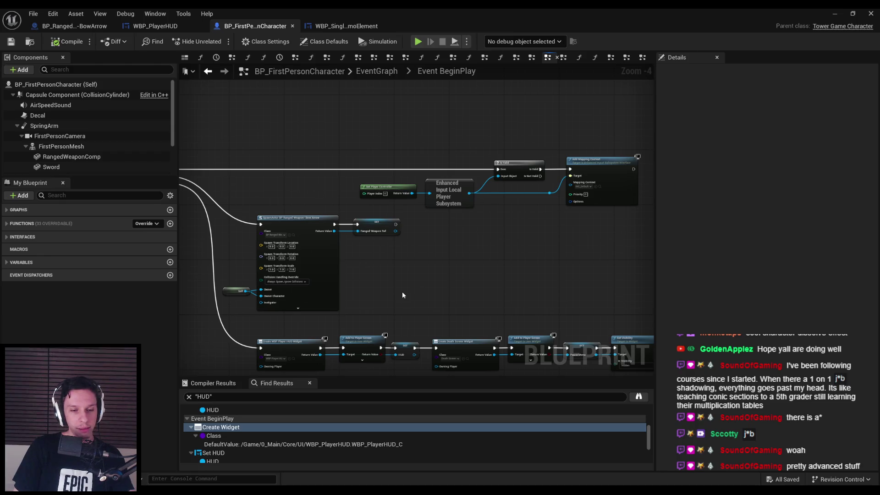
left_click_drag(403, 295, 374, 257)
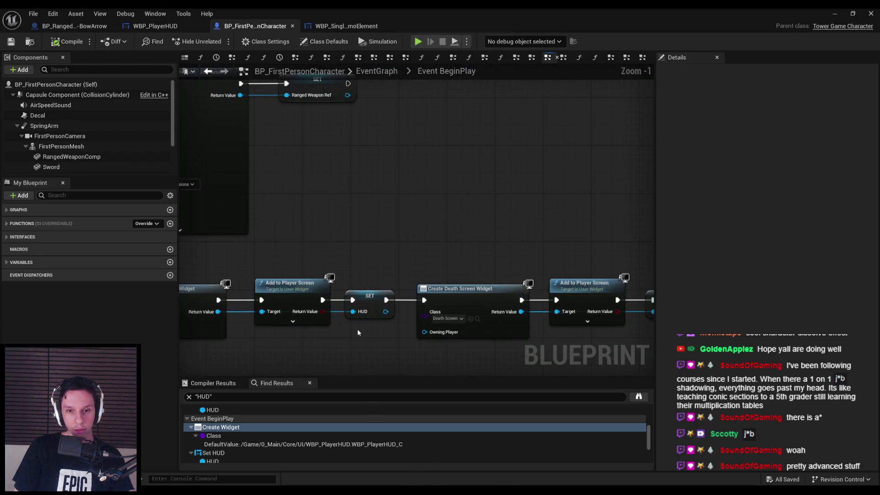
scroll(357, 329, "down", 2)
scroll(418, 334, "up", 1)
left_click_drag(384, 311, 618, 316)
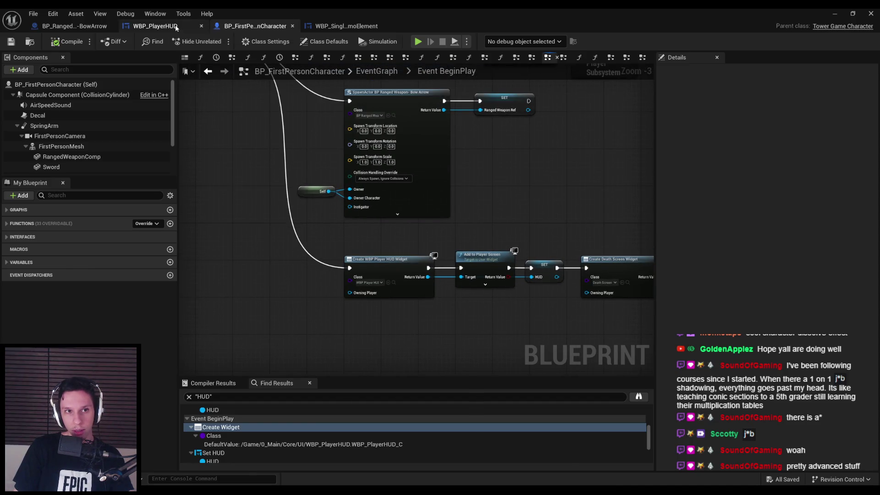
left_click(155, 26)
left_click(348, 21)
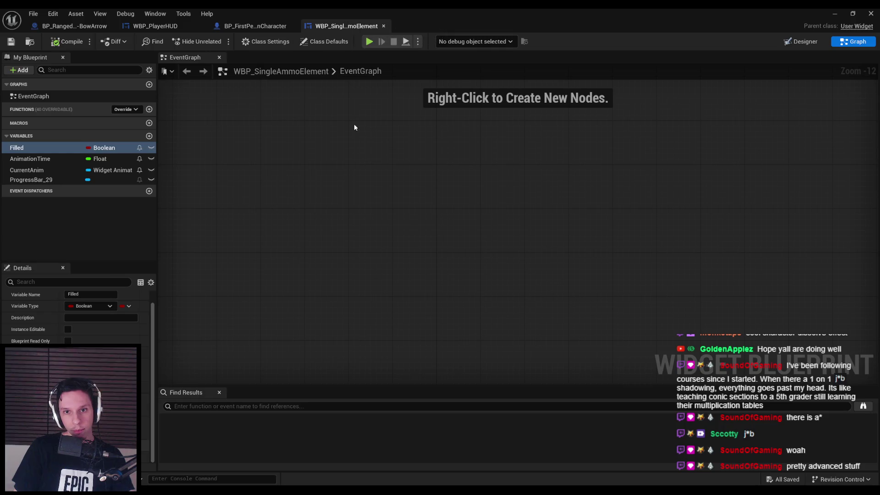
left_click(256, 24)
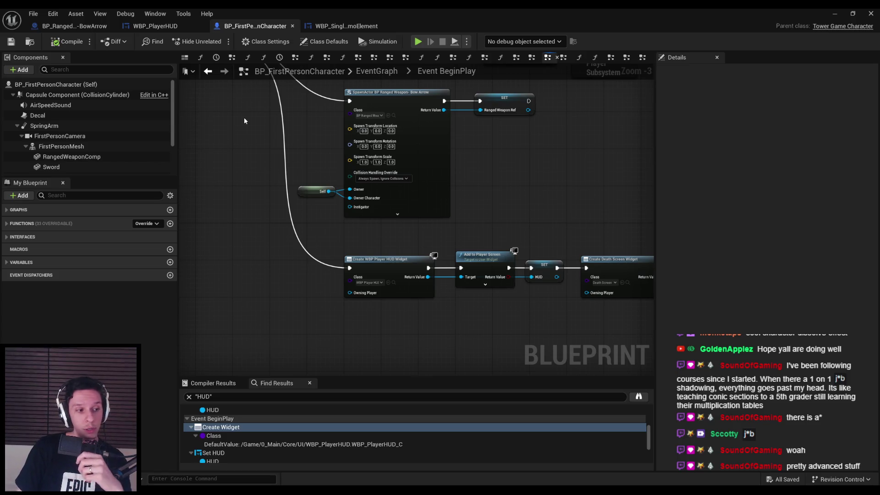
left_click(74, 26)
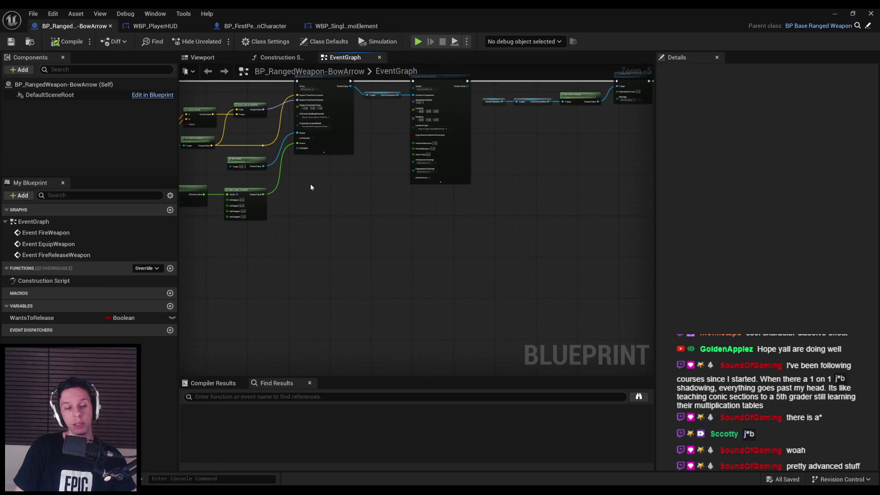
- Look over the bow's firing logic and the player HUD, character and ammo element tabs
scroll(310, 183, "up", 2)
mouse_move(423, 263)
left_mouse_down()
mouse_move(396, 278)
mouse_move(347, 278)
left_mouse_up()
left_click_drag(507, 290, 351, 298)
scroll(351, 298, "down", 1)
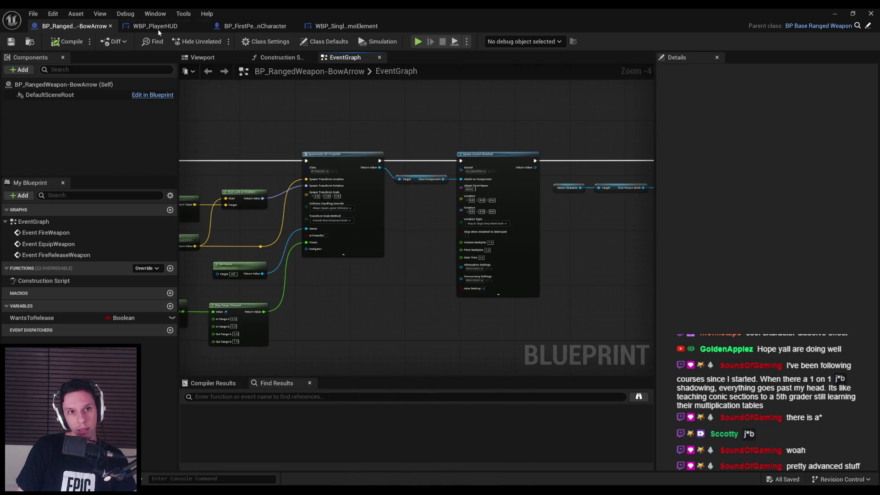
left_click(156, 27)
left_click(259, 27)
left_click(161, 27)
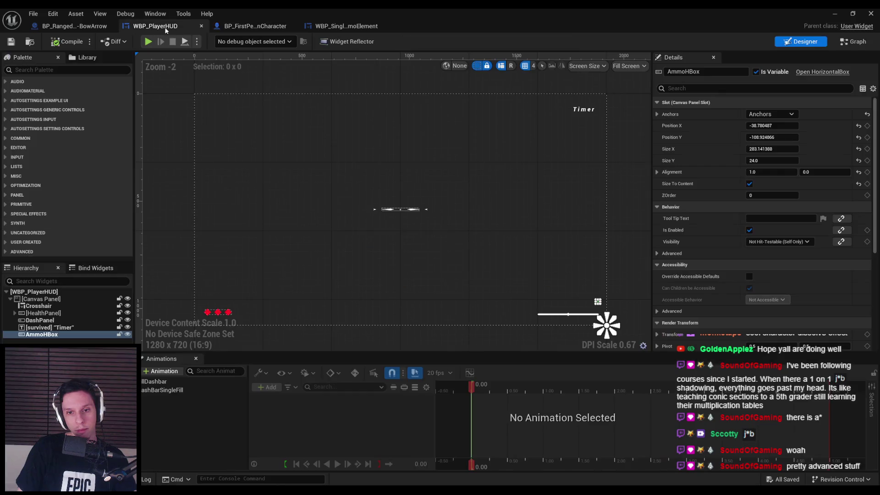
left_click(255, 27)
left_click(349, 27)
left_click(271, 27)
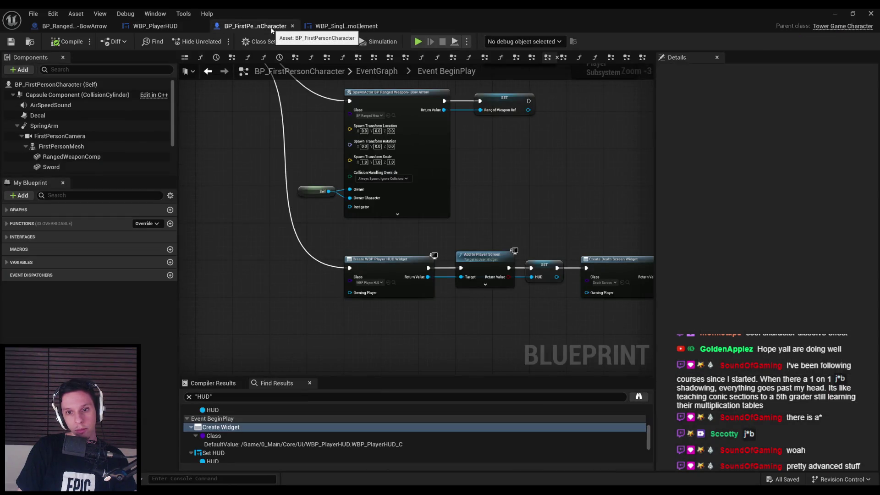
left_click(67, 27)
scroll(430, 230, "down", 2)
scroll(306, 203, "up", 2)
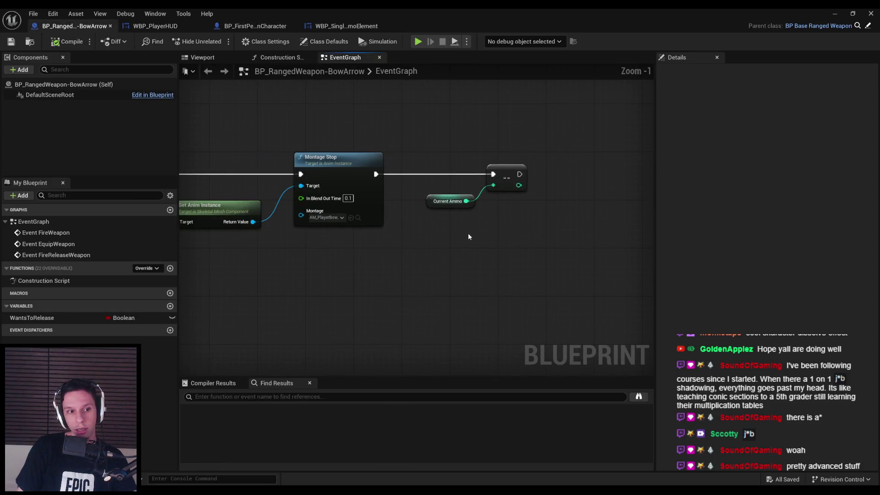
scroll(275, 265, "down", 2)
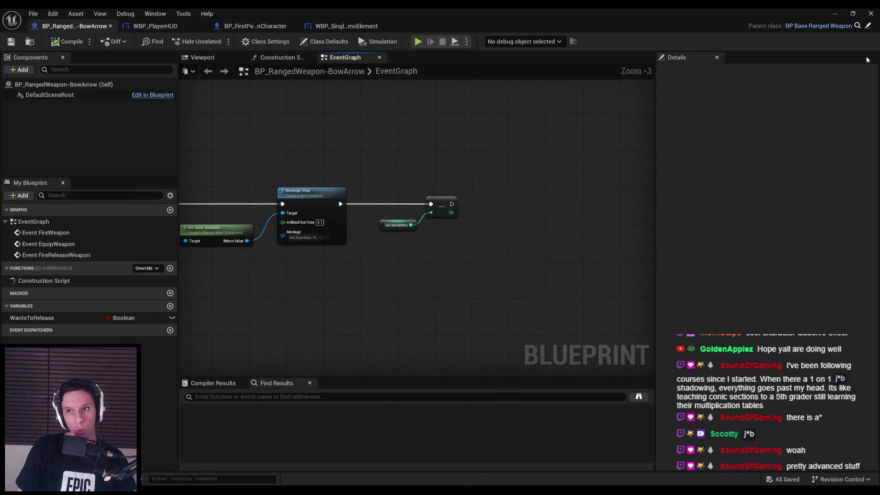
- Add a new function named DecrementAmmo to BP_BaseRangedWeapon
left_click(868, 26)
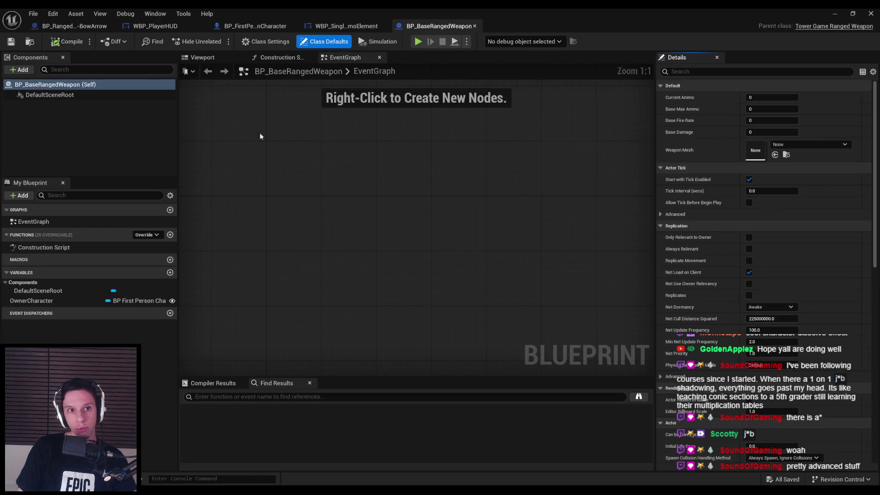
left_click(170, 235)
type("DecrementAmmo")
key("Return")
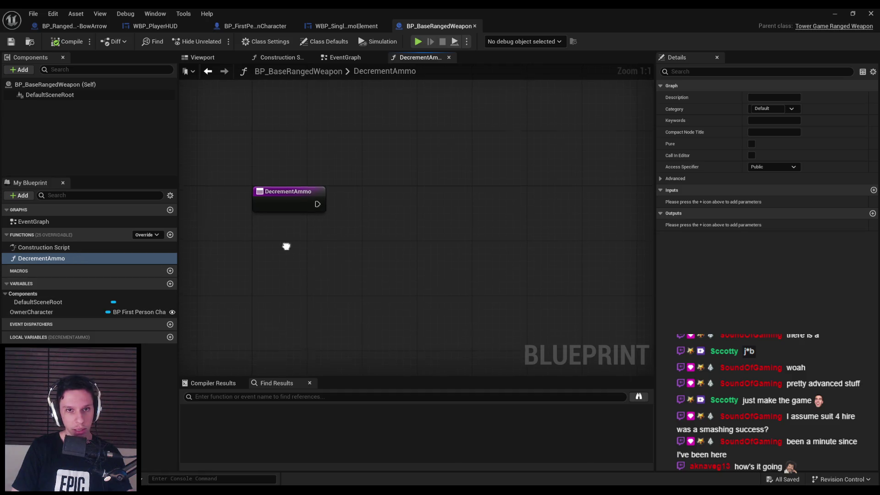
scroll(293, 248, "down", 1)
left_click_drag(328, 212, 374, 214)
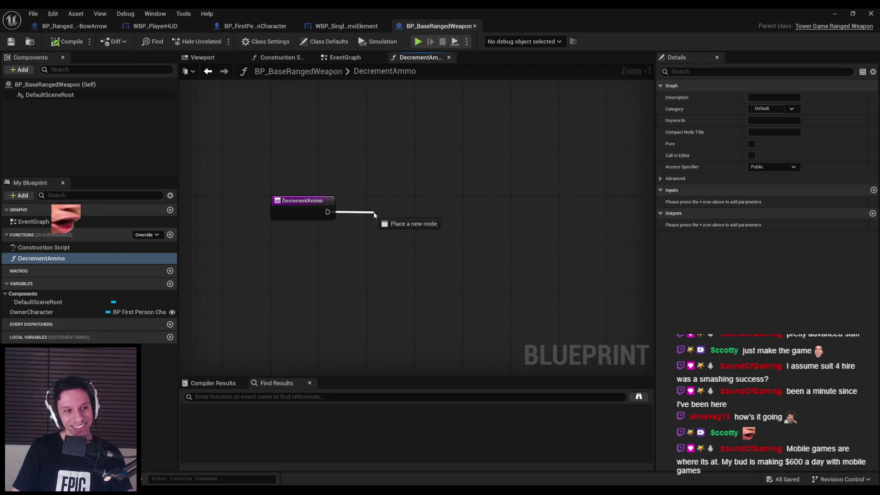
mouse_move(374, 214)
left_mouse_down()
mouse_move(364, 192)
mouse_move(375, 226)
mouse_move(377, 214)
mouse_move(369, 214)
left_mouse_up()
key("Escape")
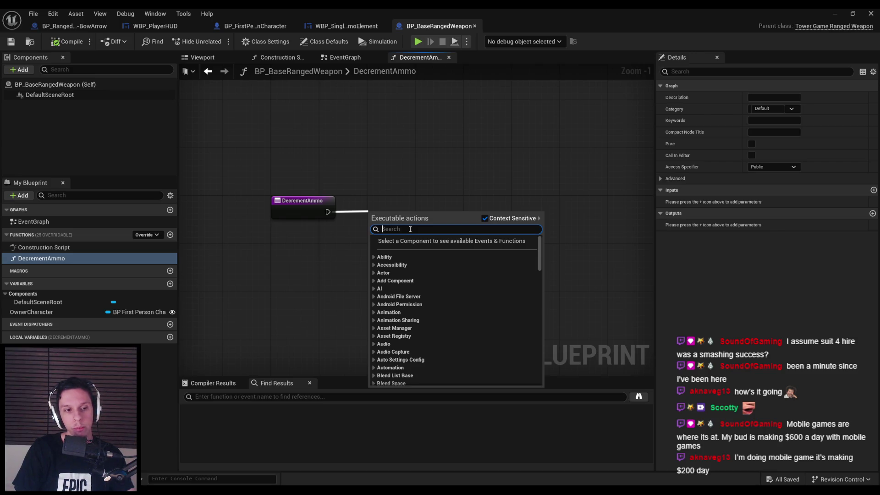
scroll(375, 287, "down", 5)
scroll(375, 290, "up", 5)
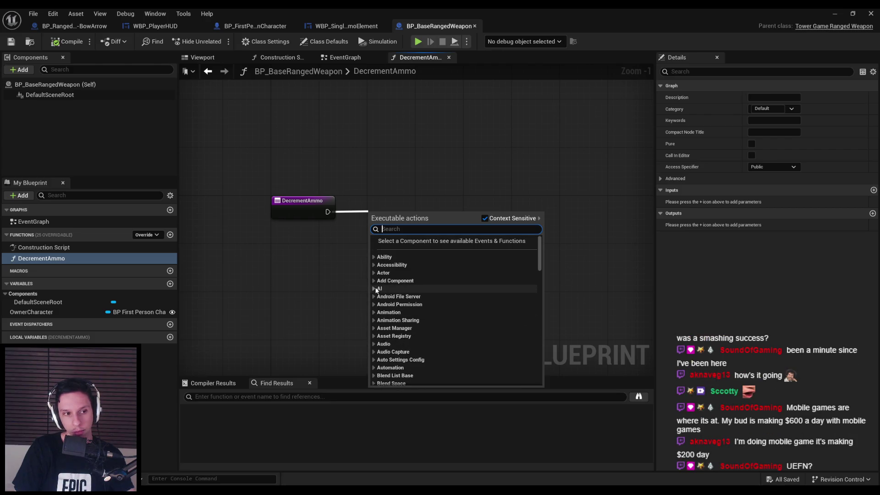
scroll(376, 290, "down", 10)
scroll(376, 289, "down", 10)
scroll(378, 290, "down", 8)
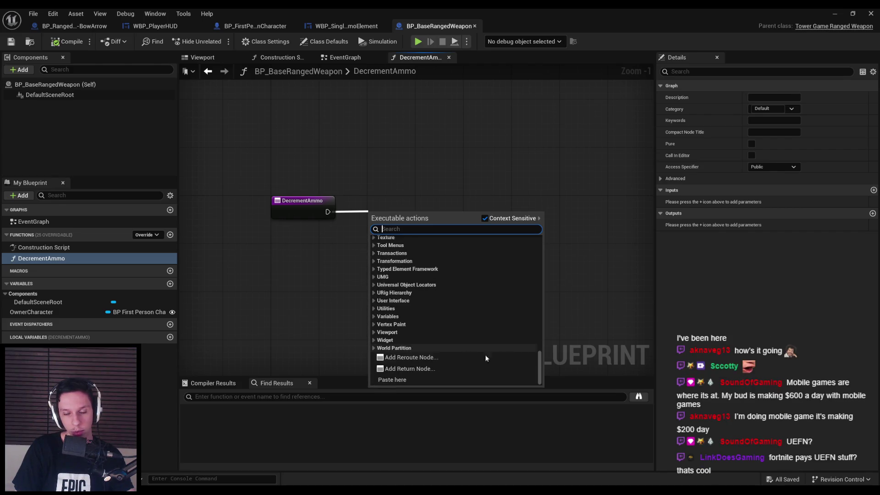
mouse_move(541, 364)
left_mouse_down()
mouse_move(541, 287)
mouse_move(502, 245)
left_mouse_up()
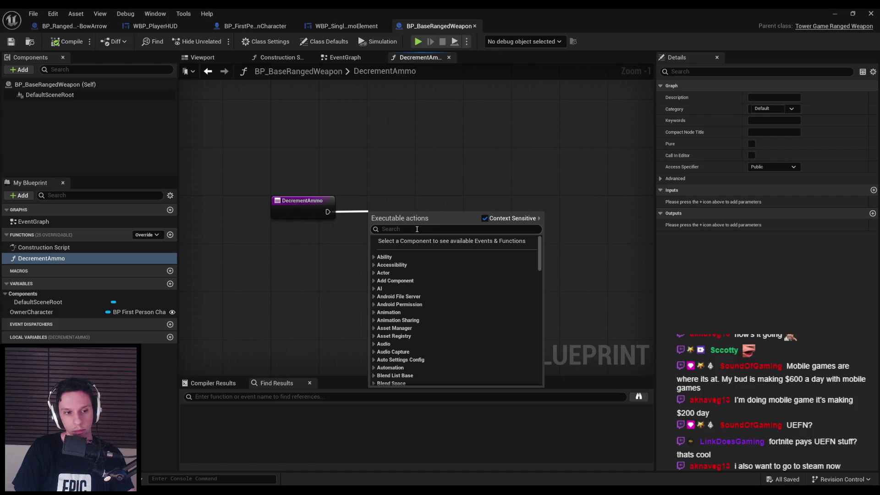
left_click(344, 282)
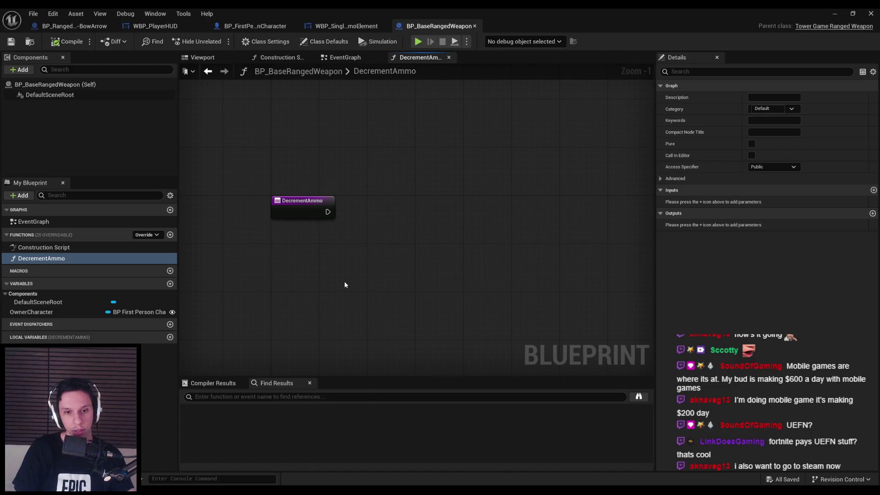
- Add a Current Ammo getter feeding a Decrement Int node, run from the DecrementAmmo entry
right_click(345, 281)
type("current ammo")
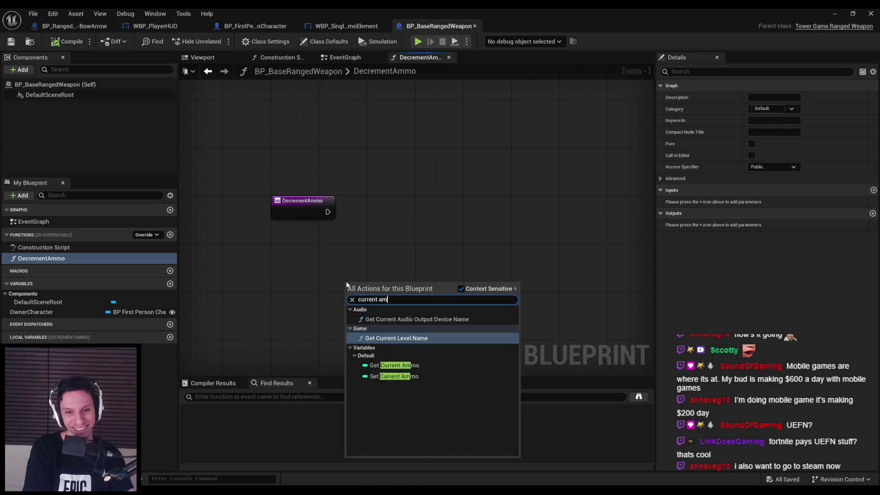
key("Return")
mouse_move(352, 288)
left_mouse_down()
mouse_move(332, 246)
mouse_move(303, 263)
mouse_move(351, 261)
mouse_move(393, 215)
left_mouse_up()
left_click(360, 248)
type("decrement")
key("Return")
left_click_drag(327, 212, 409, 212)
left_click(344, 245)
- Add a Get HUD node off Owner Character, compile, then select those two nodes
left_click_drag(31, 312, 407, 266)
left_click(367, 280)
type("hud")
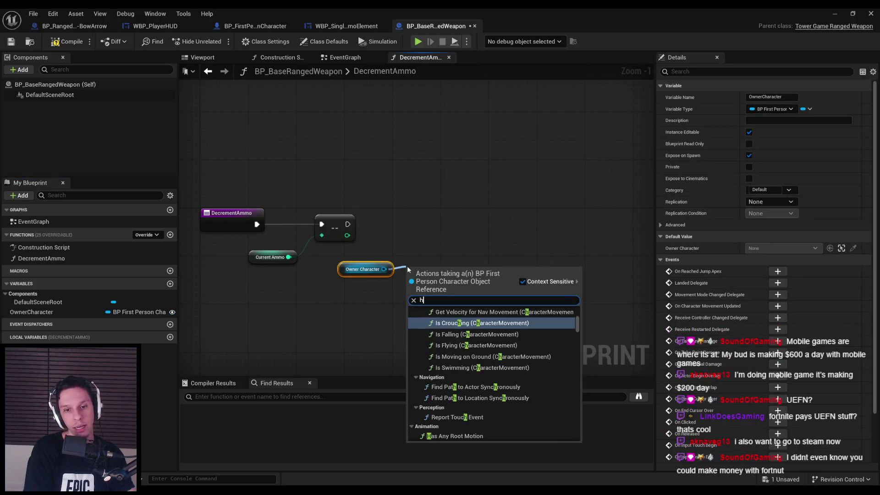
left_click(468, 327)
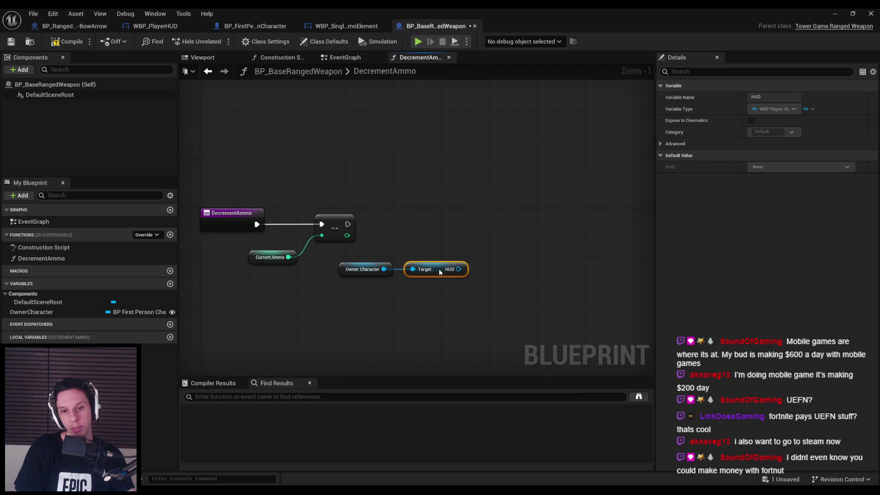
left_click(476, 313)
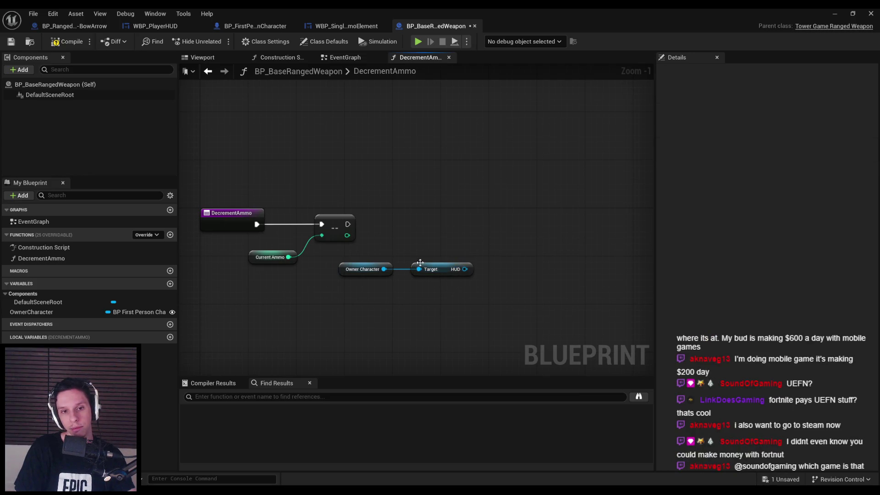
left_click(58, 42)
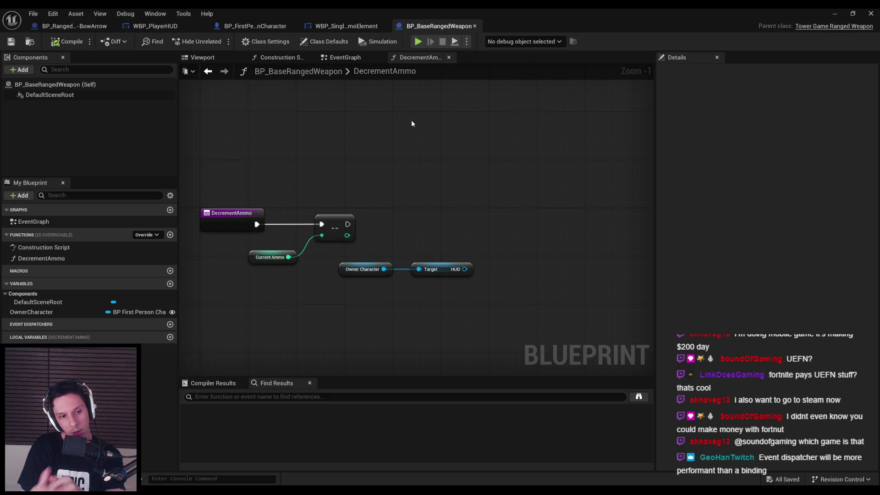
left_click_drag(332, 252, 459, 331)
- Replace the Owner Character/HUD nodes with an AmmoDecremented event dispatcher called after the decrement
key("Delete")
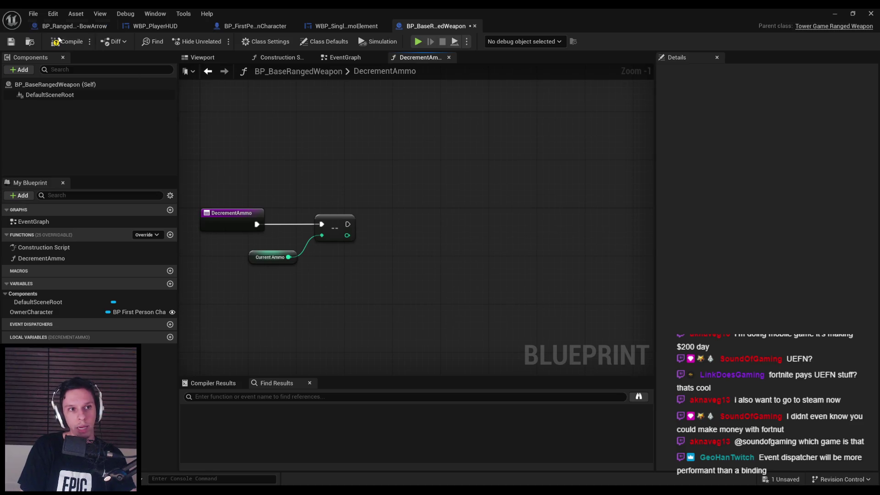
left_click(170, 324)
type("AmmoD")
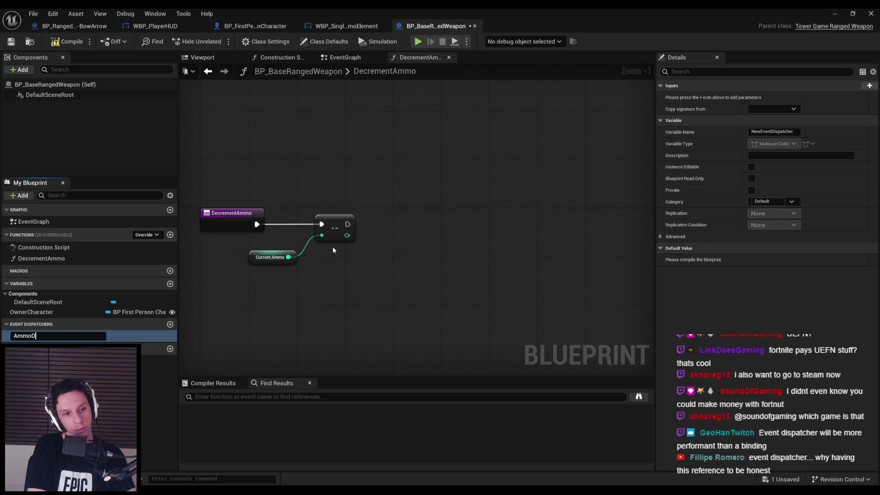
type("ecremented")
key("Return")
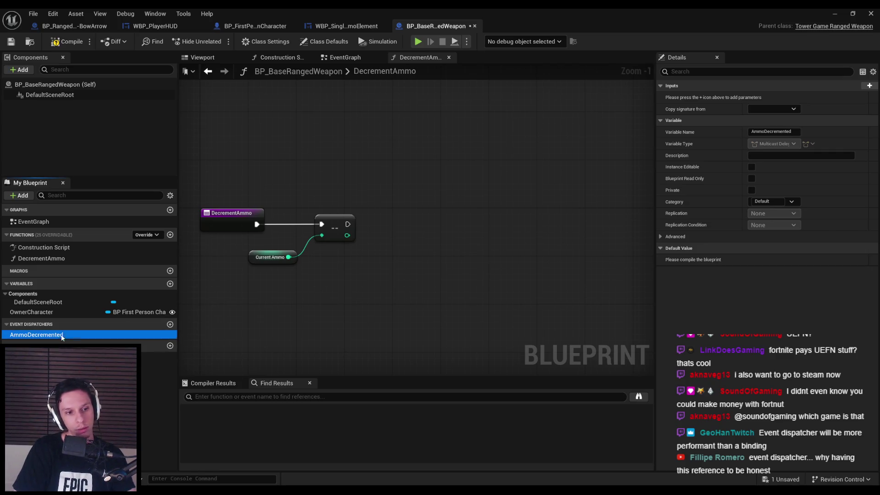
left_click_drag(373, 217, 387, 224)
left_click(384, 231)
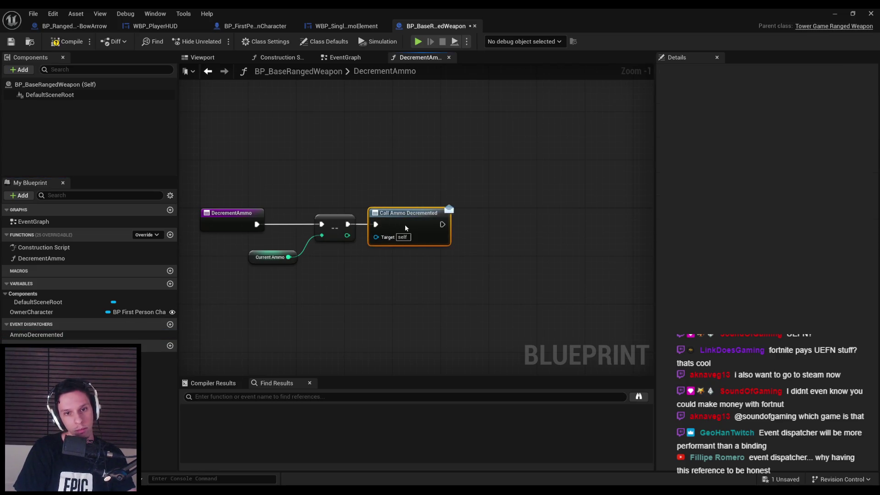
- Save BP_BaseRangedWeapon and switch to the WBP_PlayerHUD designer
left_click(10, 41)
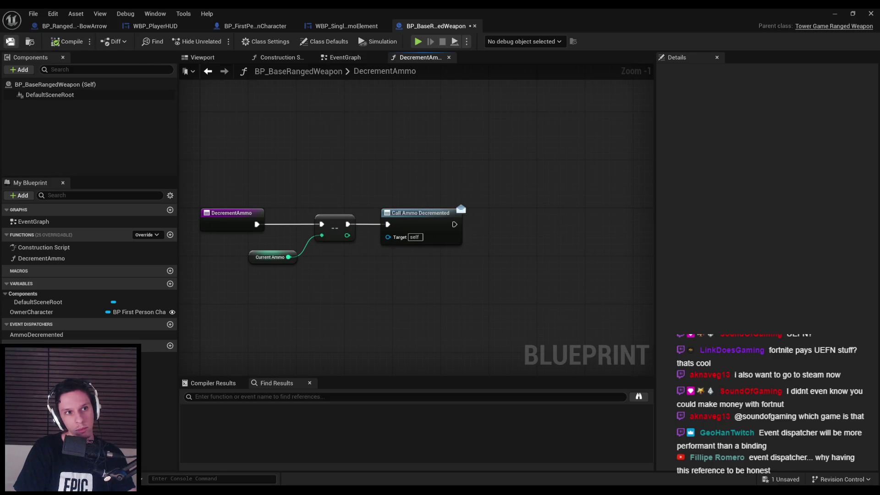
left_click(73, 26)
left_click(155, 26)
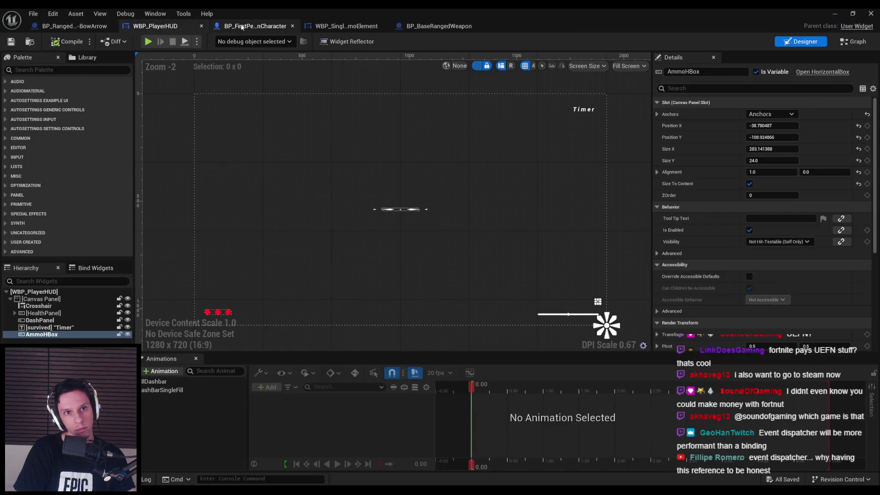
- Open WBP_PlayerHUD's EventGraph and bring the Init Ranged Weapon HUD call into view
left_click(244, 28)
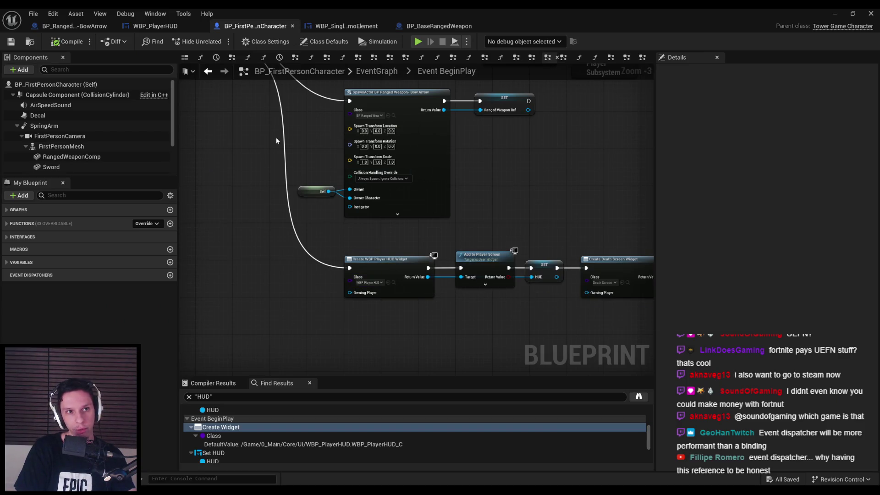
left_click(156, 26)
left_click(259, 26)
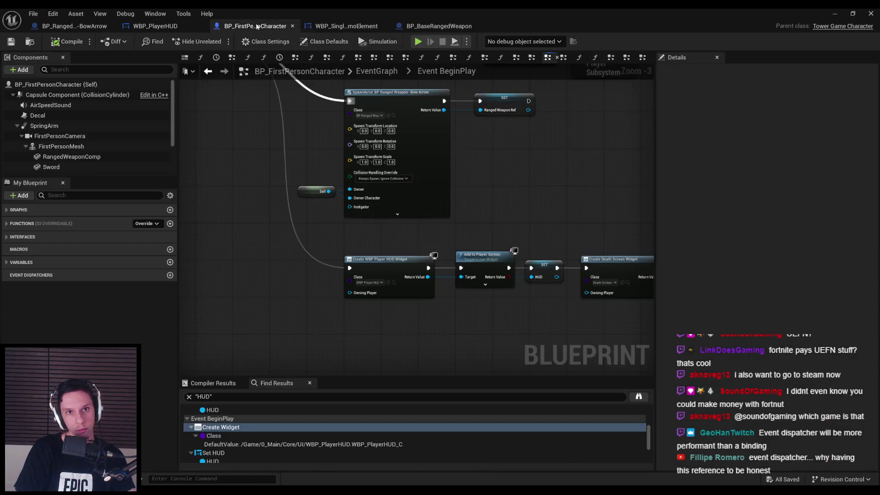
left_click(156, 26)
left_click(848, 41)
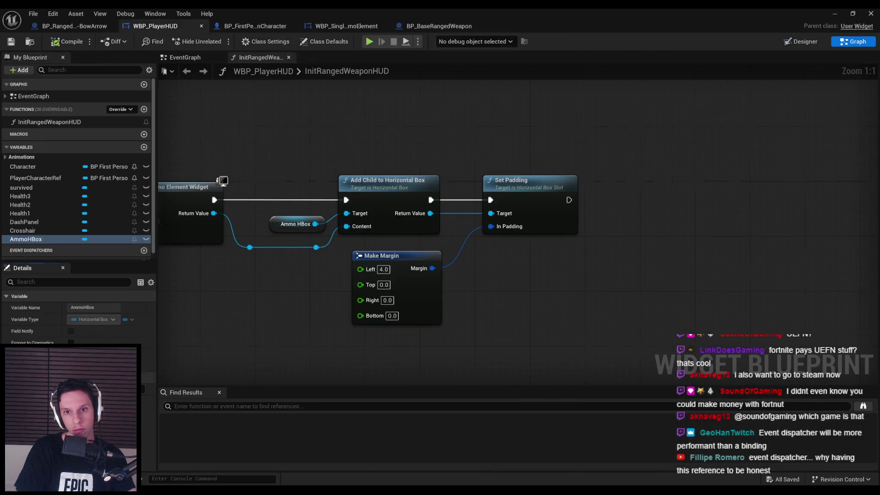
scroll(519, 186, "down", 4)
scroll(296, 127, "up", 1)
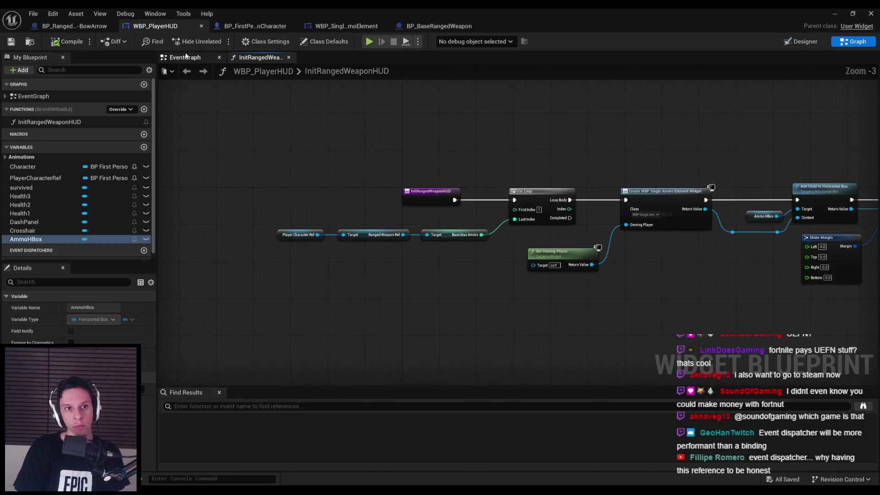
left_click(186, 57)
mouse_move(478, 238)
left_mouse_down()
mouse_move(429, 215)
mouse_move(398, 228)
mouse_move(430, 216)
left_mouse_up()
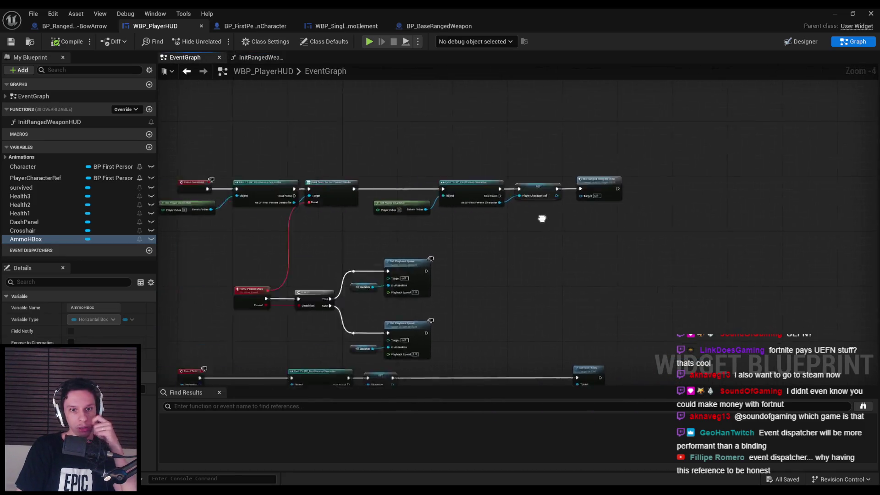
scroll(430, 216, "up", 2)
left_click_drag(378, 234, 306, 212)
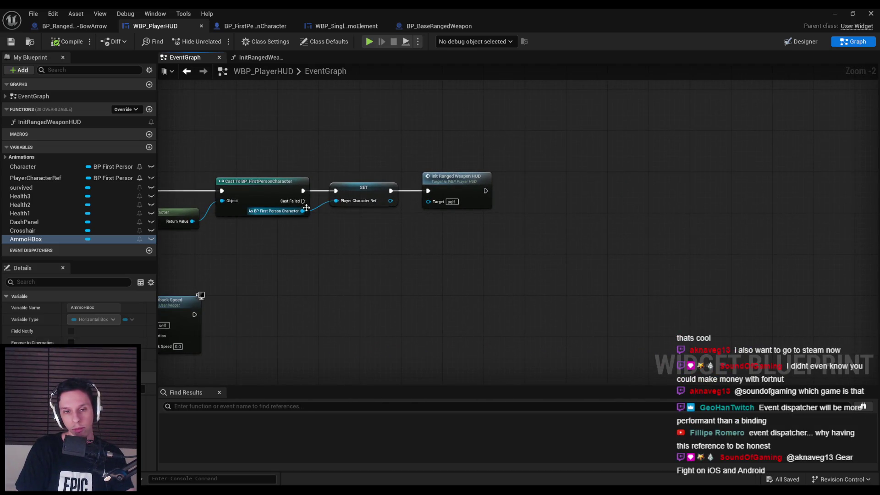
- Add a PlayerCharacterRef getter with a Get Ranged Weapon Ref node off it
mouse_move(43, 178)
left_mouse_down()
mouse_move(513, 206)
mouse_move(534, 227)
mouse_move(585, 226)
left_mouse_up()
left_click(548, 218)
scroll(548, 218, "up", 3)
type("ranged wea")
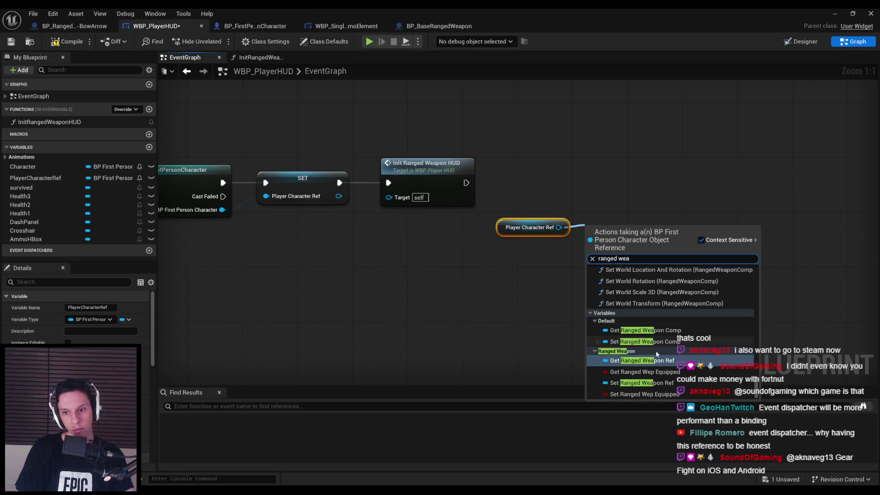
key("Return")
- Add Bind Event to Ammo Decremented on the ranged weapon, executed after Init Ranged Weapon HUD
left_click_drag(566, 253, 604, 219)
type("bind event")
scroll(687, 317, "down", 3)
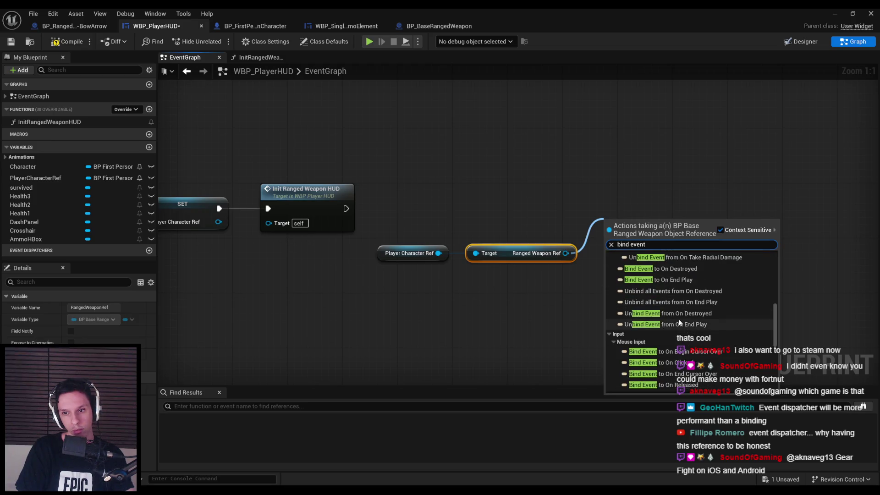
scroll(677, 322, "down", 5)
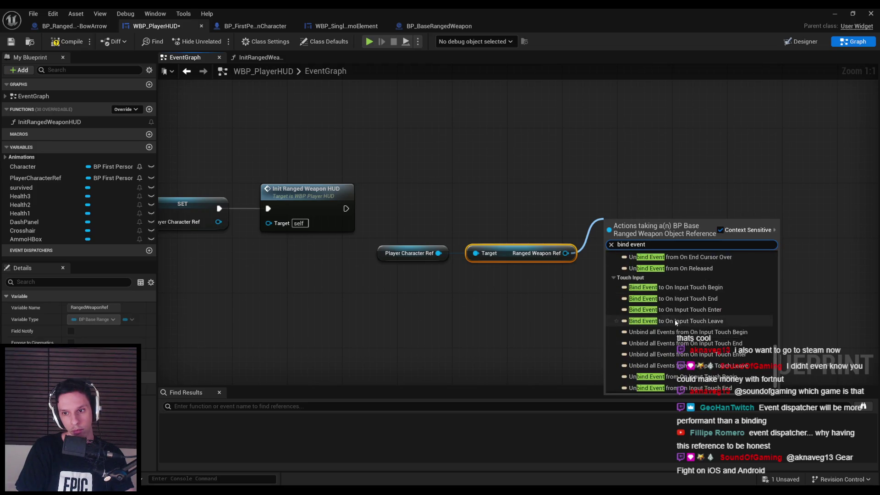
type(" ammo")
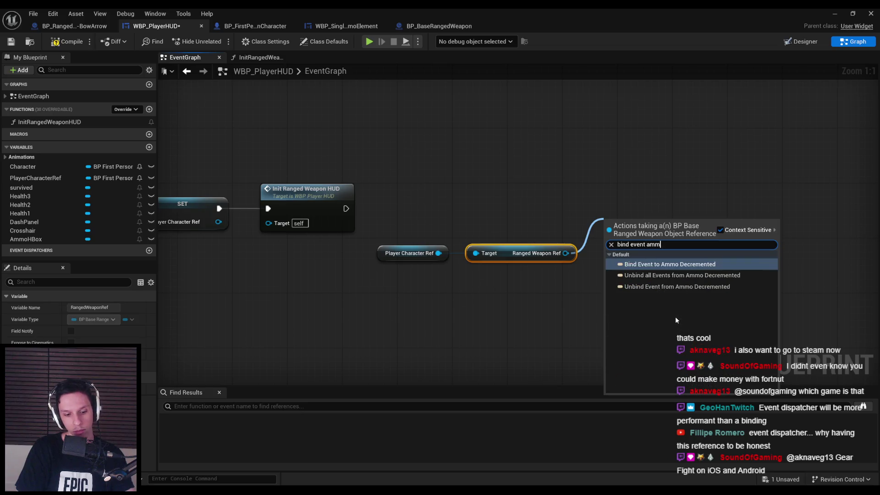
left_click(672, 266)
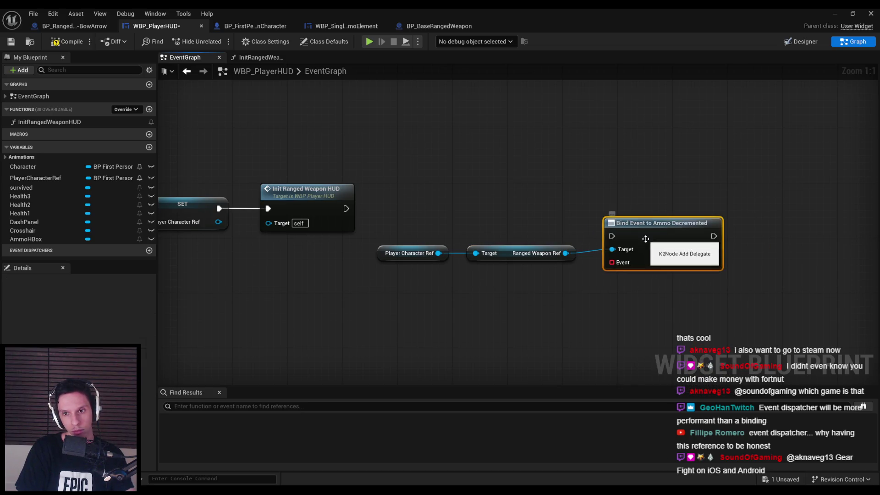
left_click_drag(612, 202, 346, 209)
left_click_drag(656, 218, 656, 224)
mouse_move(596, 264)
left_mouse_down()
mouse_move(401, 247)
mouse_move(408, 239)
left_mouse_up()
- Create a custom event named AmmoChanged wired into the binding
left_click_drag(612, 235, 587, 302)
type("custom")
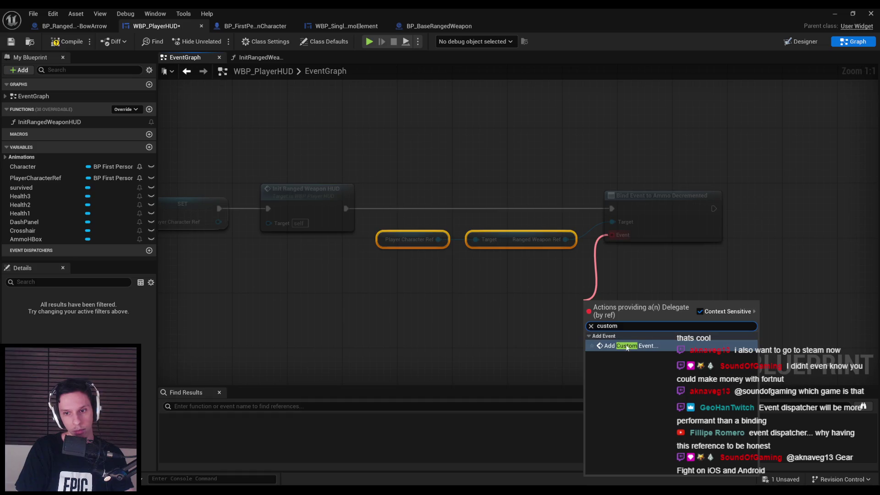
left_click(627, 346)
type("AmmoC")
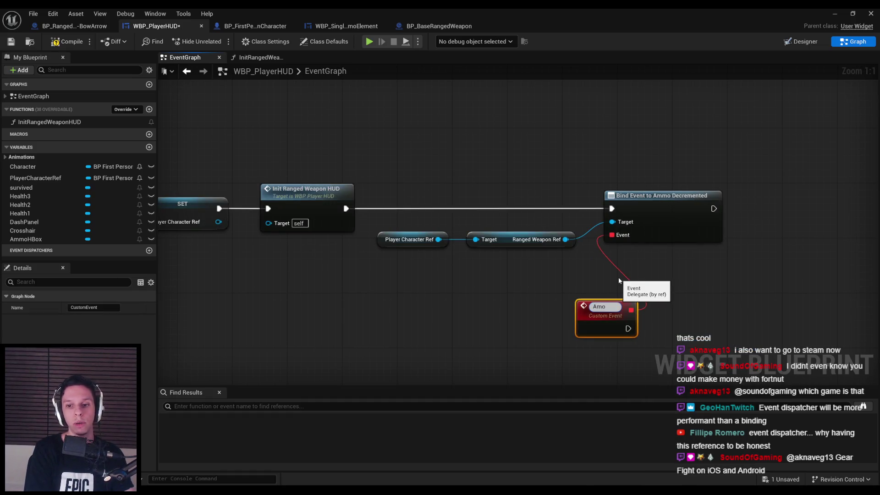
type("hanged")
key("Return")
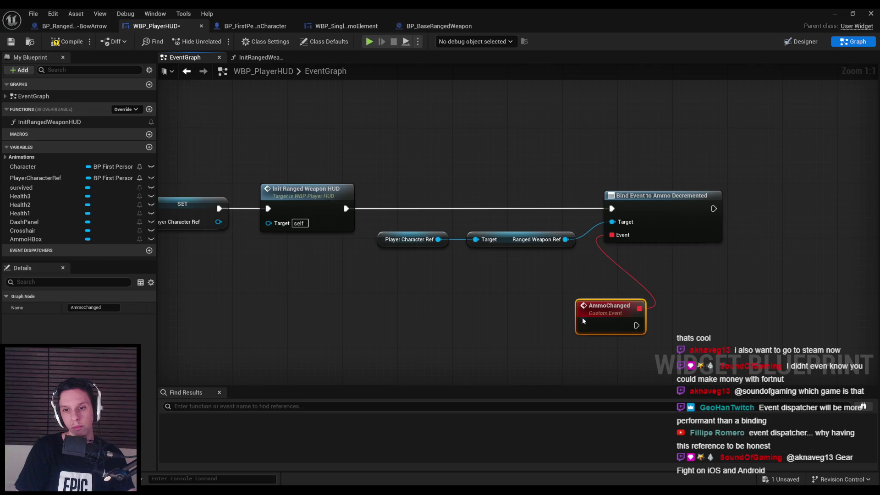
left_click_drag(603, 323, 534, 295)
mouse_move(589, 337)
left_mouse_down()
mouse_move(573, 234)
mouse_move(570, 308)
left_mouse_up()
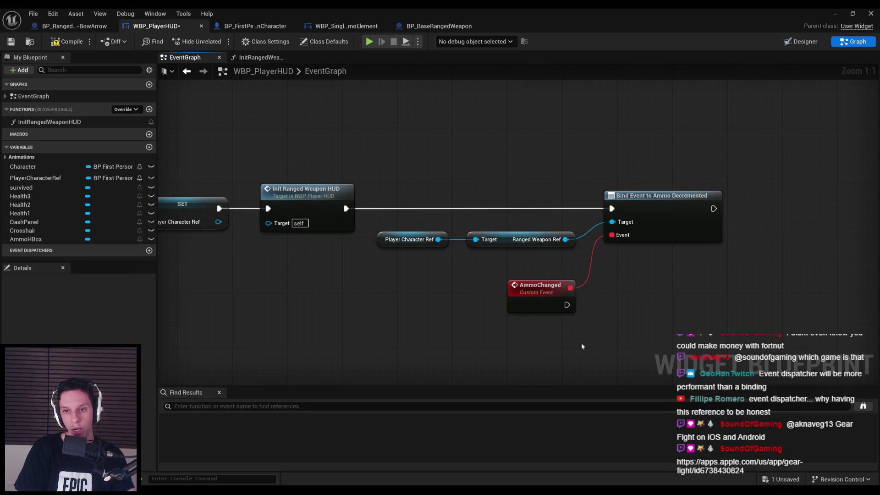
left_click(573, 321)
- Compile and save WBP_PlayerHUD, nudging the AmmoChanged event then undoing the move
left_click(66, 41)
left_click(11, 41)
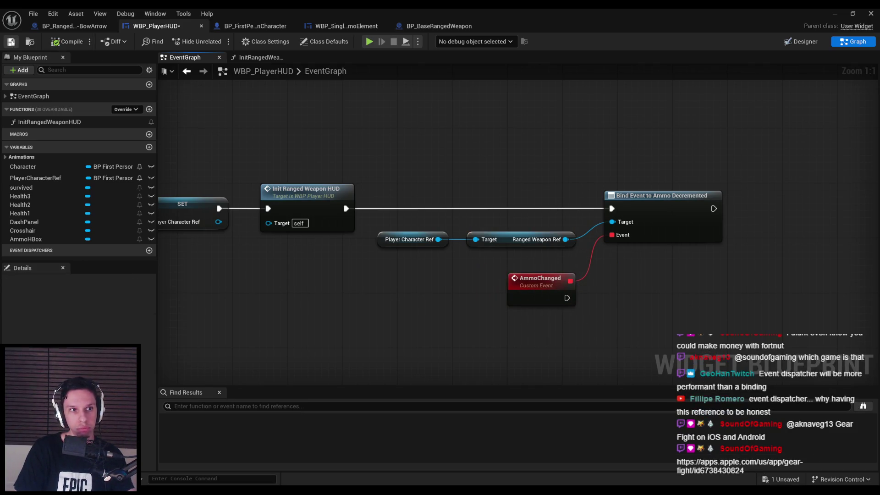
left_click_drag(468, 239, 316, 202)
left_click_drag(388, 259, 388, 252)
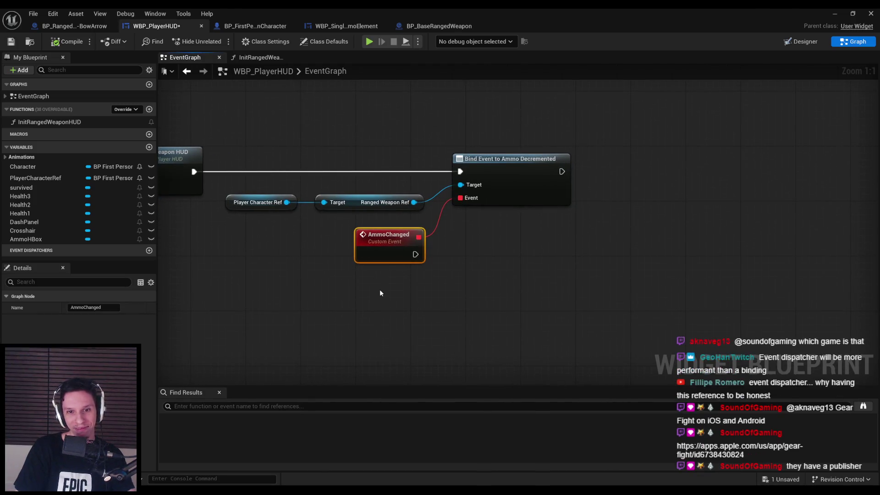
left_click(67, 41)
left_click(11, 41)
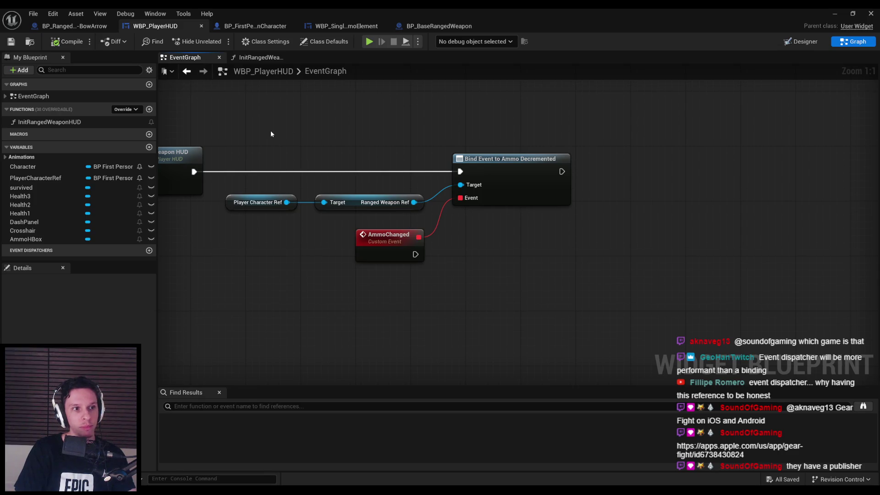
key("ctrl+z")
key("ctrl+z")
key("ctrl+z")
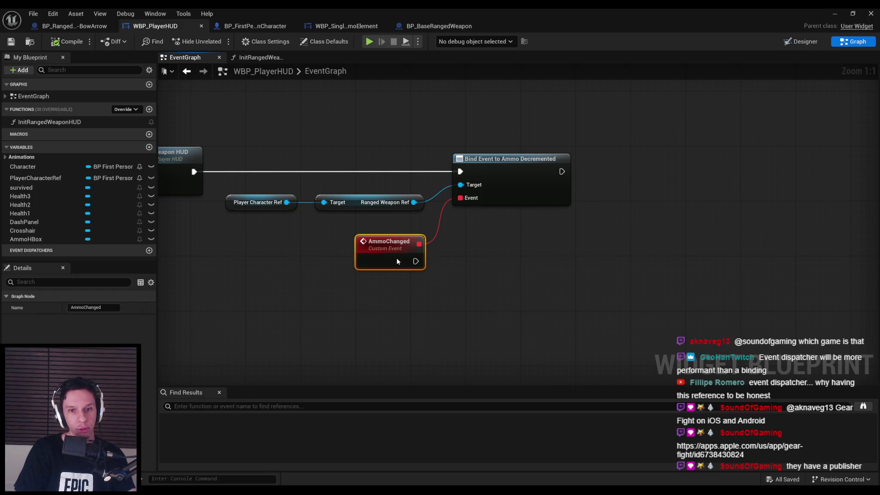
- Compile and save WBP_PlayerHUD
left_click(412, 306)
left_click(66, 41)
left_click(11, 41)
- Add an AmmoHBox getter and pull Get All Children from it
left_click_drag(27, 238, 367, 279)
left_click(392, 299)
mouse_move(416, 298)
left_mouse_down()
mouse_move(433, 307)
mouse_move(445, 290)
left_mouse_up()
type("get children")
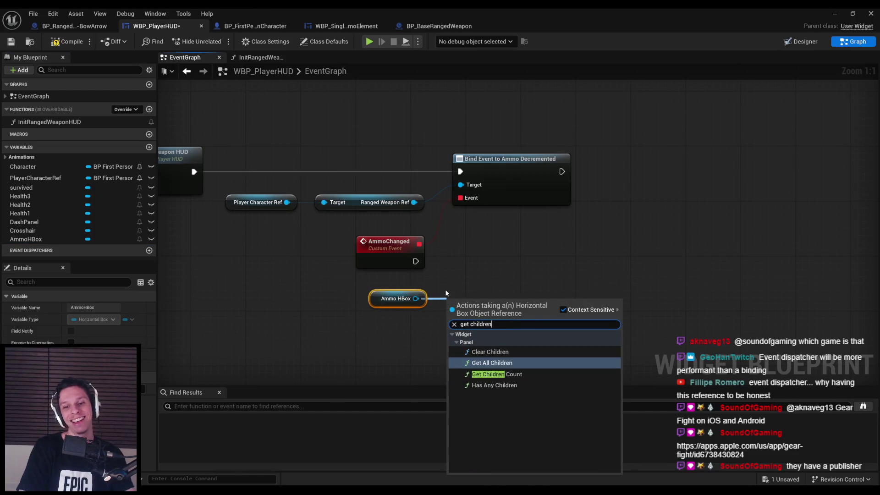
key("Down")
key("Down")
key("Up")
key("Up")
key("Return")
left_click(396, 299)
key("q")
- Add a For Each Loop over the children array, tidy the nodes, then compile and save
mouse_move(523, 323)
left_mouse_down()
mouse_move(564, 261)
mouse_move(565, 244)
mouse_move(553, 262)
mouse_move(416, 262)
left_mouse_up()
type("for each")
key("Return")
left_click_drag(557, 343, 368, 299)
left_click_drag(500, 316, 501, 310)
left_click(477, 279)
left_click(66, 41)
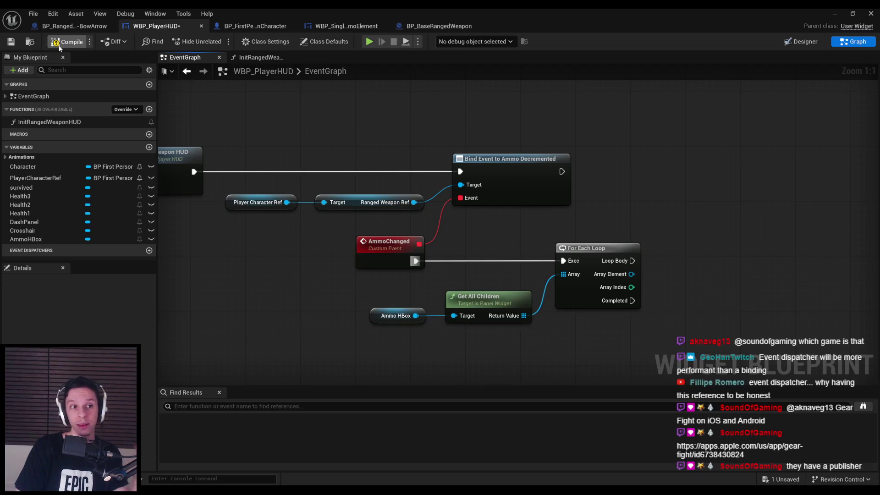
left_click(11, 41)
left_click_drag(484, 265, 464, 229)
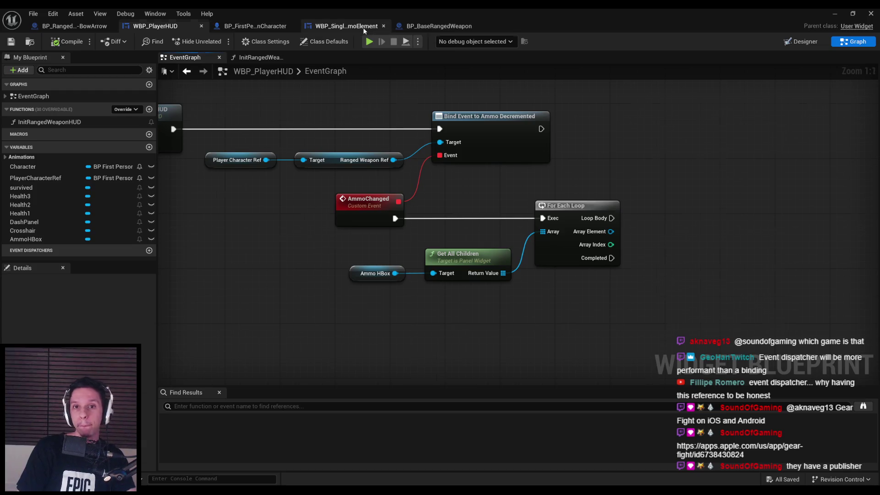
- In WBP_SingleAmmoElement, create a SetFilledState function with an input parameter, then compile and save
left_click(347, 26)
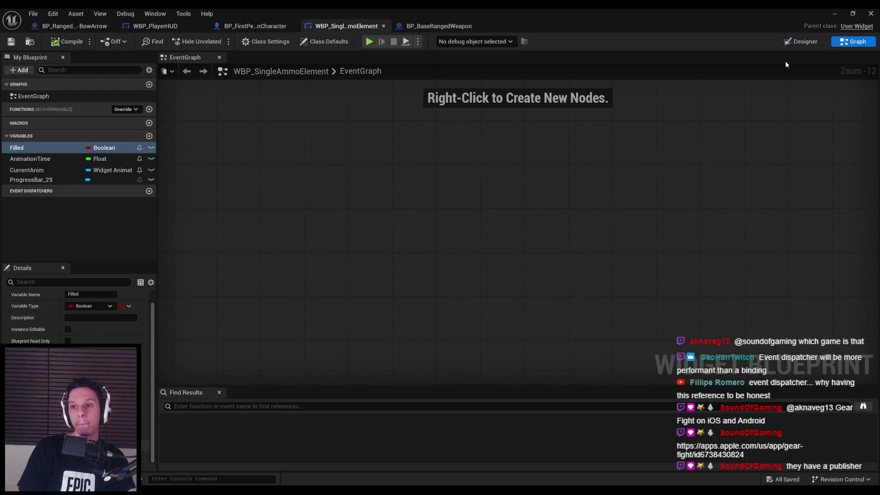
left_click(149, 109)
type("SetF")
key("Return")
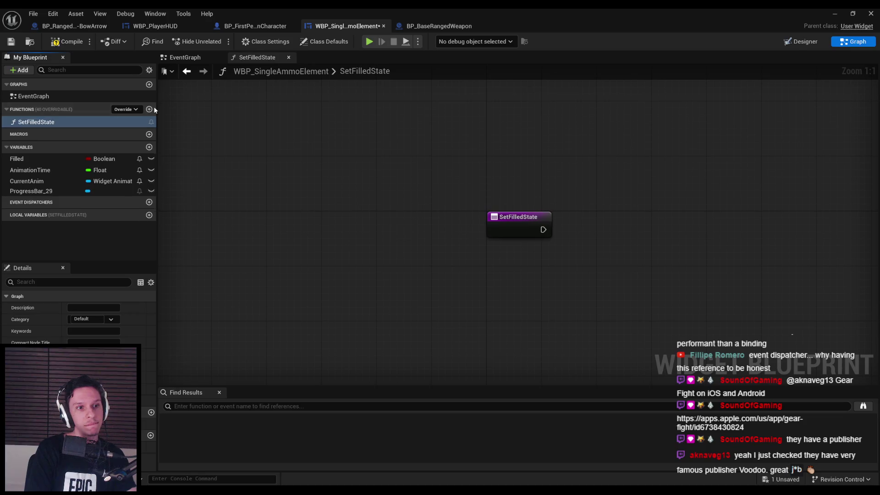
left_click(151, 413)
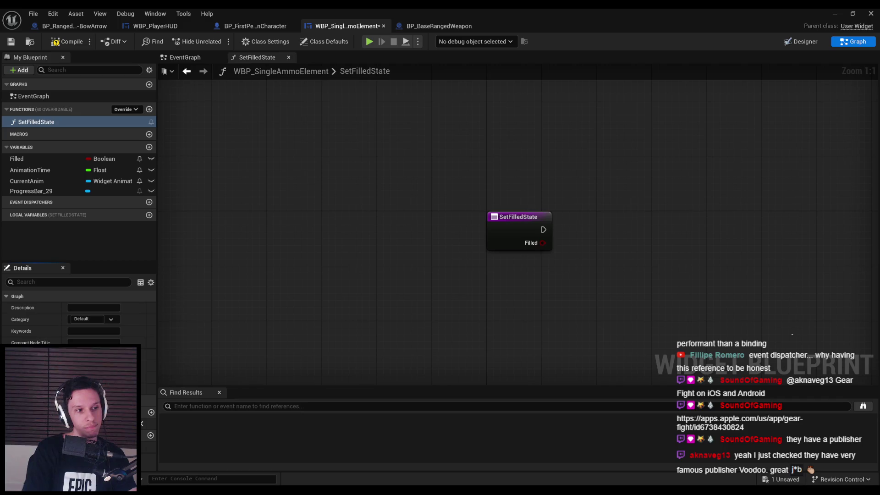
key("F7")
key("ctrl+s")
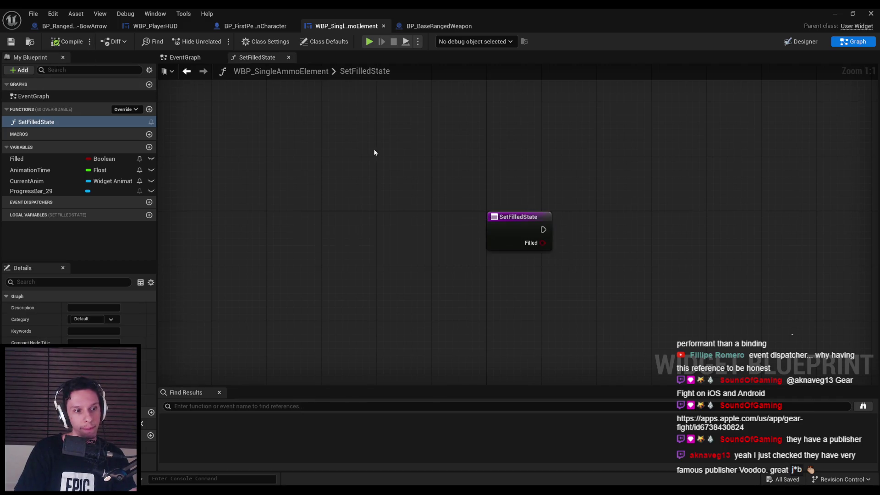
- Set the Filled variable from SetFilledState's input, then compile and save
key("Home")
mouse_move(18, 159)
left_mouse_down()
mouse_move(501, 258)
mouse_move(477, 227)
left_mouse_up()
left_click(486, 242)
mouse_move(431, 243)
left_mouse_down()
mouse_move(479, 244)
mouse_move(473, 229)
left_mouse_up()
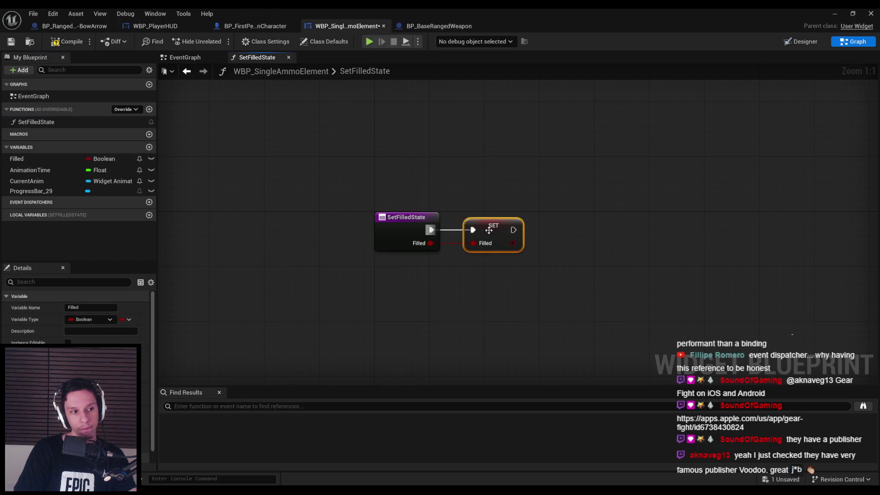
left_click(419, 249)
scroll(359, 220, "down", 1)
left_click(66, 42)
left_click(11, 41)
scroll(320, 227, "up", 1)
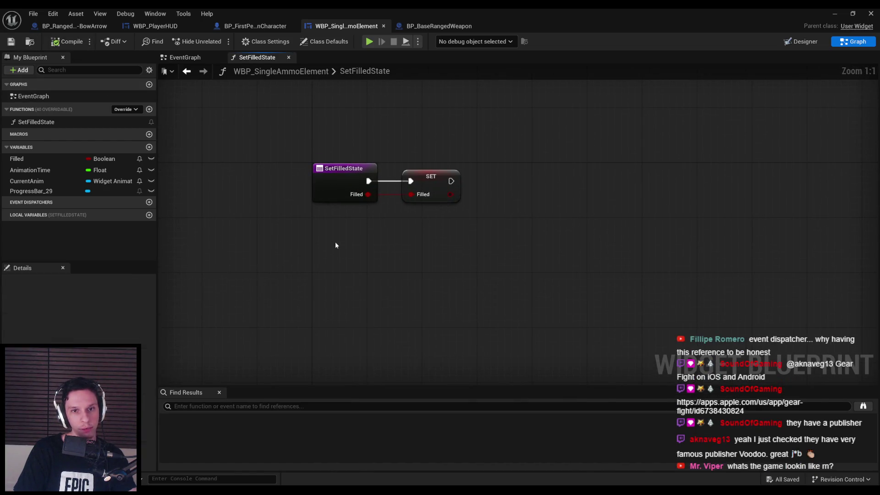
left_click_drag(425, 180, 334, 222)
scroll(324, 247, "down", 1)
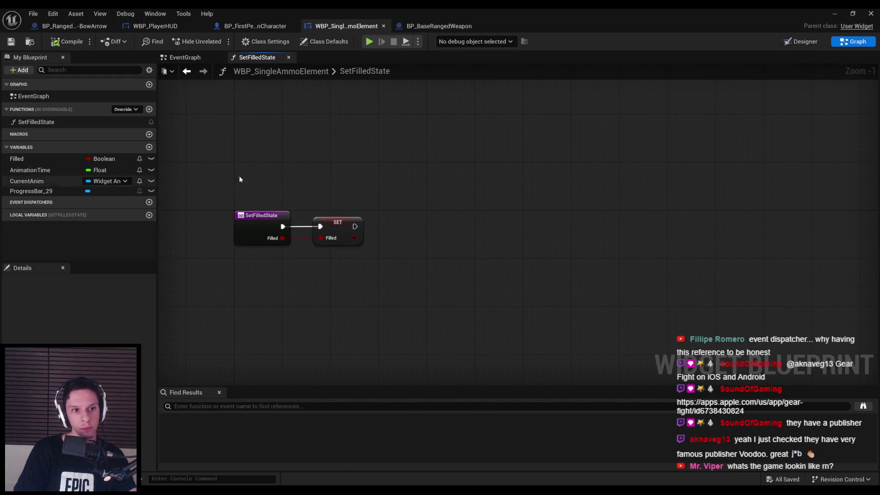
left_click(814, 42)
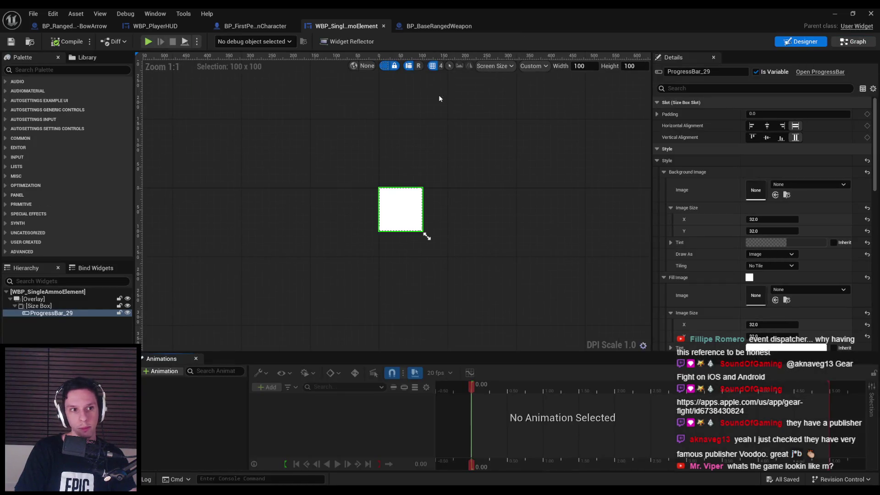
left_click(854, 43)
- Add a ProgressBar_29 getter and call Set Percent after the Filled assignment
mouse_move(31, 191)
left_mouse_down()
mouse_move(348, 284)
mouse_move(391, 288)
mouse_move(409, 265)
left_mouse_up()
left_click(392, 287)
type("set fill")
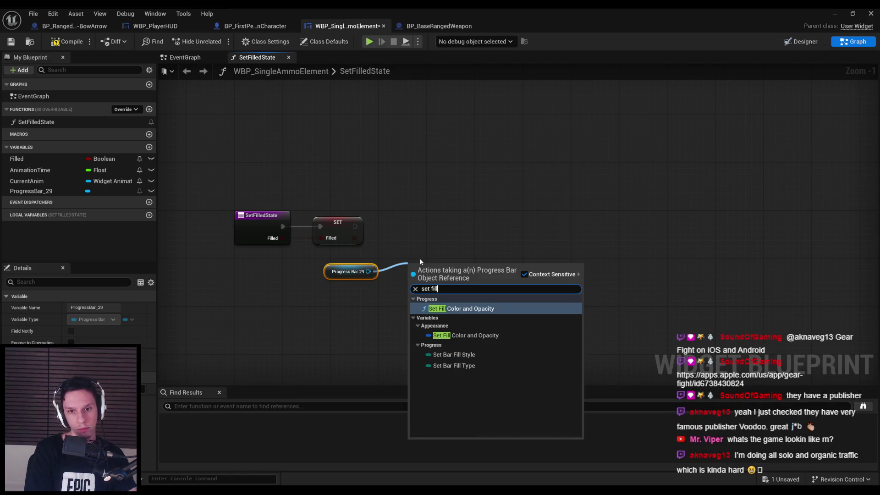
key("Escape")
left_click(806, 42)
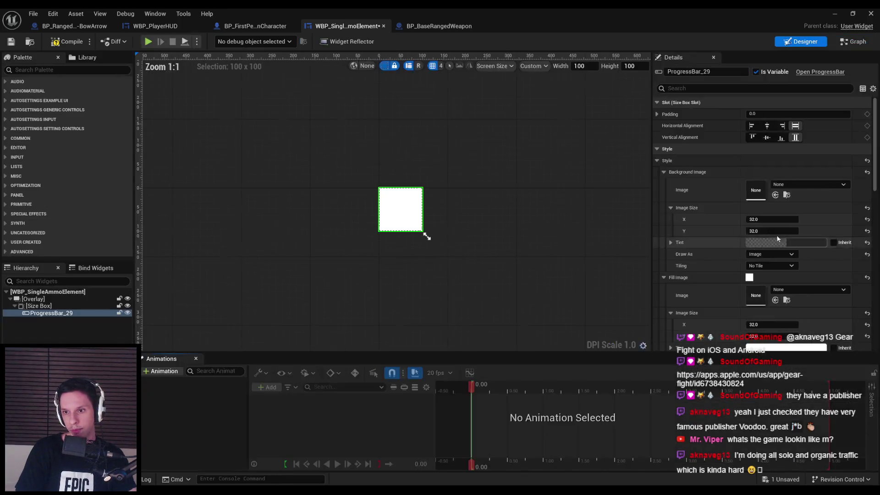
left_click(848, 42)
mouse_move(368, 272)
left_mouse_down()
mouse_move(409, 262)
mouse_move(446, 216)
left_mouse_up()
type("set perce")
key("Return")
left_click_drag(356, 227, 539, 233)
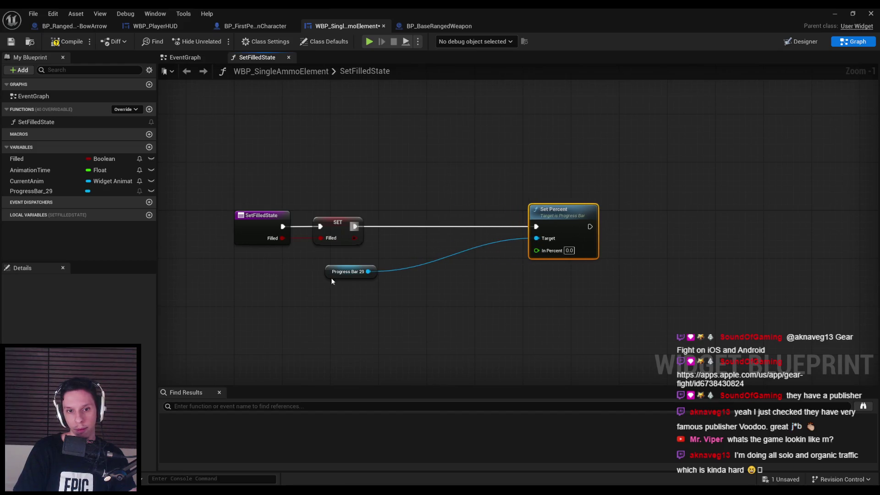
left_click_drag(348, 271, 486, 254)
- Drive In Percent with a Select Float from Filled, tidy the nodes, compile and save
left_click_drag(354, 238, 381, 275)
type("select")
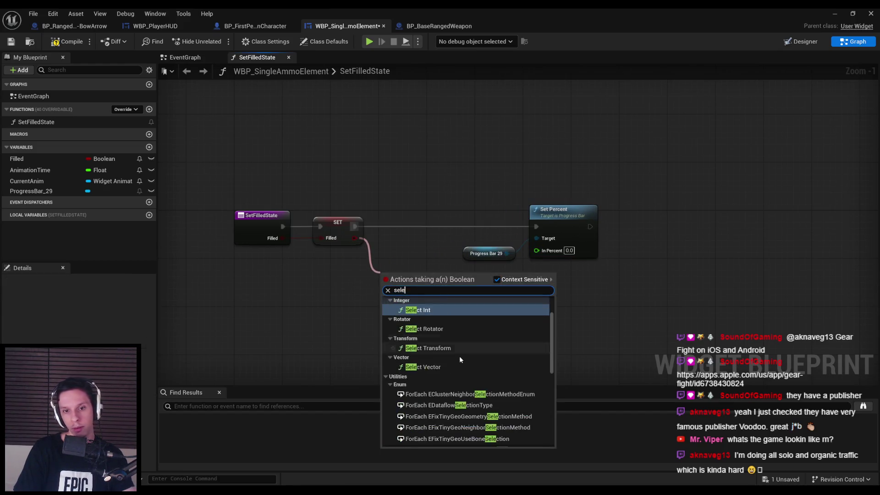
scroll(454, 394, "down", 3)
key("Escape")
left_click_drag(354, 238, 536, 249)
mouse_move(443, 220)
left_mouse_down()
mouse_move(460, 304)
mouse_move(490, 281)
left_mouse_up()
left_click(500, 302)
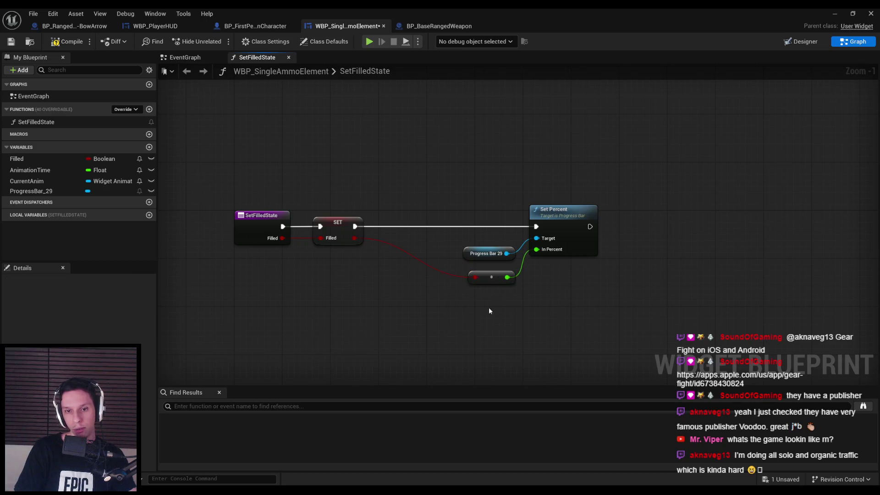
left_click(50, 44)
scroll(470, 160, "up", 1)
left_click_drag(446, 188, 510, 263)
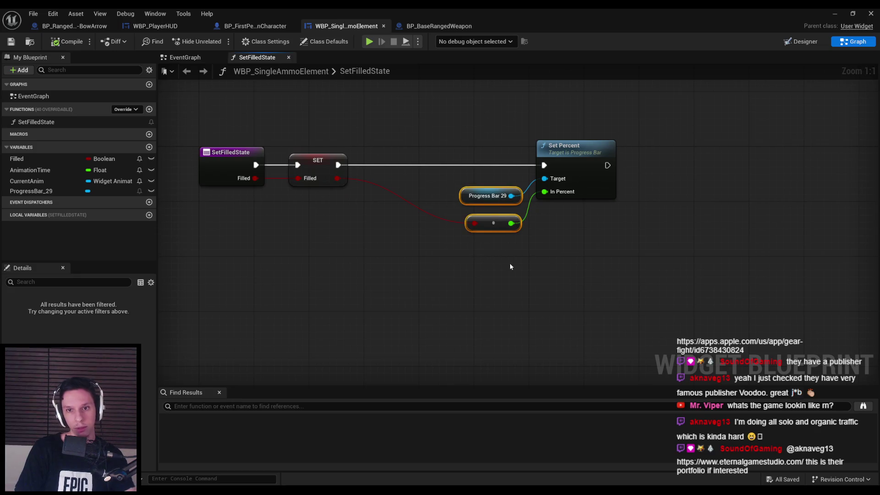
left_click_drag(491, 223, 490, 216)
left_click(517, 263)
left_click(14, 45)
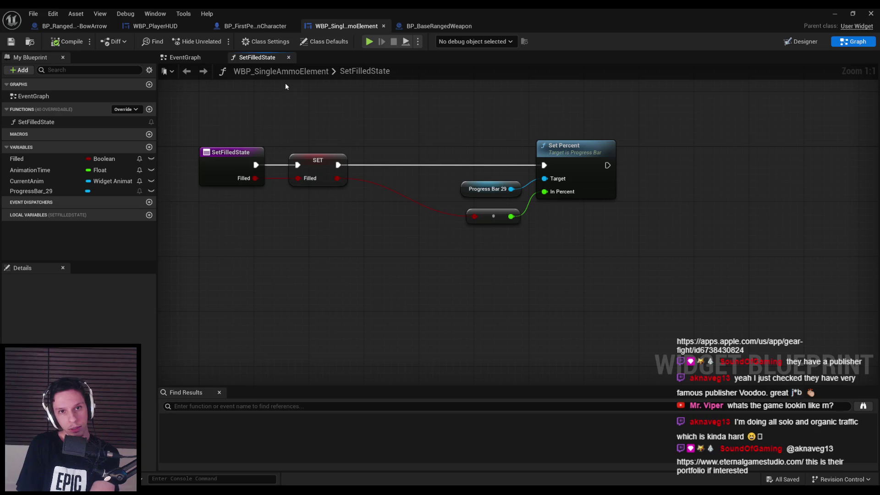
- Switch back to WBP_PlayerHUD's event graph
left_click(189, 60)
left_click(233, 60)
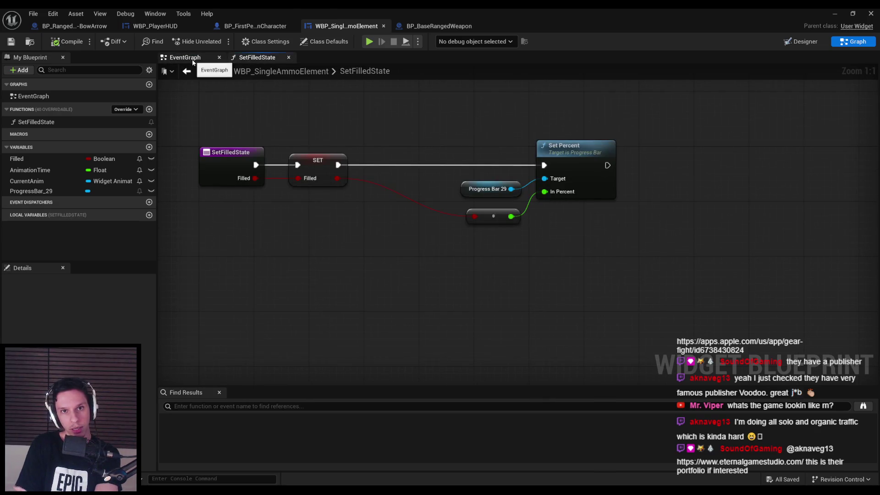
left_click(272, 28)
left_click(176, 26)
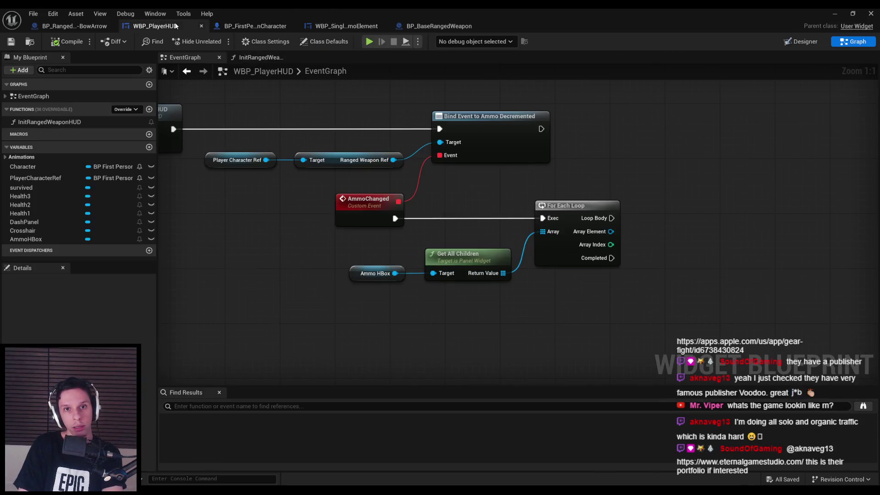
- Cast each array element to WBP_SingleAmmoElement and call Set Filled State on it
left_click_drag(457, 223, 498, 225)
type("cast t")
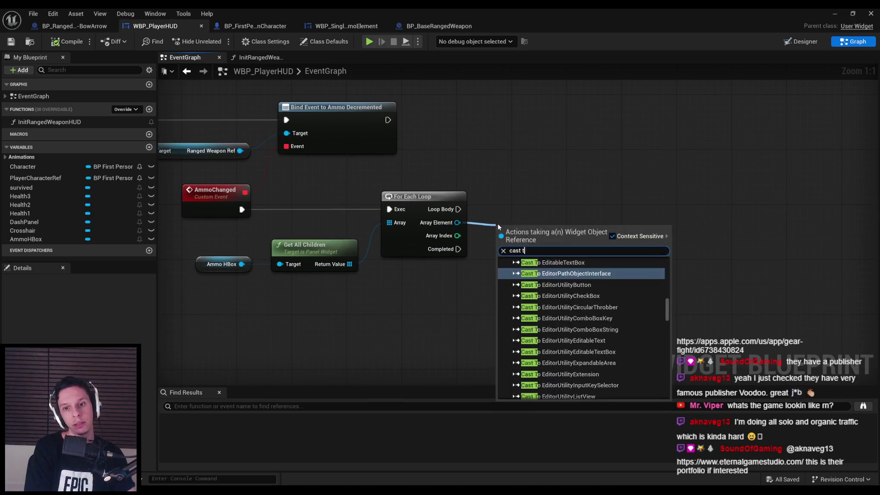
type("o single")
key("Down")
key("Return")
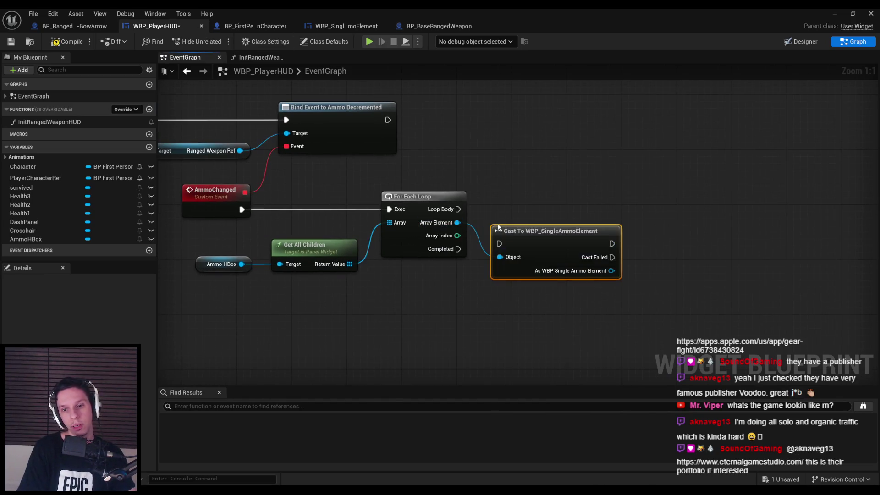
mouse_move(505, 231)
left_mouse_down()
mouse_move(504, 204)
mouse_move(499, 208)
left_mouse_up()
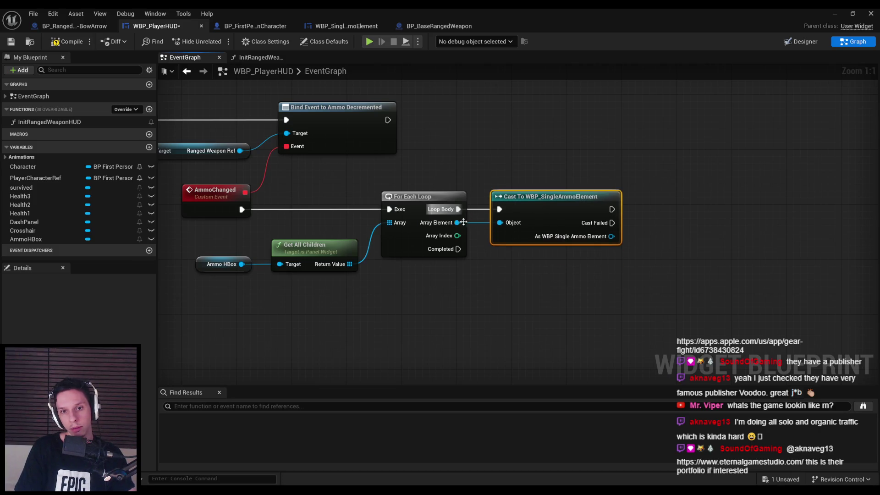
mouse_move(508, 268)
left_mouse_down()
mouse_move(452, 256)
mouse_move(475, 250)
left_mouse_up()
type("set filled")
key("Return")
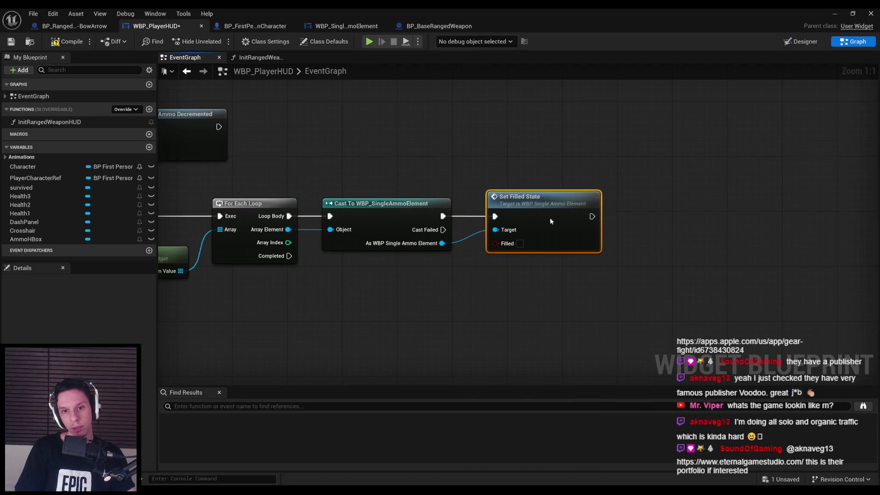
- Add a Reverse for Each Loop over Get All Children, started from the first loop's Completed
scroll(675, 266, "down", 3)
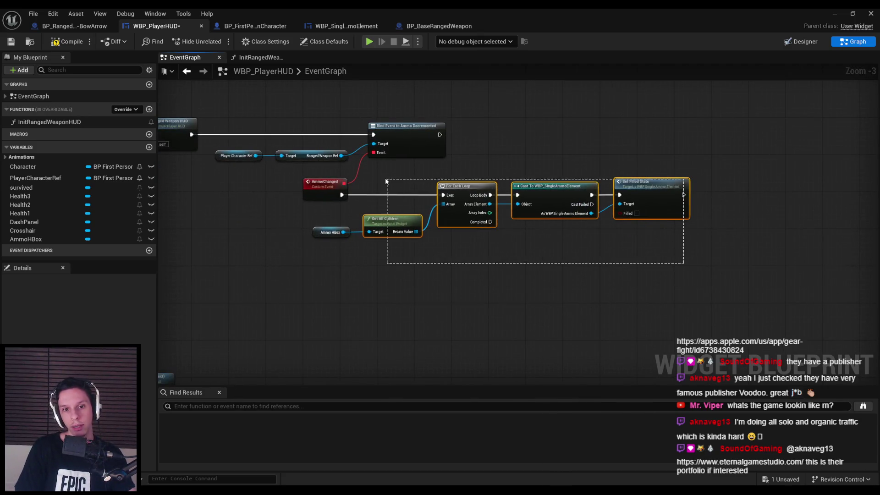
left_click_drag(386, 182, 386, 183)
left_click(420, 285)
left_click_drag(347, 234, 395, 238)
mouse_move(395, 227)
left_mouse_down()
mouse_move(394, 240)
mouse_move(461, 274)
mouse_move(444, 240)
mouse_move(526, 260)
left_mouse_up()
type("reve")
left_click(515, 337)
scroll(502, 283, "up", 3)
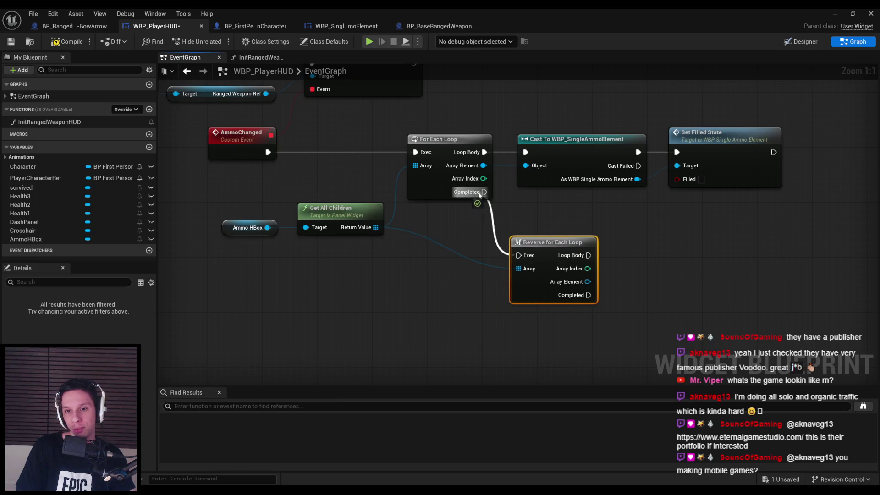
left_click_drag(478, 196, 479, 195)
left_click_drag(543, 277, 495, 282)
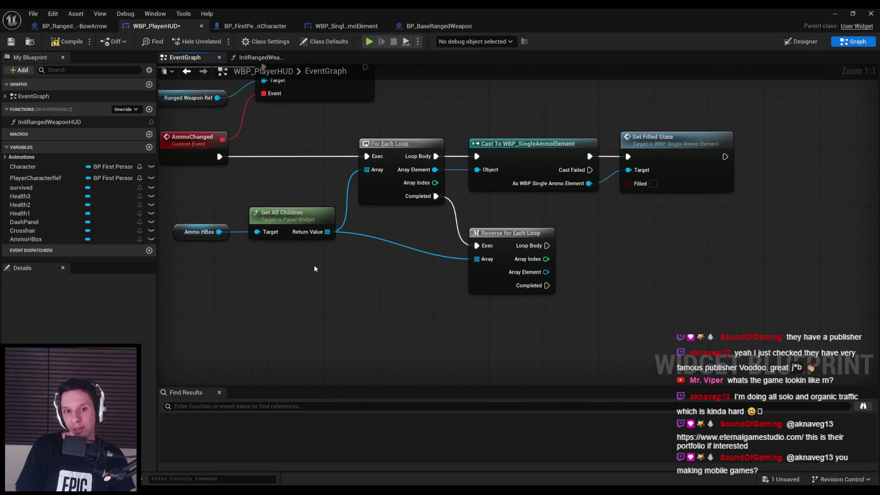
left_click_drag(311, 234, 312, 273)
key("Escape")
mouse_move(285, 219)
left_mouse_down()
mouse_move(285, 254)
mouse_move(285, 242)
mouse_move(272, 248)
left_mouse_up()
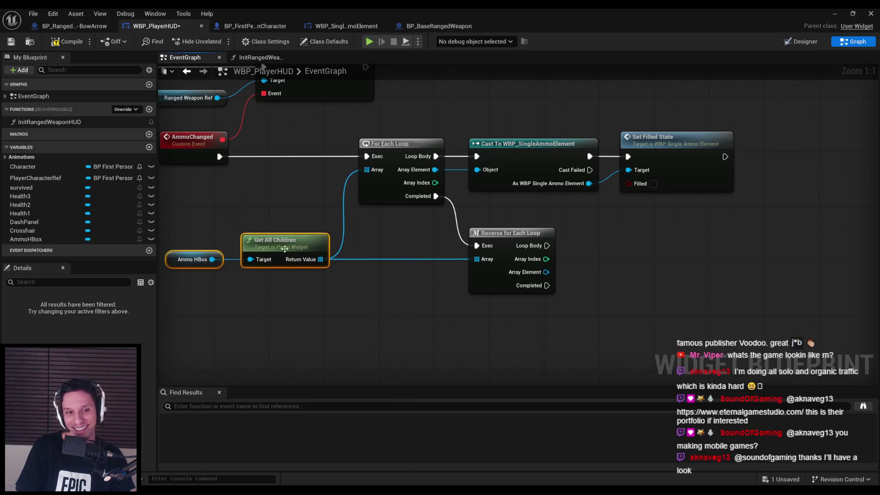
left_click(356, 316)
scroll(384, 295, "down", 2)
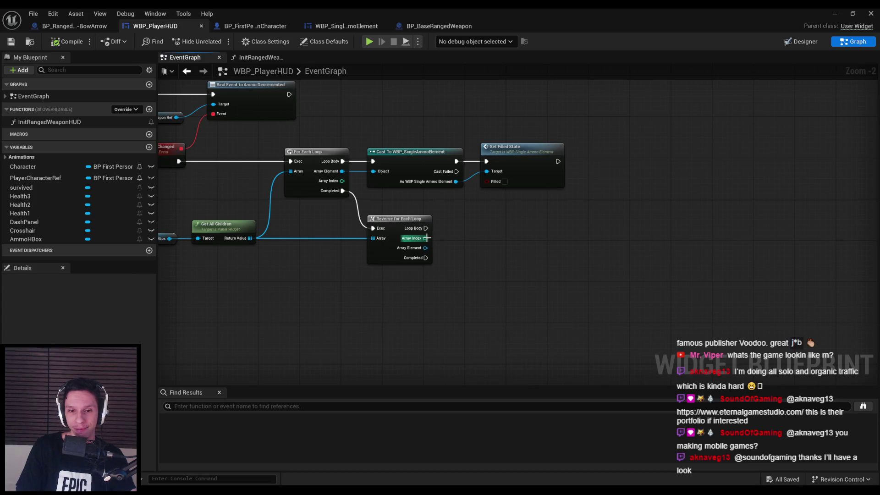
scroll(451, 247, "up", 2)
- Copy the ranged weapon reference getters and get the weapon's Current Ammo
scroll(454, 251, "down", 1)
mouse_move(454, 251)
left_mouse_down()
mouse_move(490, 226)
mouse_move(472, 238)
mouse_move(455, 273)
mouse_move(444, 266)
left_mouse_up()
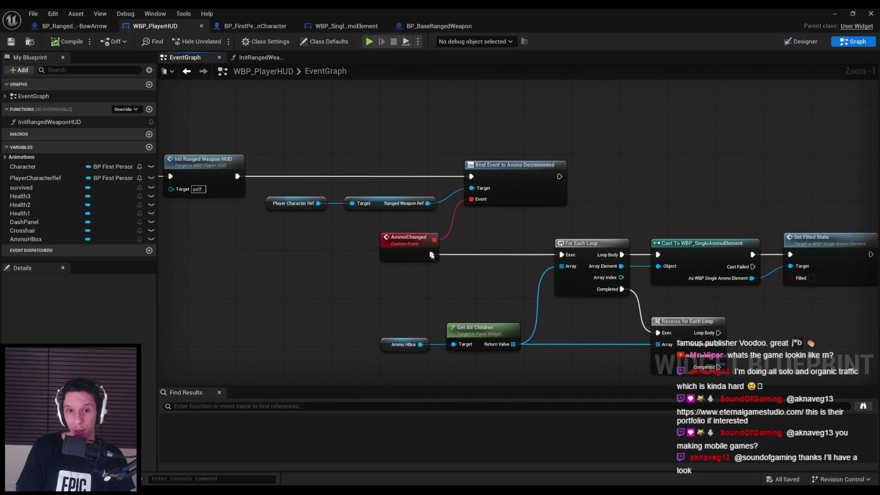
left_click_drag(318, 232, 348, 197)
key("ctrl+c")
scroll(348, 197, "down", 2)
key("ctrl+v")
mouse_move(394, 265)
left_mouse_down()
mouse_move(415, 266)
mouse_move(179, 257)
left_mouse_up()
type("current")
left_click(467, 318)
scroll(445, 273, "up", 3)
left_click_drag(458, 266, 355, 266)
left_click(357, 298)
- Compare Array Index < Current Ammo and feed the result into a Branch
left_click_drag(335, 186, 409, 210)
type("<")
left_click(426, 243)
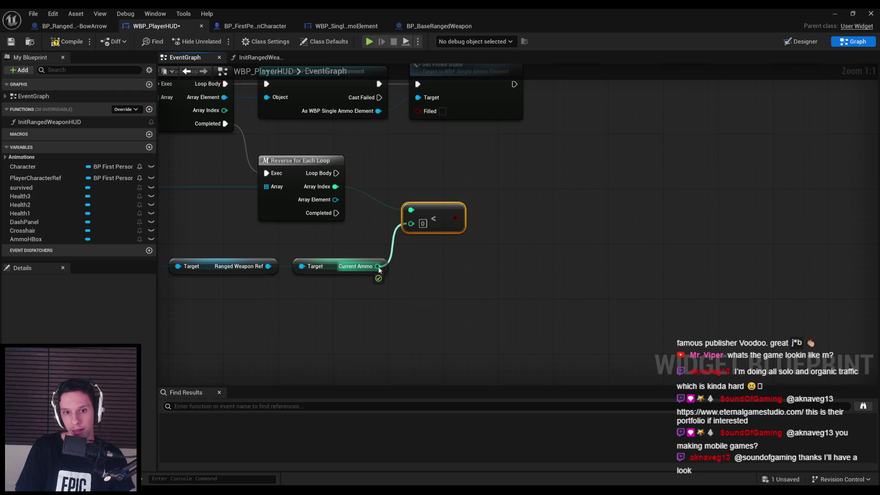
type("branch")
left_click_drag(489, 183, 318, 176)
left_click(522, 231)
left_click_drag(506, 189, 510, 172)
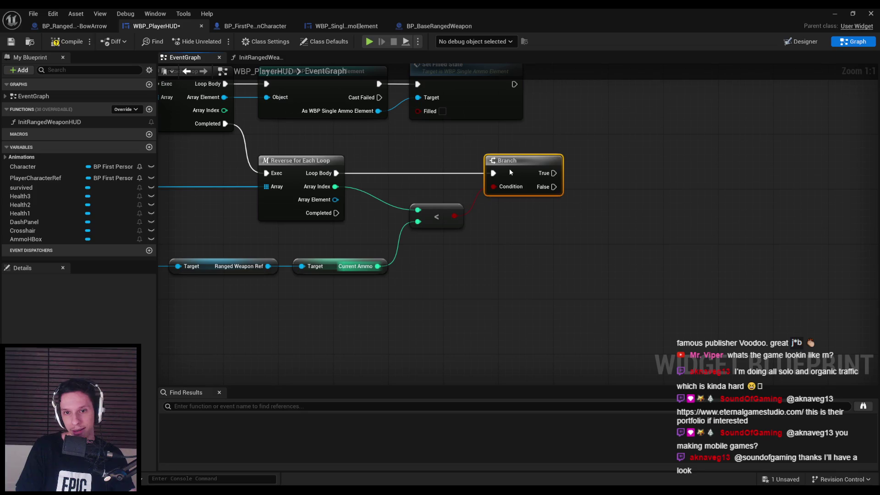
- Paste the cast and Set Filled State onto the Branch's True output with a rerouted element wire, then minimize the editor
left_click_drag(518, 133, 240, 202)
key("ctrl+c")
key("ctrl+v")
left_click_drag(562, 267, 589, 253)
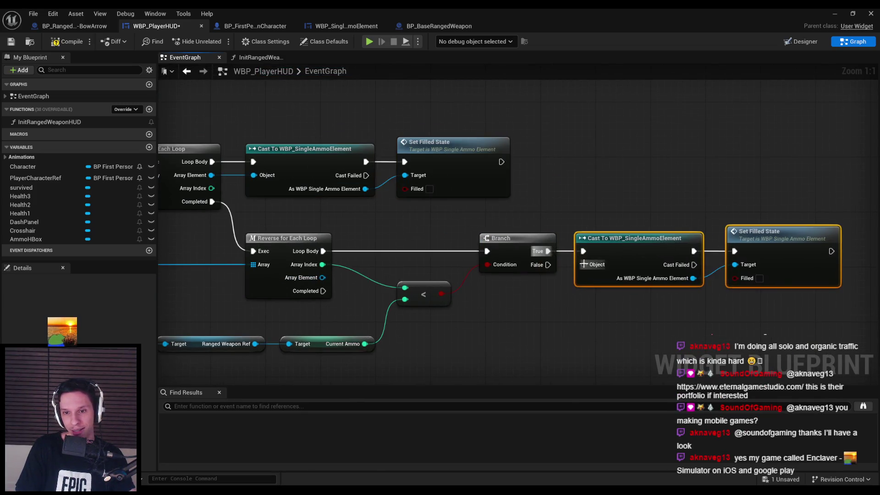
left_click(432, 270)
double_click(432, 271)
double_click(434, 316)
mouse_move(434, 316)
left_mouse_down()
mouse_move(554, 320)
mouse_move(543, 320)
left_mouse_up()
left_click(683, 336)
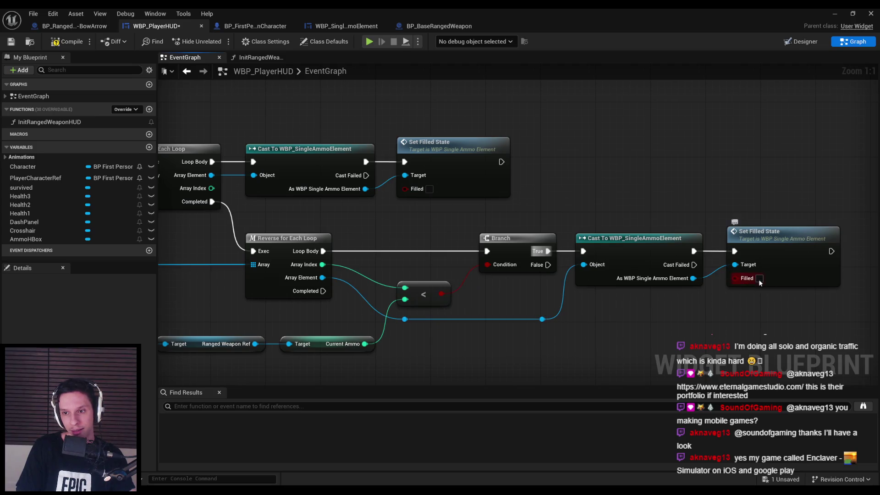
scroll(450, 277, "down", 2)
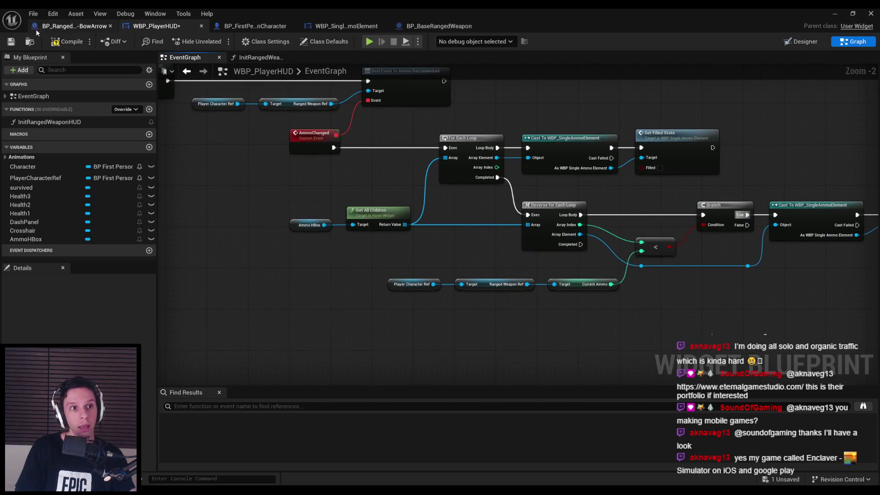
left_click(833, 14)
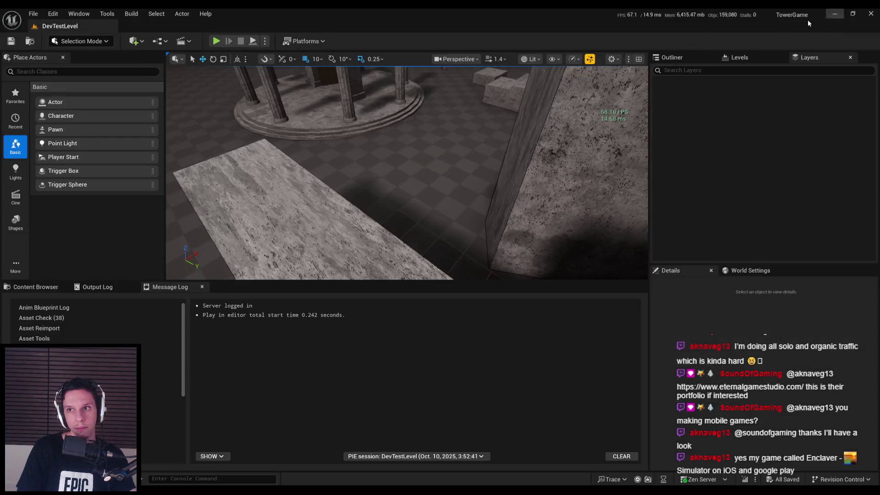
- Play-test the level, fire the bow three times, switch to the sword, and stop
key("alt+p")
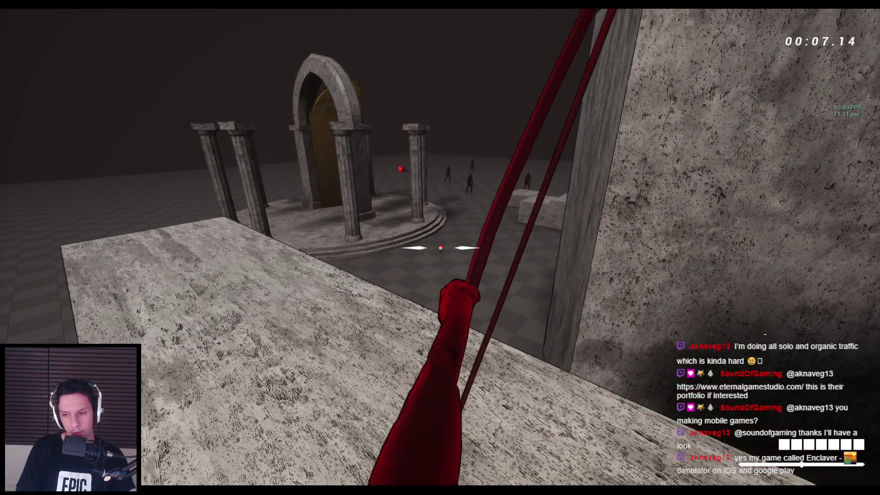
left_click(440, 247)
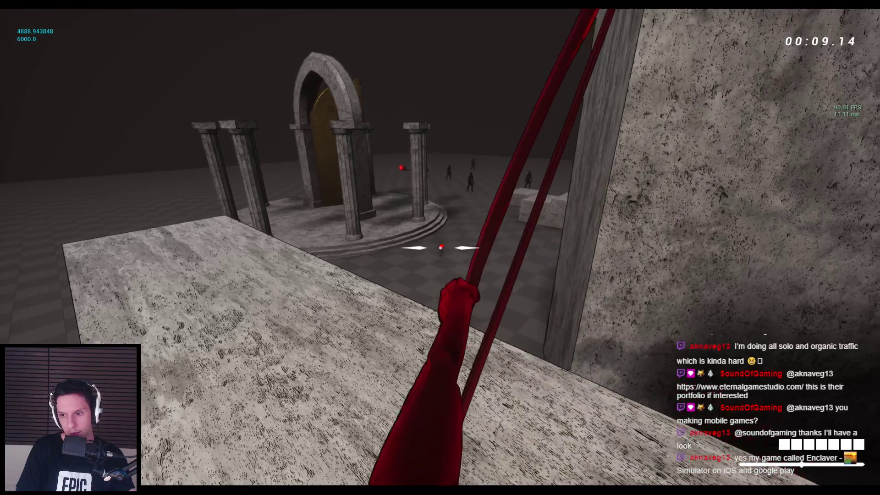
left_click(440, 248)
left_click(440, 247)
key("2")
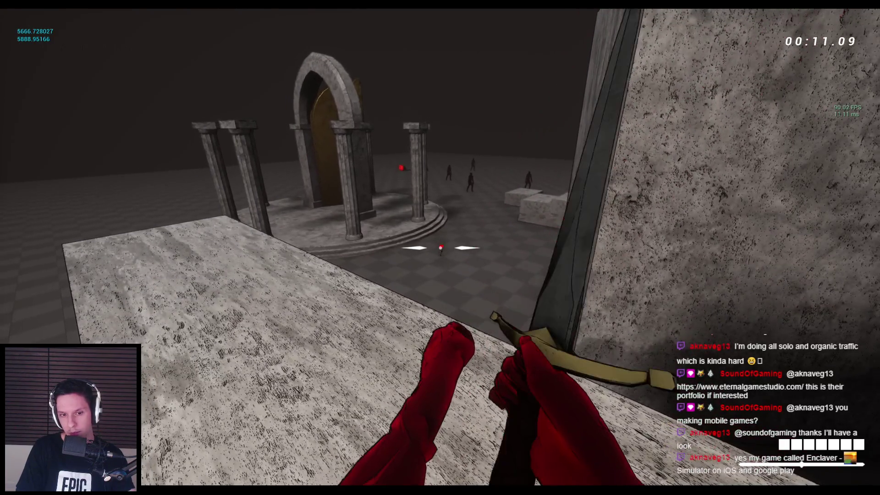
key("Escape")
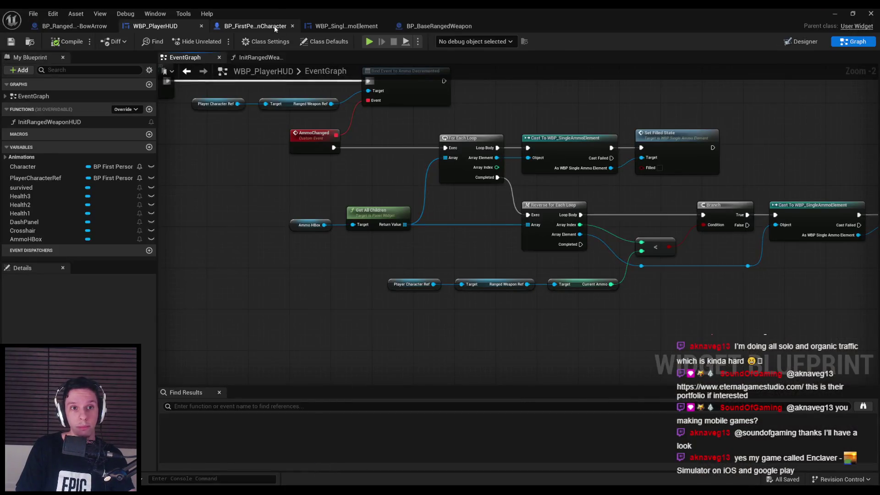
- Add a Decrement Ammo node to the BowArrow weapon blueprint's event graph
left_click(343, 26)
left_click(72, 26)
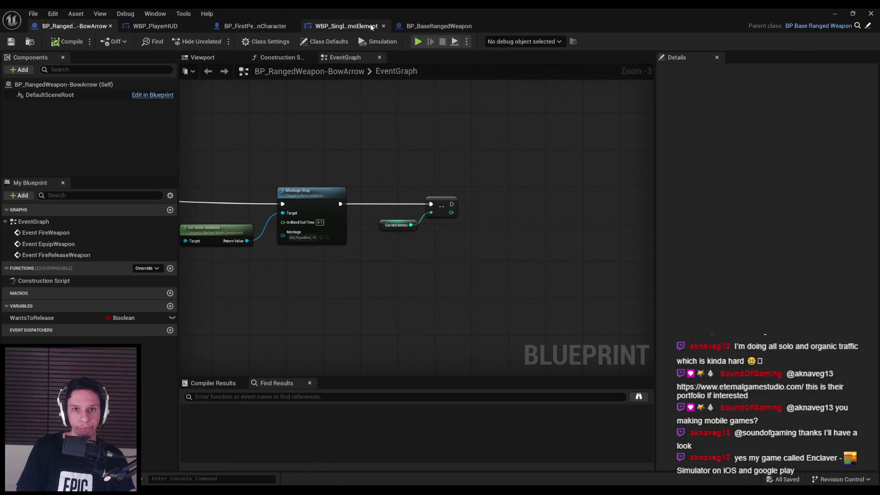
right_click(411, 263)
type("decreme")
key("Return")
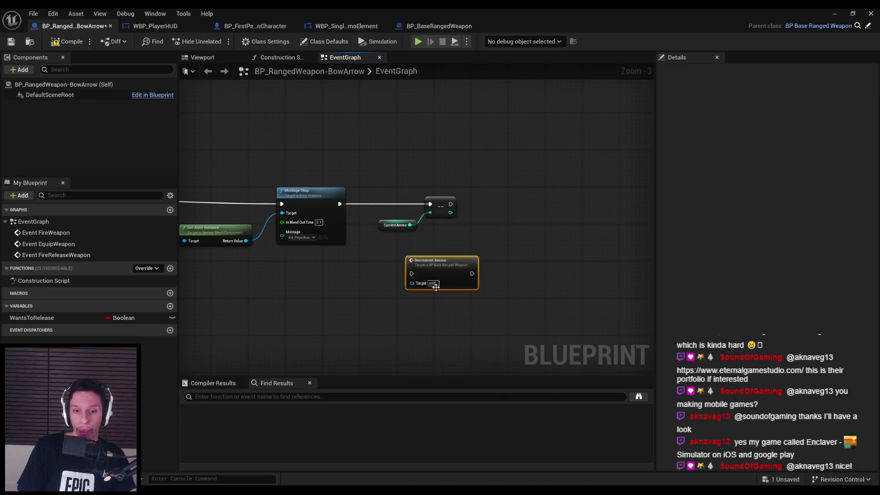
- Delete the '--' and Current Ammo nodes and wire Montage Stop into Decrement Ammo
scroll(404, 282, "up", 3)
left_click_drag(297, 179, 298, 175)
left_click(448, 168)
key("Delete")
mouse_move(429, 272)
left_mouse_down()
mouse_move(436, 225)
mouse_move(416, 178)
mouse_move(401, 170)
left_mouse_up()
scroll(401, 170, "down", 8)
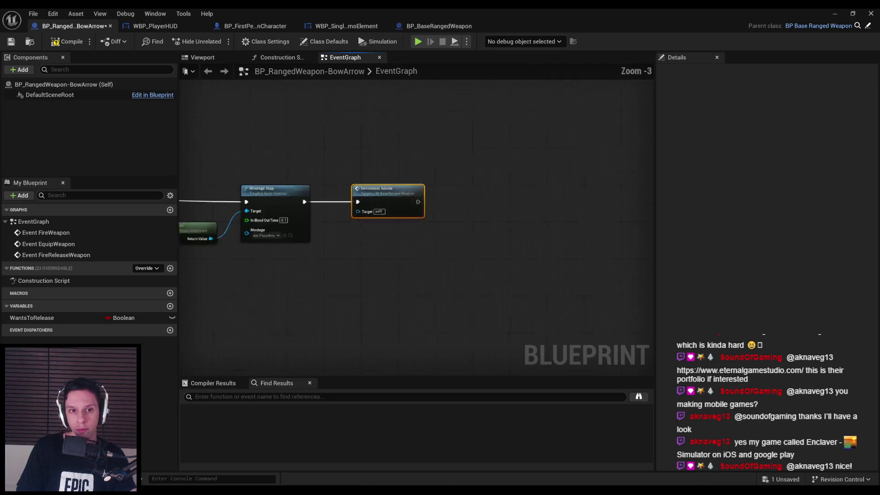
scroll(414, 220, "up", 2)
scroll(380, 206, "down", 5)
scroll(305, 230, "up", 7)
scroll(205, 227, "down", 4)
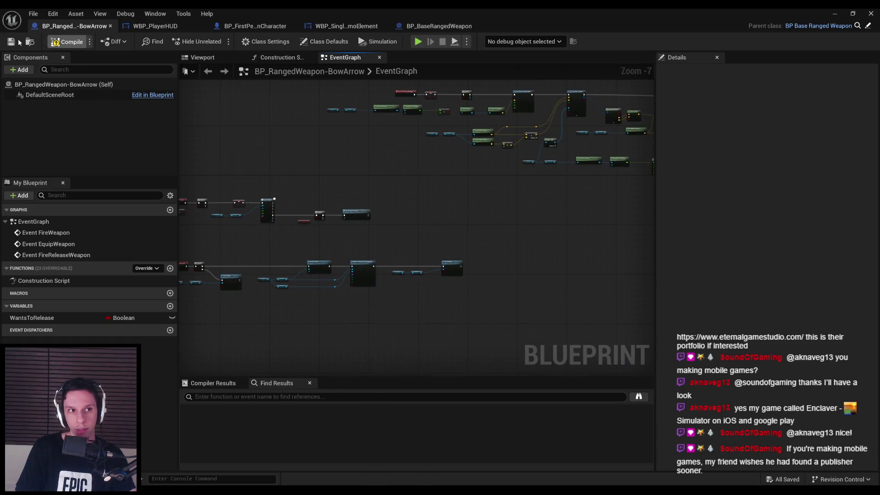
- Play-test the level with the bow, then return to the BowArrow blueprint
left_click(835, 15)
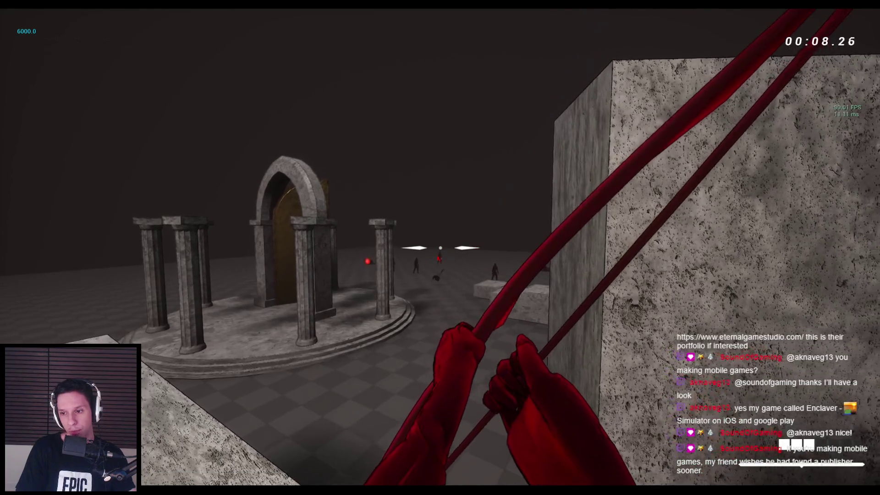
key("Escape")
mouse_move(274, 484)
left_click(322, 459)
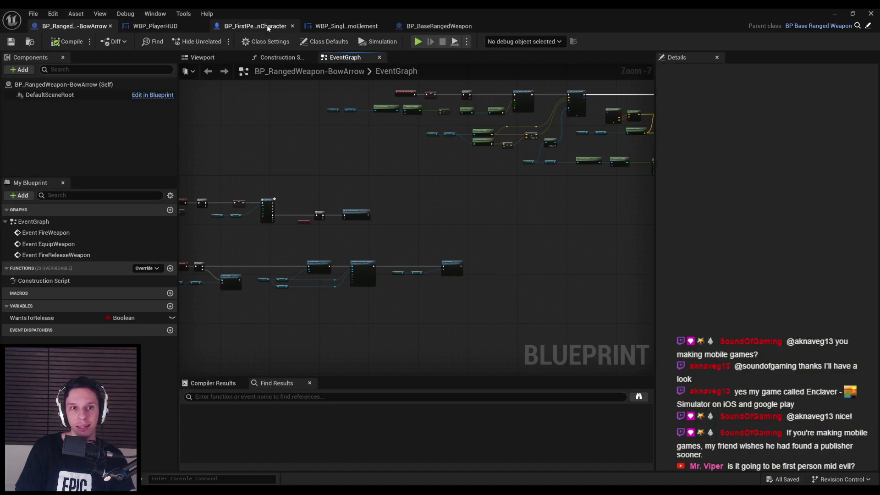
- Duplicate the HUD's For Each Loop, feeding it Get All Children and using its Array Index
left_click(156, 26)
scroll(480, 213, "up", 2)
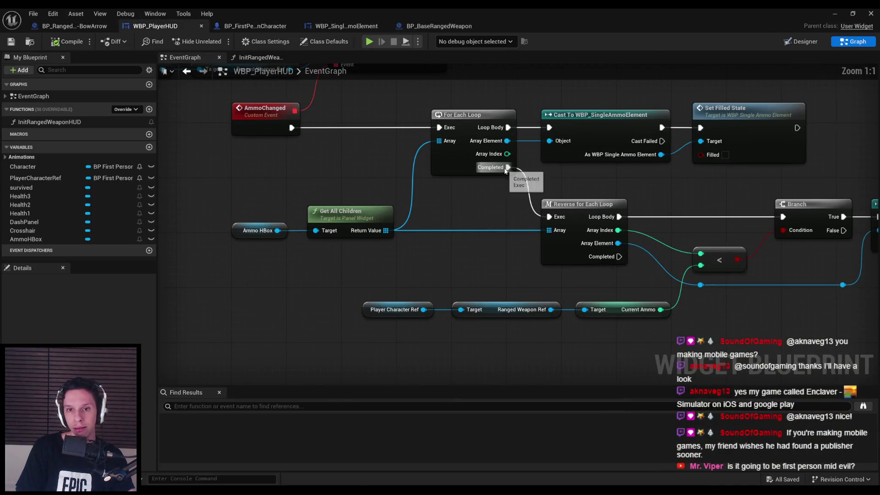
left_click(451, 159)
key("ctrl+c")
key("ctrl+v")
left_click_drag(386, 231, 473, 258)
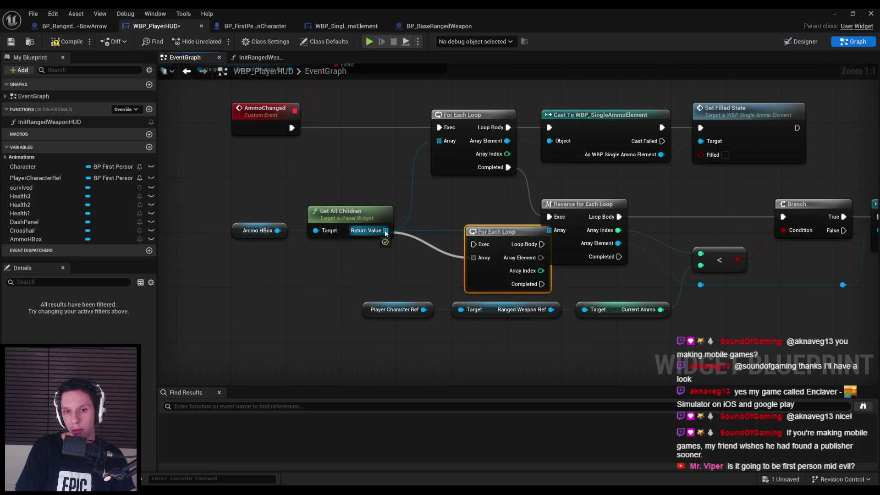
mouse_move(385, 244)
left_mouse_down()
mouse_move(455, 268)
mouse_move(542, 270)
left_mouse_up()
left_click_drag(544, 240, 385, 257)
- Chain the first loop's Completed into the new loop, route its body to the Branch, and delete the Reverse loop
left_click_drag(325, 232, 352, 153)
left_click_drag(386, 231, 626, 203)
left_click(427, 190)
key("Delete")
mouse_move(343, 258)
left_mouse_down()
mouse_move(403, 223)
mouse_move(418, 230)
left_mouse_up()
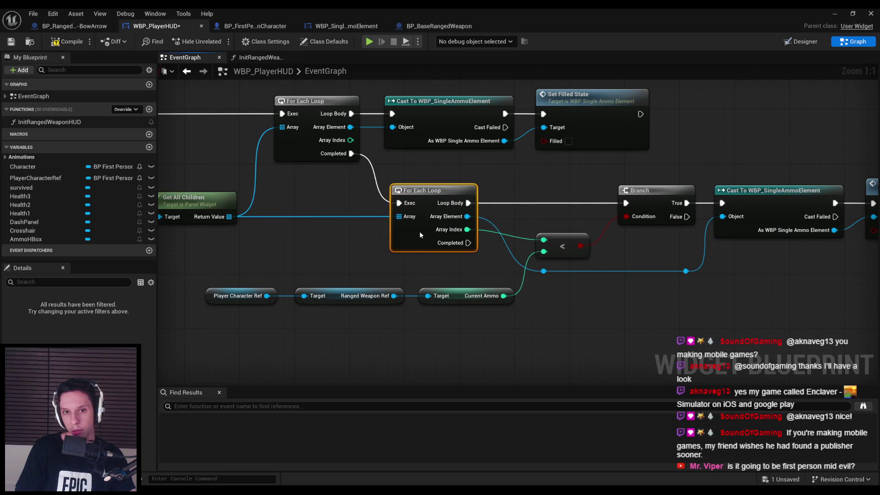
left_click(845, 12)
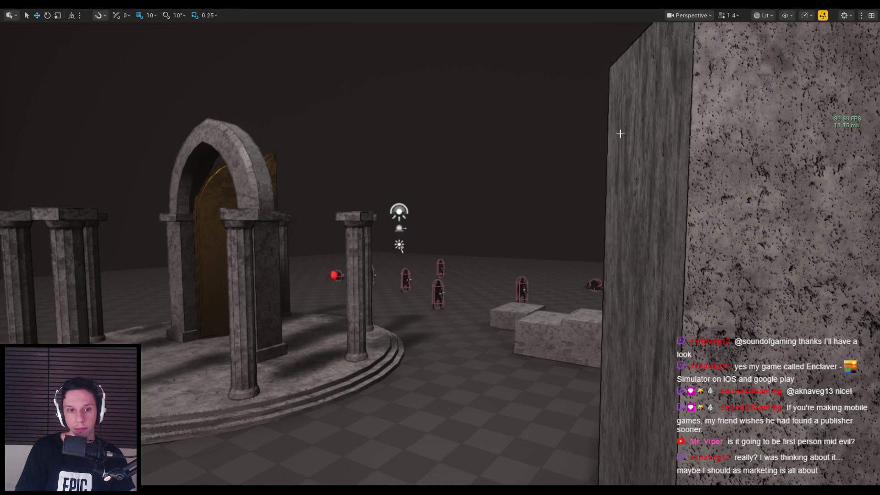
key("alt+p")
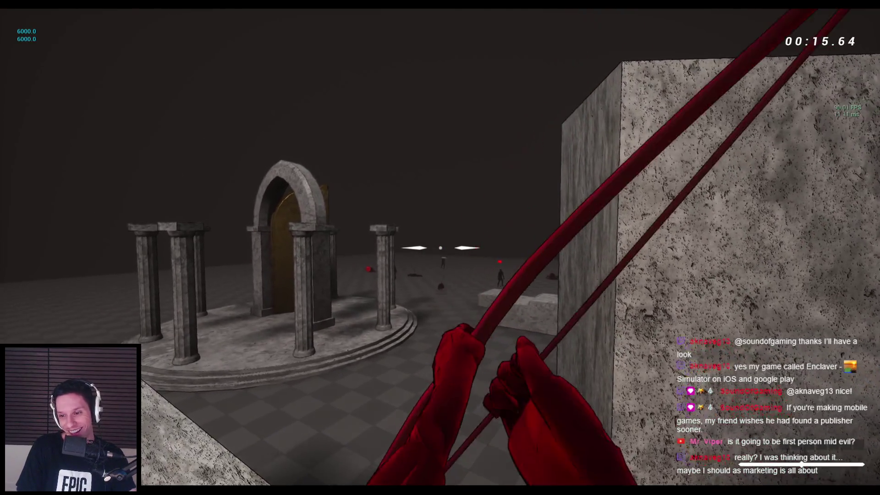
key("space")
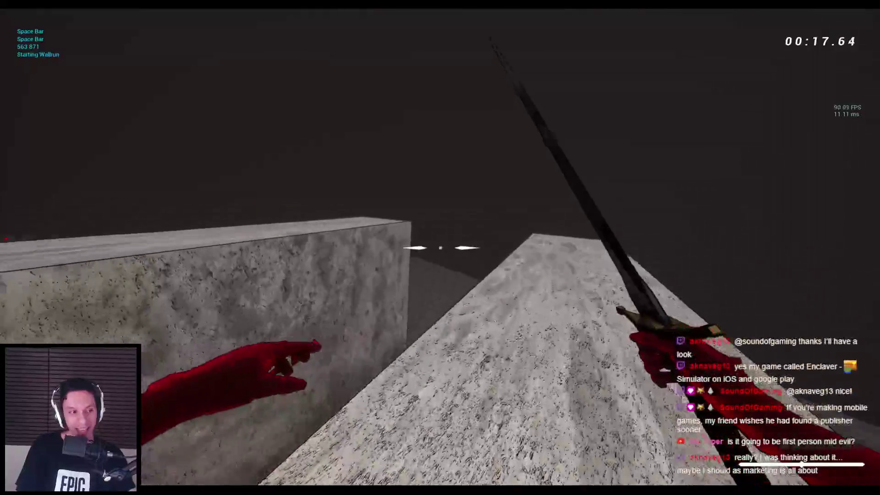
key("space")
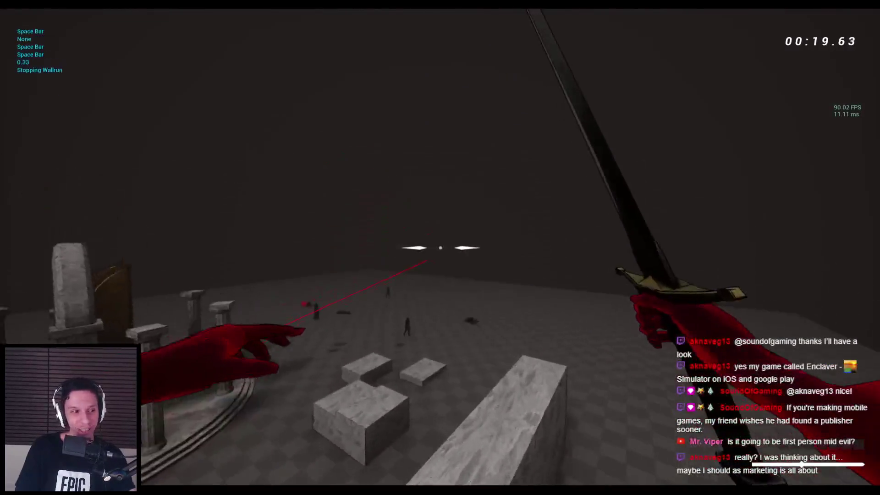
key("space")
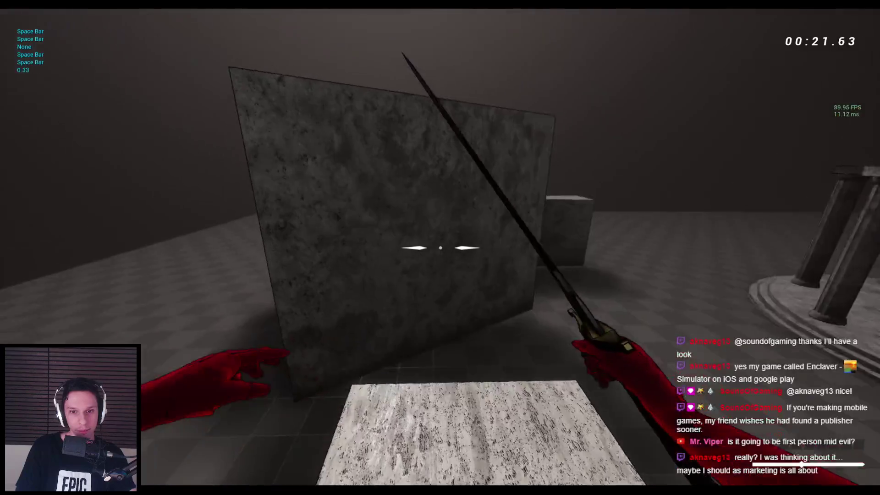
key("space")
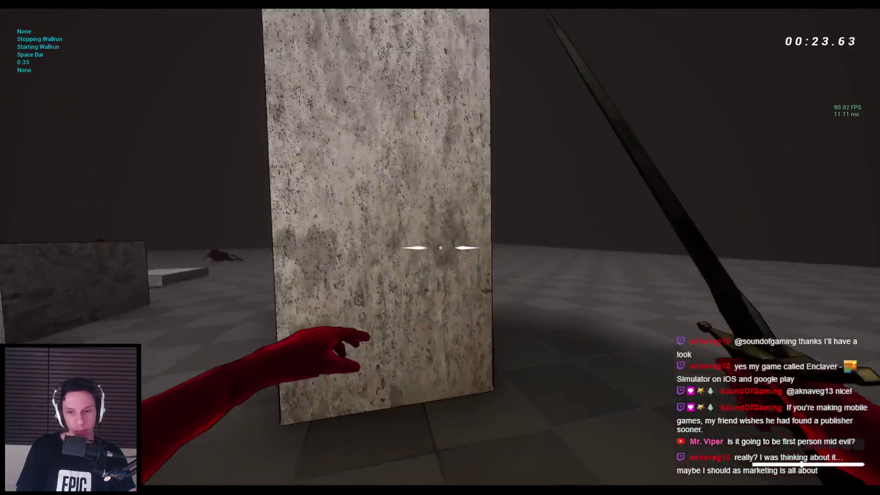
key("space")
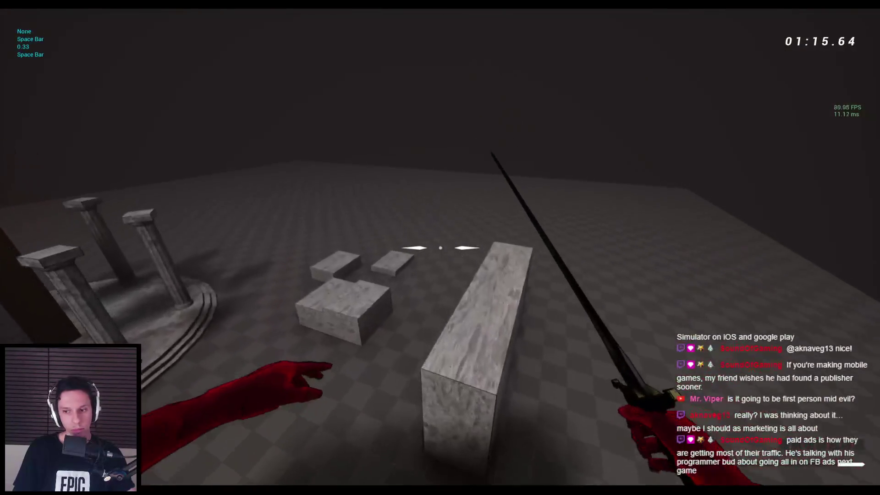
key("w")
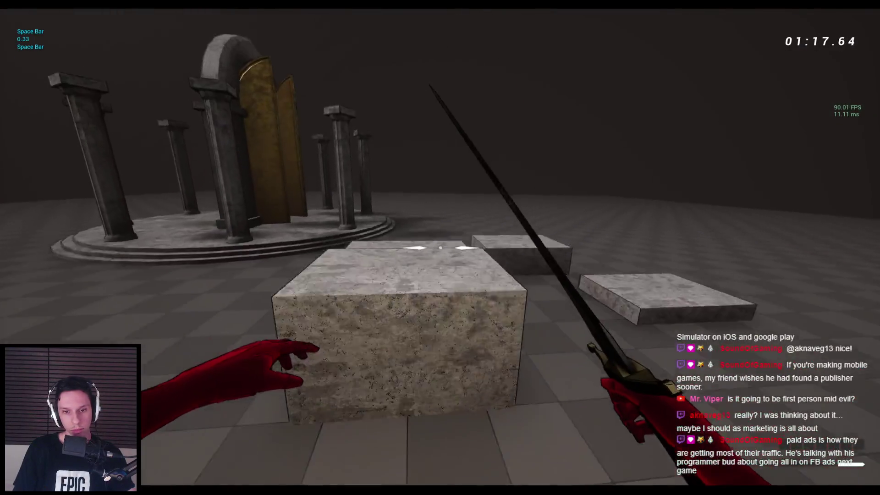
key("w")
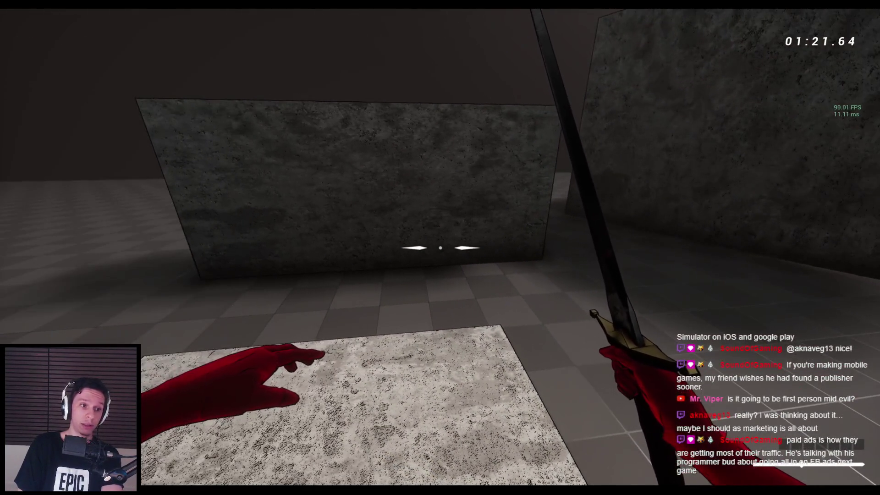
key("s")
key("Escape")
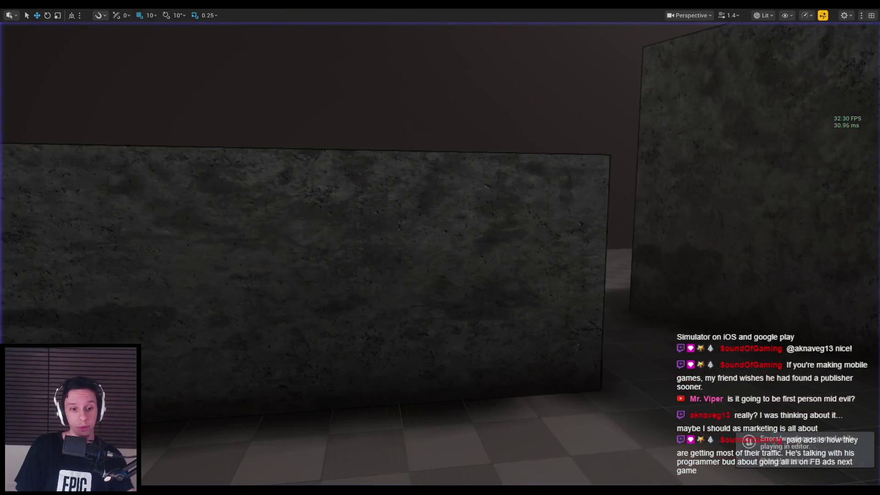
- Shift the three getter nodes left and save the HUD blueprint
scroll(390, 288, "down", 2)
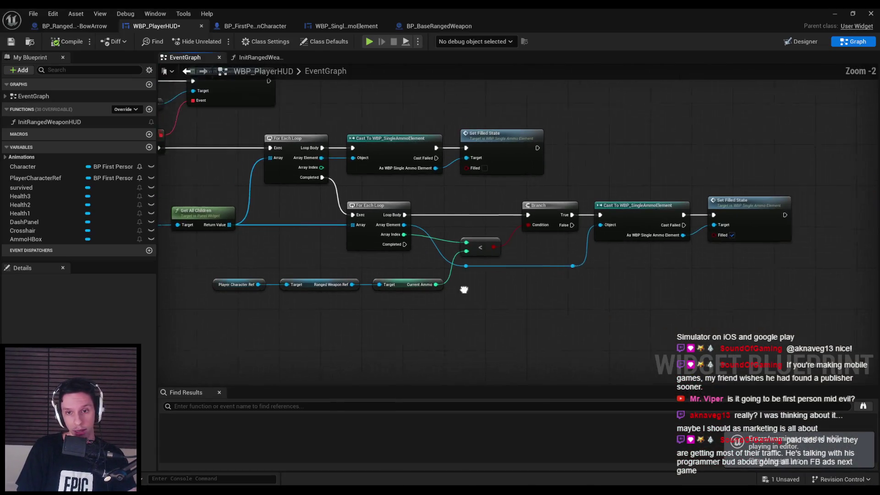
left_click_drag(417, 310, 276, 282)
left_click_drag(419, 286, 383, 281)
left_click(367, 302)
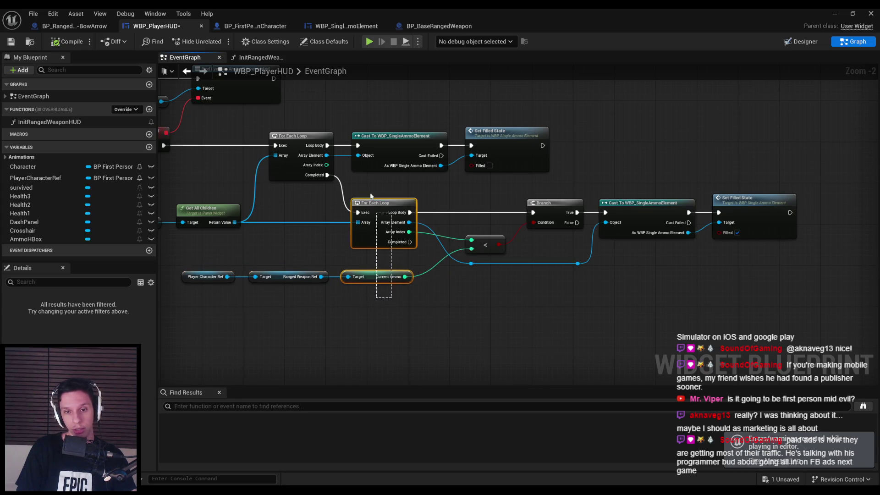
left_click(11, 42)
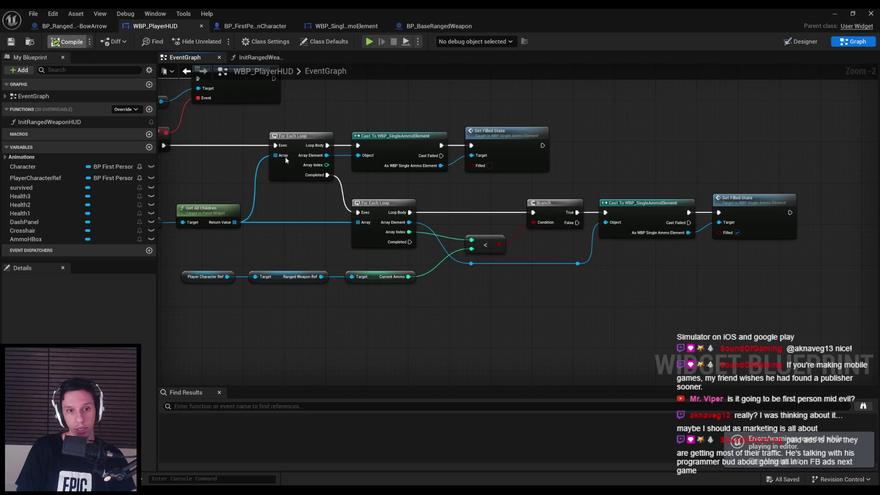
- Insert a Reverse node on Get All Children's array between the two For Each Loops
scroll(304, 244, "down", 1)
scroll(405, 269, "up", 1)
left_click_drag(405, 268, 403, 285)
scroll(403, 285, "up", 2)
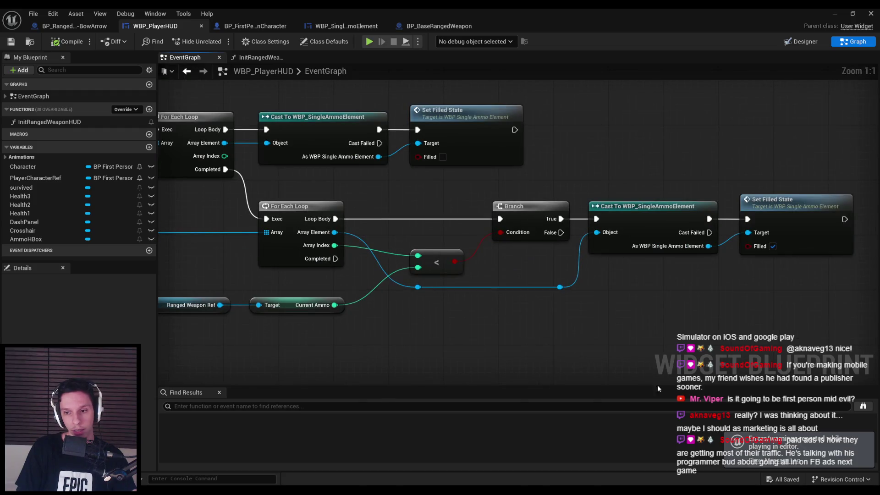
scroll(454, 324, "down", 2)
scroll(554, 302, "down", 2)
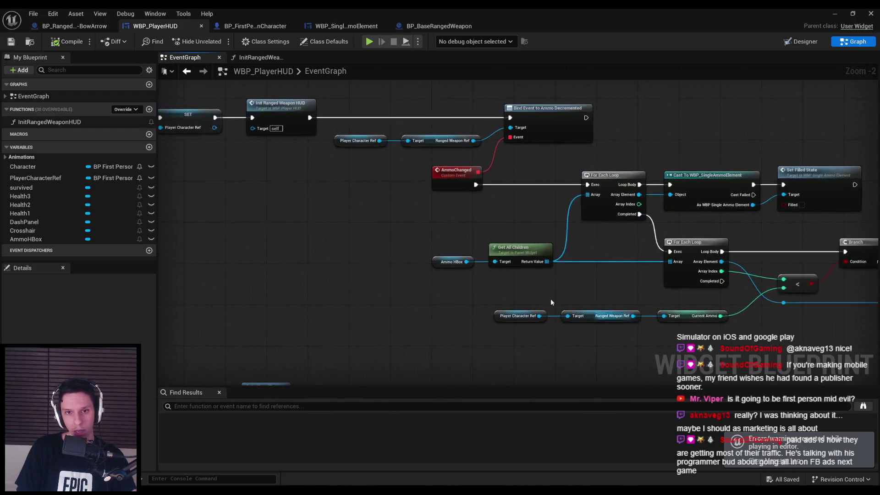
left_click_drag(473, 300, 183, 284)
scroll(444, 319, "up", 2)
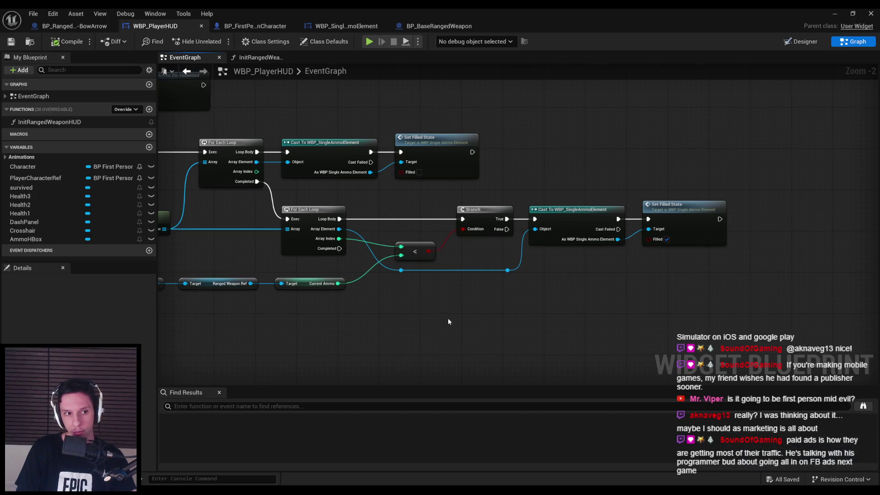
left_click_drag(403, 296, 514, 272)
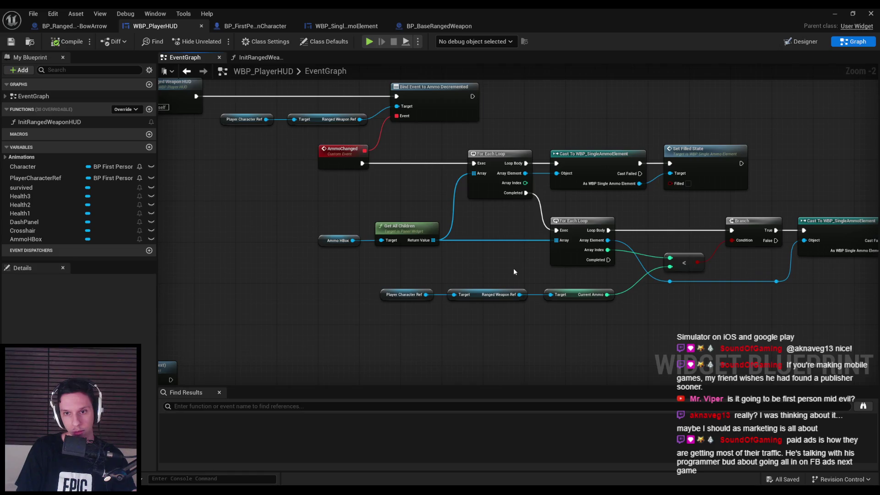
mouse_move(433, 240)
left_mouse_down()
mouse_move(488, 243)
mouse_move(490, 232)
left_mouse_up()
type("reverse")
left_click(489, 305)
mouse_move(525, 192)
left_mouse_down()
mouse_move(484, 231)
mouse_move(556, 230)
mouse_move(499, 223)
left_mouse_up()
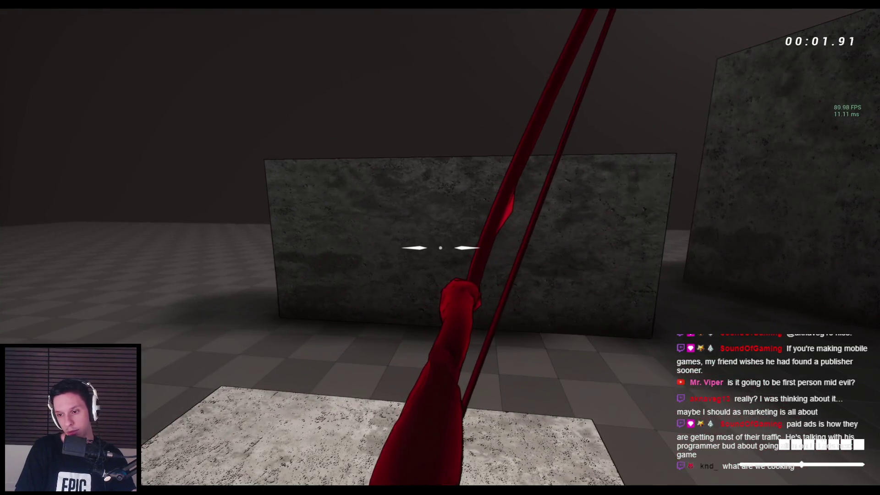
- End the play test, undo the Reverse node and its wire, then compile and save the HUD
key("Escape")
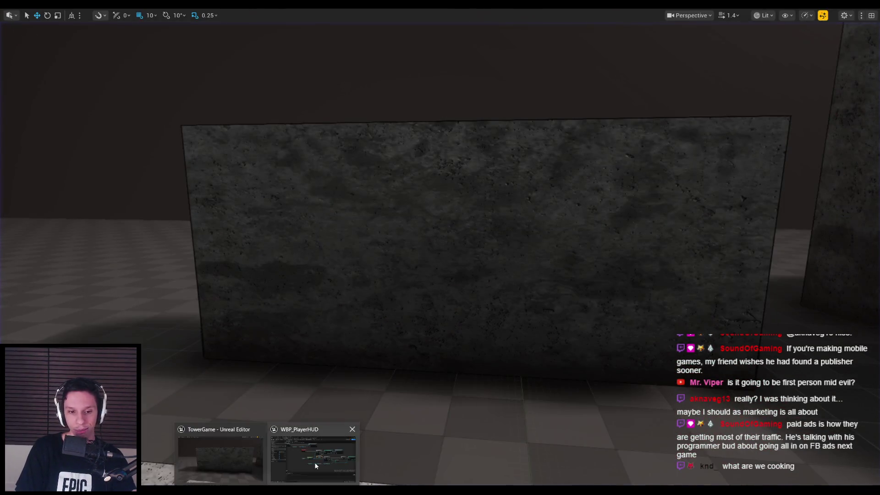
left_click(310, 470)
key("ctrl+z")
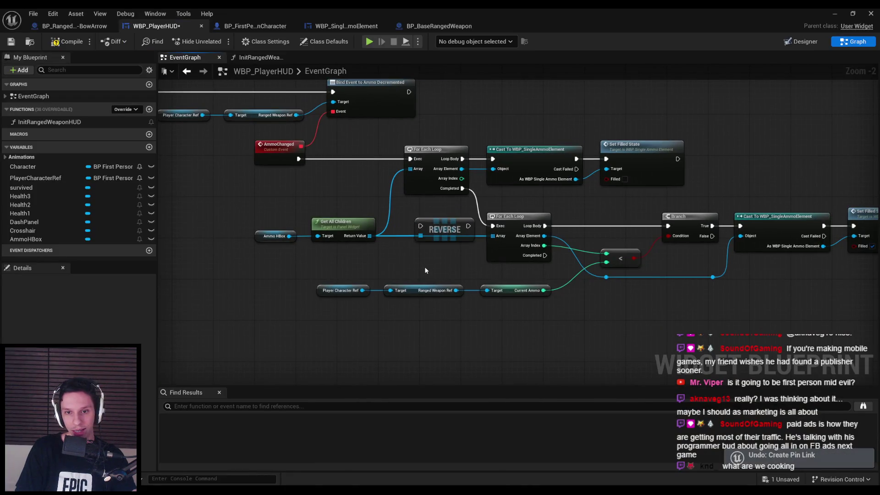
key("ctrl+z")
key("ctrl+z")
scroll(334, 246, "down", 2)
left_click(67, 42)
left_click(9, 46)
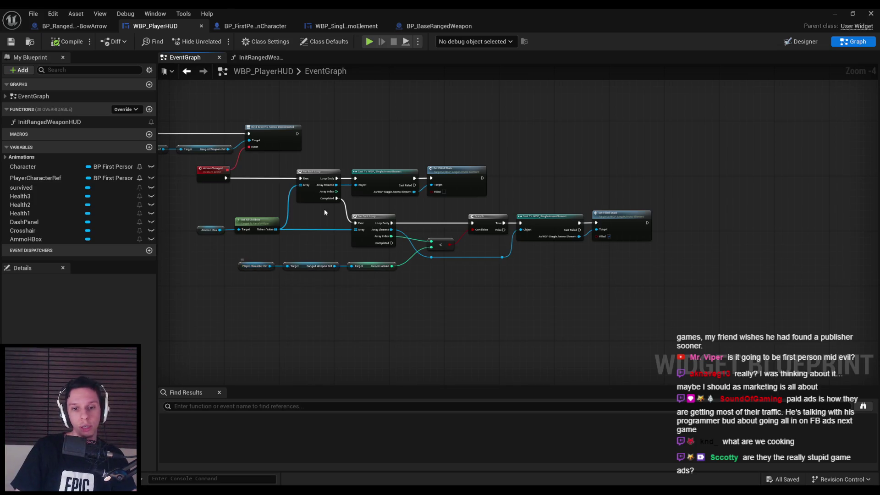
- Switch from the HUD graph to the BP_RangedWeapon-BowArrow event graph
scroll(304, 241, "up", 2)
scroll(331, 256, "down", 2)
left_click_drag(325, 253, 406, 238)
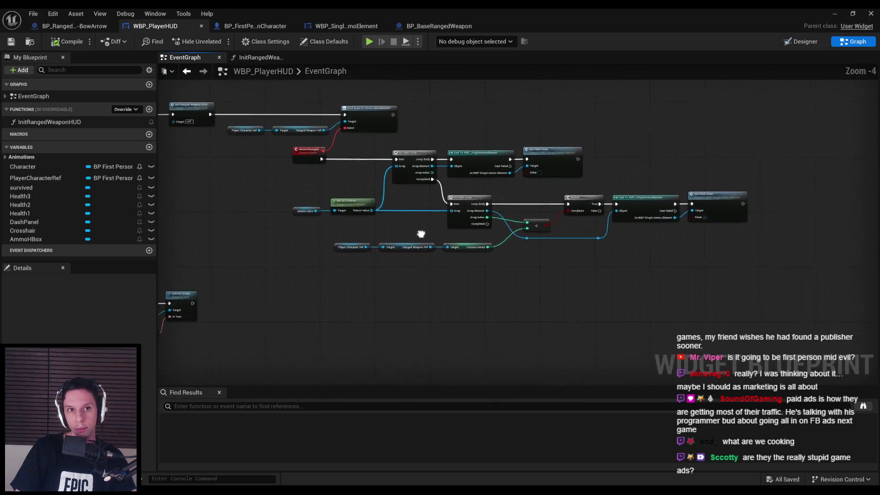
left_click(78, 26)
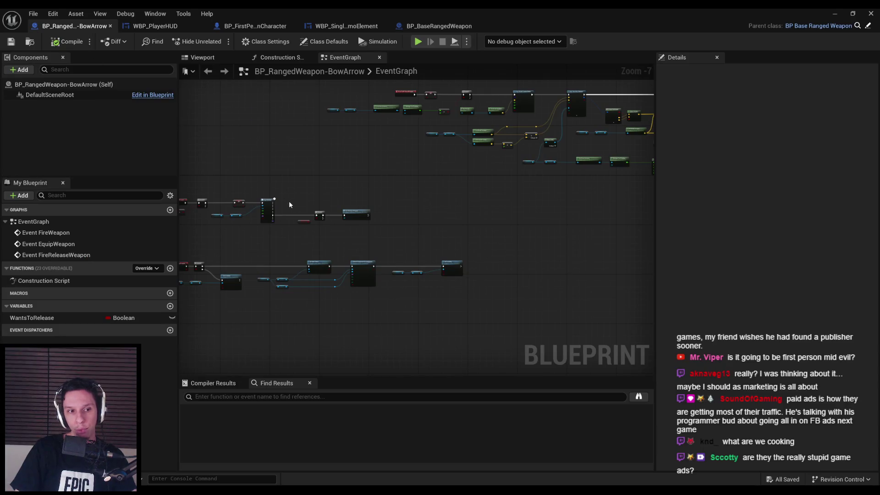
- Create a ReplenishAmmo function in category Ammo, move DecrementAmmo there, then compile and save
scroll(379, 205, "up", 4)
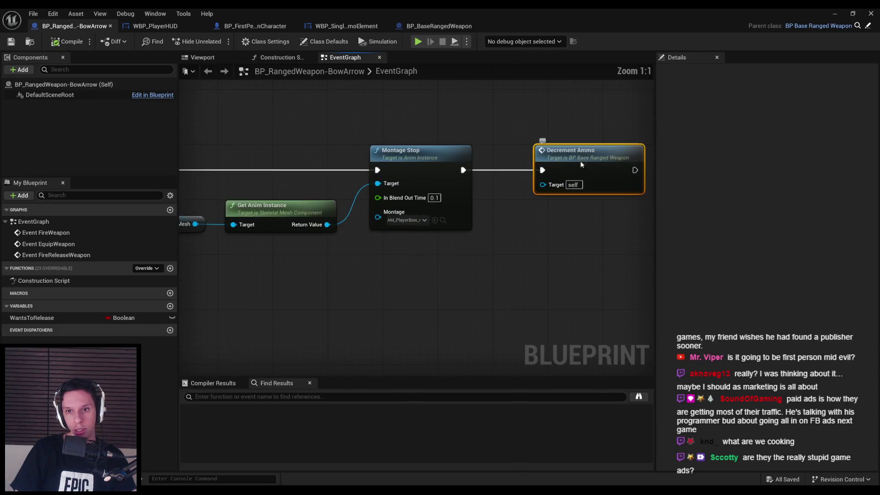
double_click(585, 167)
scroll(356, 263, "down", 1)
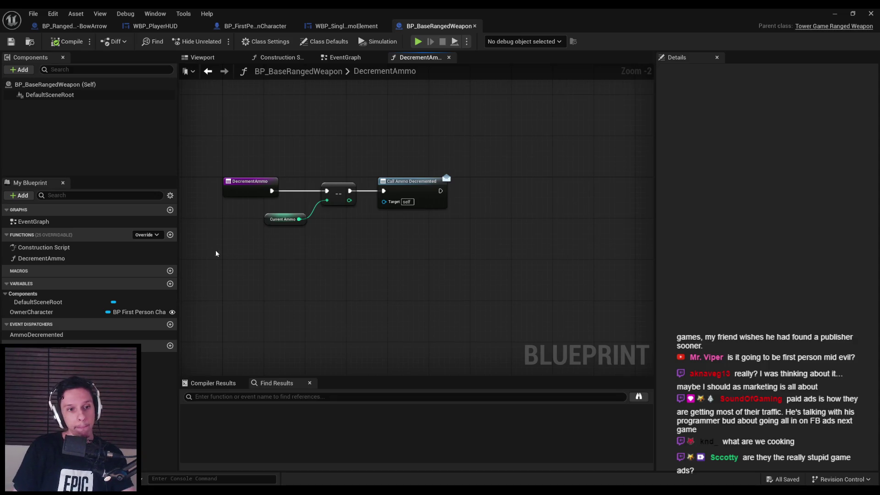
left_click(170, 235)
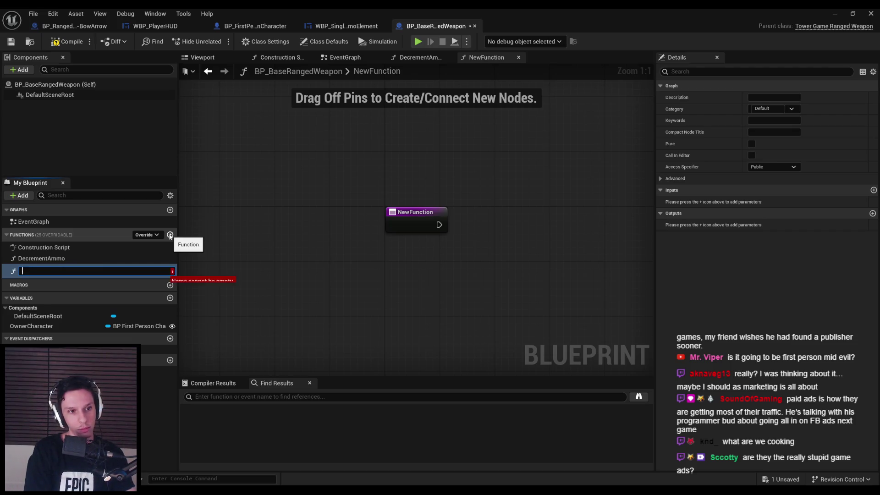
type("ReplenishAmo")
key("Return")
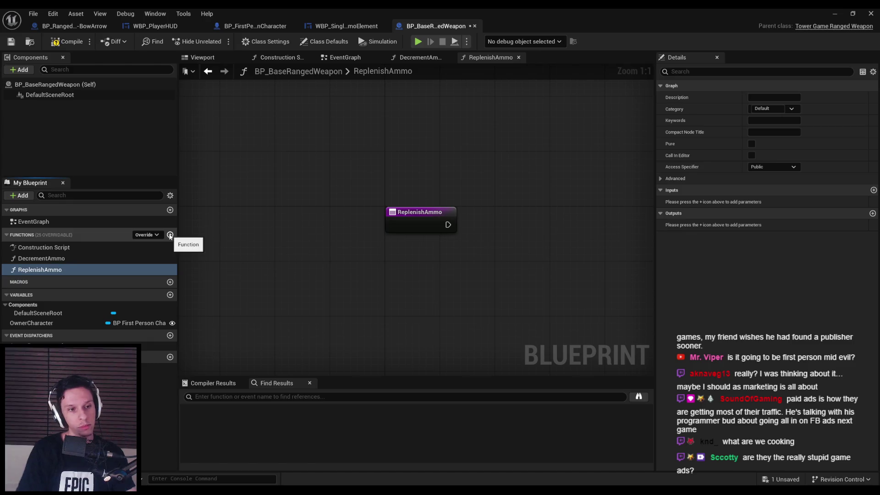
left_click(775, 109)
type("Ammo")
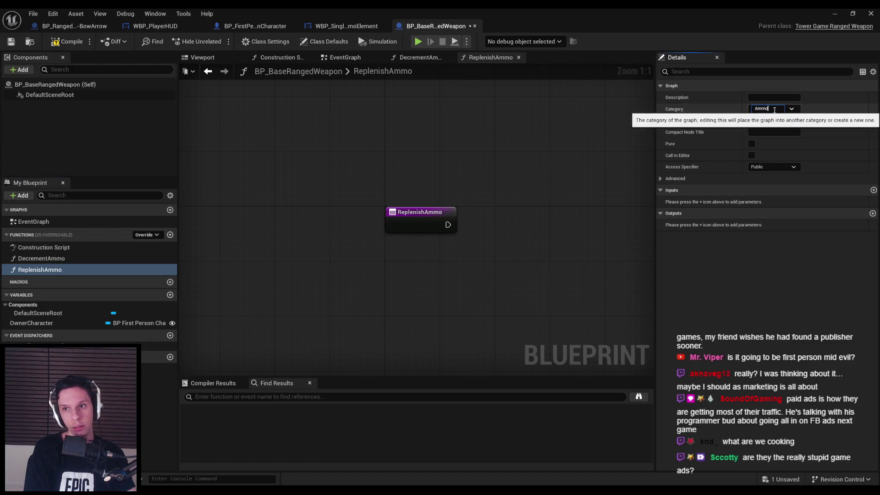
key("Return")
left_click_drag(55, 277, 10, 259)
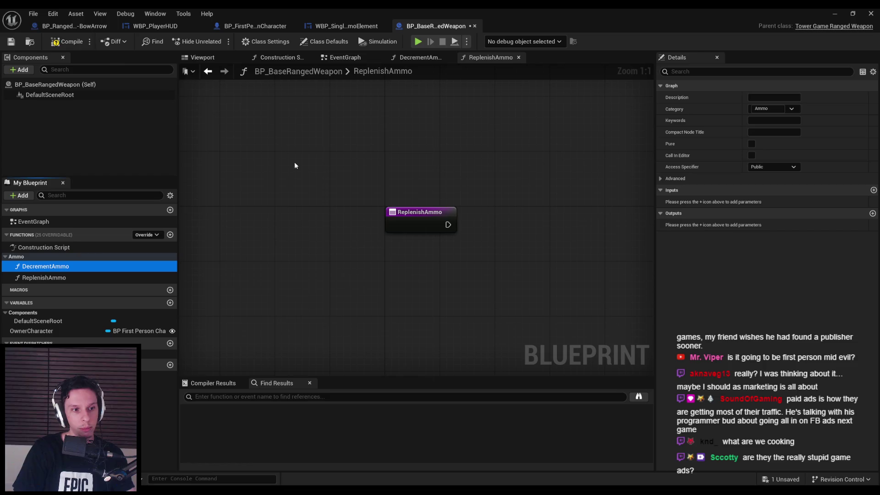
left_click(68, 41)
left_click(11, 41)
- In ReplenishAmmo, increment Current Ammo with a ++ node wired from the function entry
double_click(46, 266)
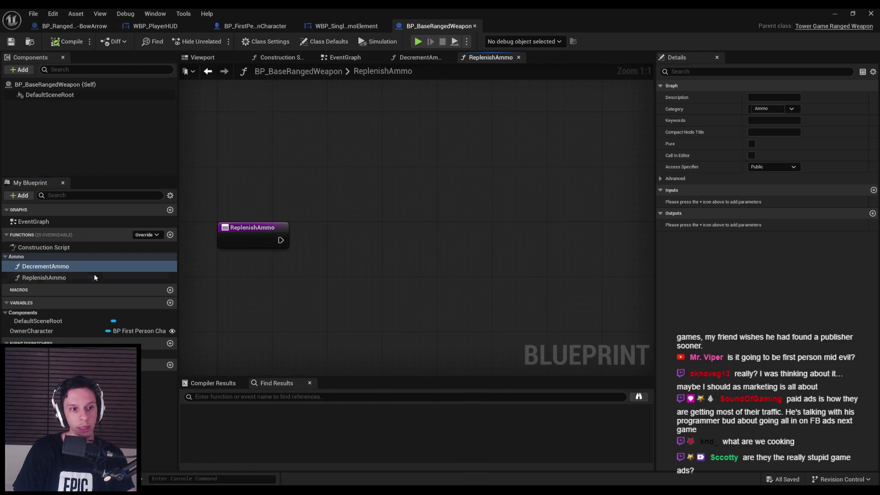
double_click(44, 278)
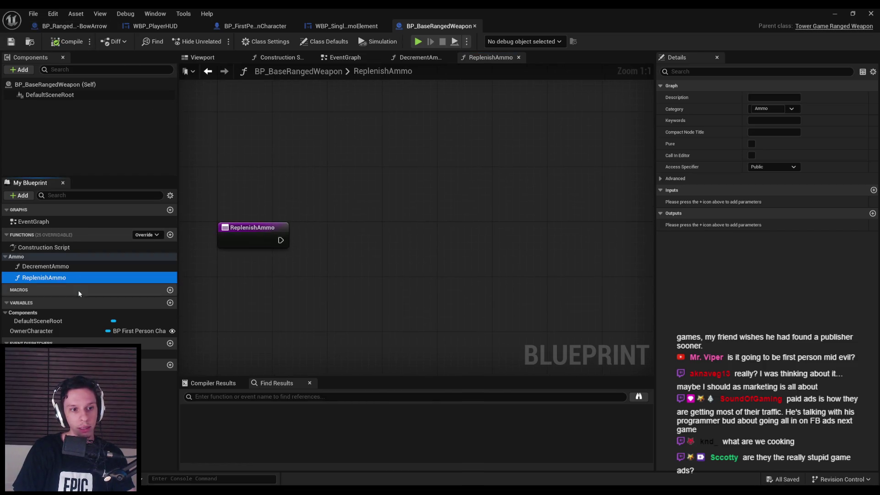
right_click(381, 268)
type("current ammo")
key("Return")
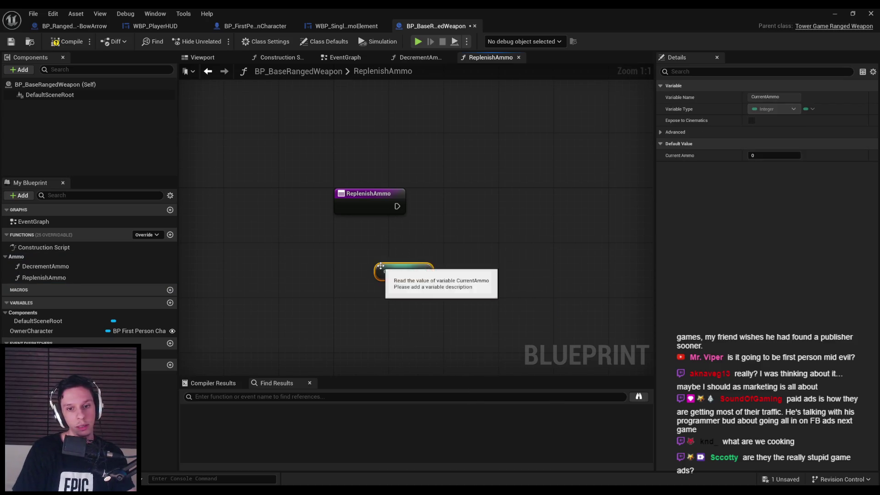
left_click_drag(422, 272, 480, 214)
type("++")
left_click(514, 256)
left_click_drag(397, 206, 466, 207)
mouse_move(387, 273)
left_mouse_down()
mouse_move(367, 238)
mouse_move(361, 245)
left_mouse_up()
left_click_drag(482, 202, 460, 202)
left_click(490, 238)
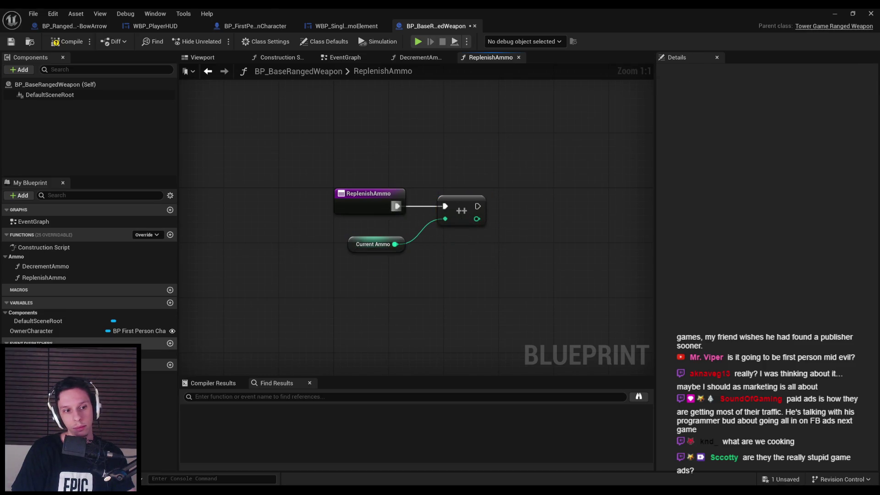
- Add an AmmoIncremented event dispatcher and call it after the increment, then compile and save
left_click(152, 353)
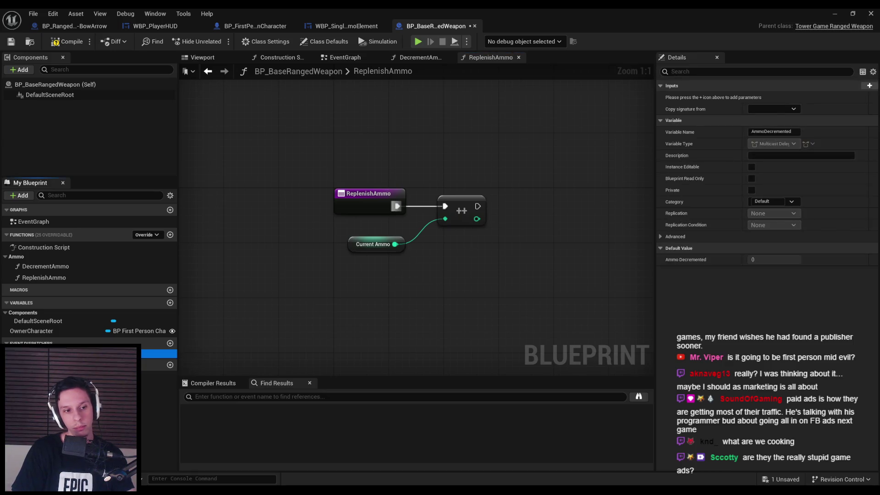
left_click(170, 365)
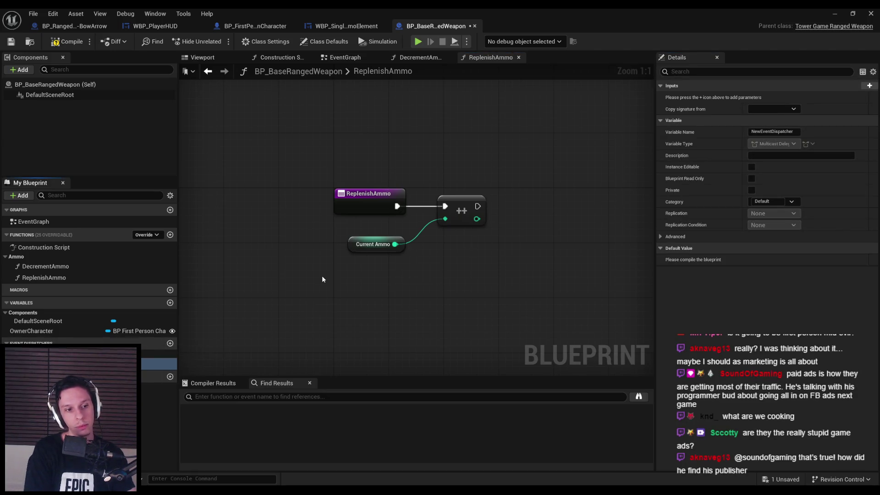
key("Return")
mouse_move(158, 363)
left_mouse_down()
mouse_move(527, 208)
mouse_move(478, 208)
left_mouse_up()
left_click(529, 209)
left_click(419, 303)
left_click(68, 41)
left_click(17, 41)
- Delete AmmoIncremented and rename the AmmoDecremented dispatcher to AmmoChanged, then compile
scroll(356, 157, "down", 1)
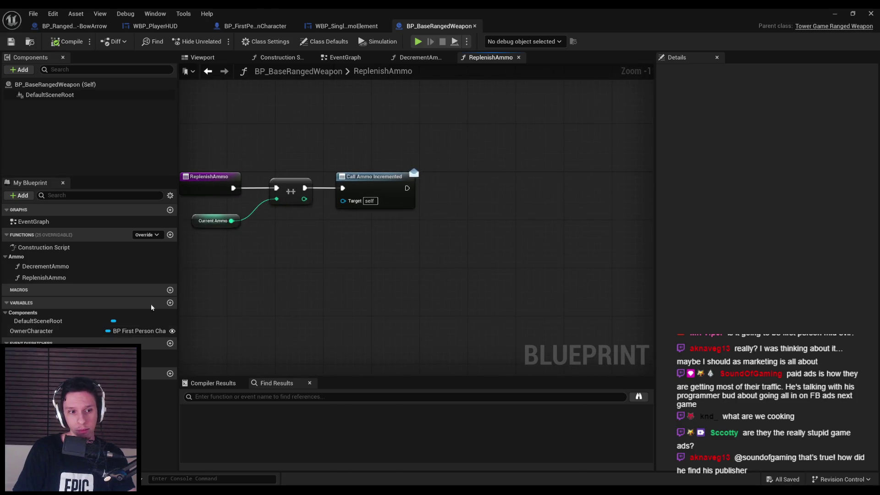
left_click(156, 362)
key("Delete")
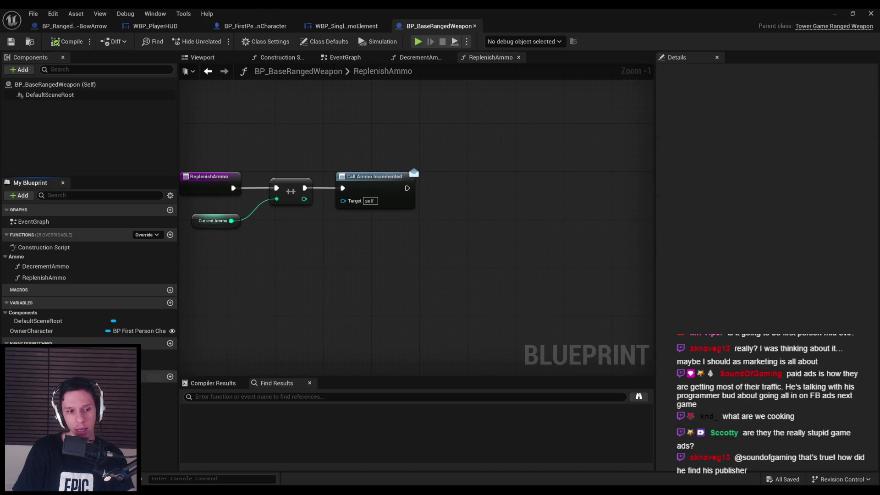
left_click(158, 354)
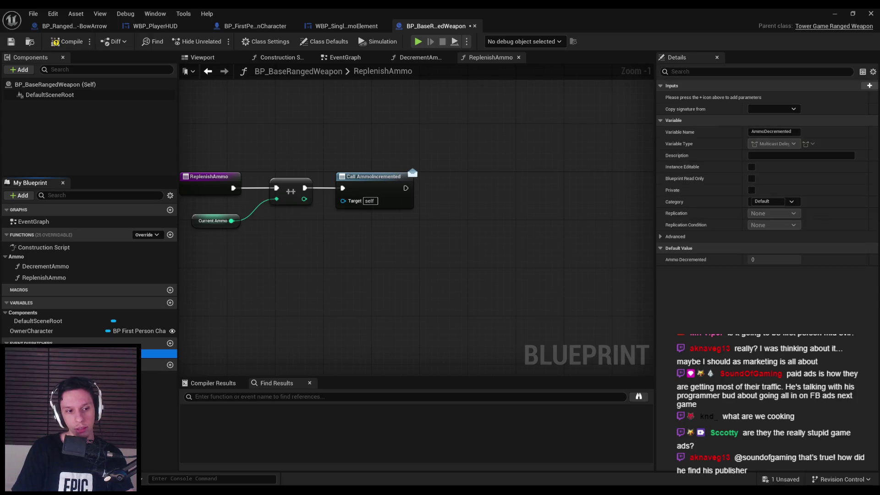
key("Return")
left_click(68, 41)
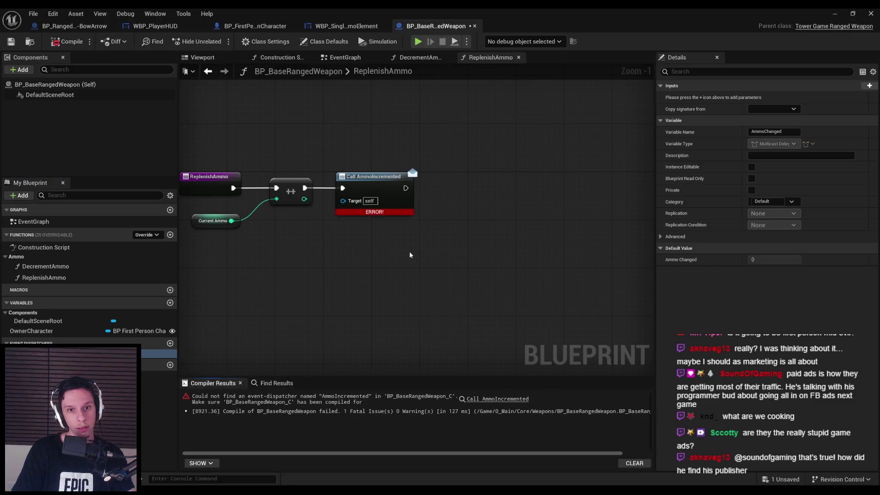
- Replace the broken call node with a Call AmmoChanged after the increment and compile
left_click(374, 176)
key("Delete")
mouse_move(158, 353)
left_mouse_down()
mouse_move(339, 243)
mouse_move(344, 188)
left_mouse_up()
left_click(354, 181)
left_click(71, 43)
left_click(416, 57)
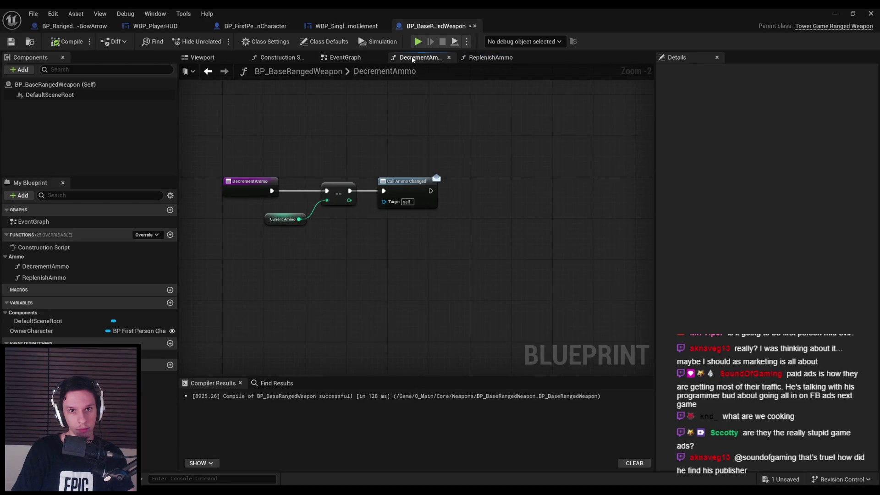
- Save the weapon blueprint and review the WBP_PlayerHUD and BP_FirstPersonCharacter blueprints
left_click(490, 58)
left_click(11, 41)
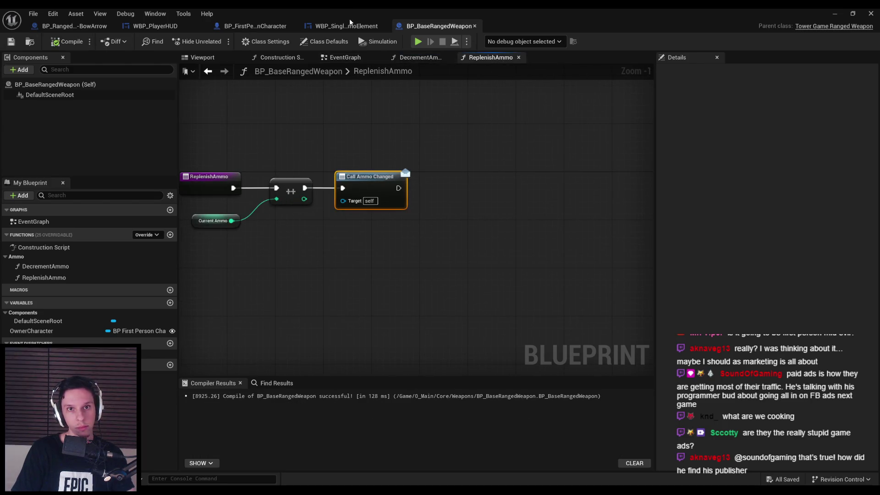
left_click(155, 27)
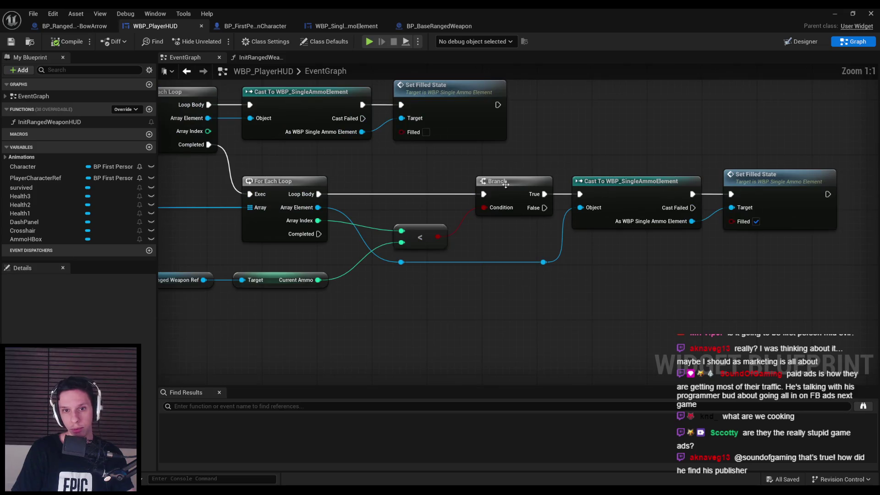
scroll(574, 157, "up", 2)
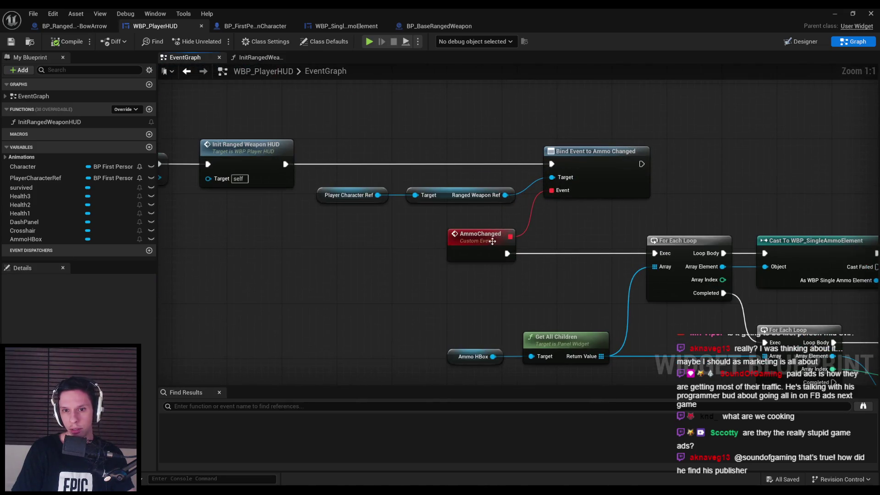
scroll(452, 236, "down", 2)
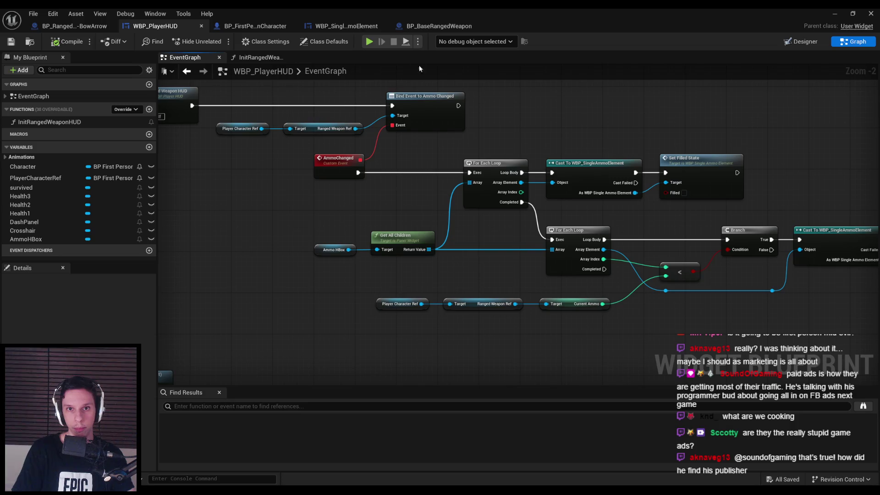
left_click(239, 27)
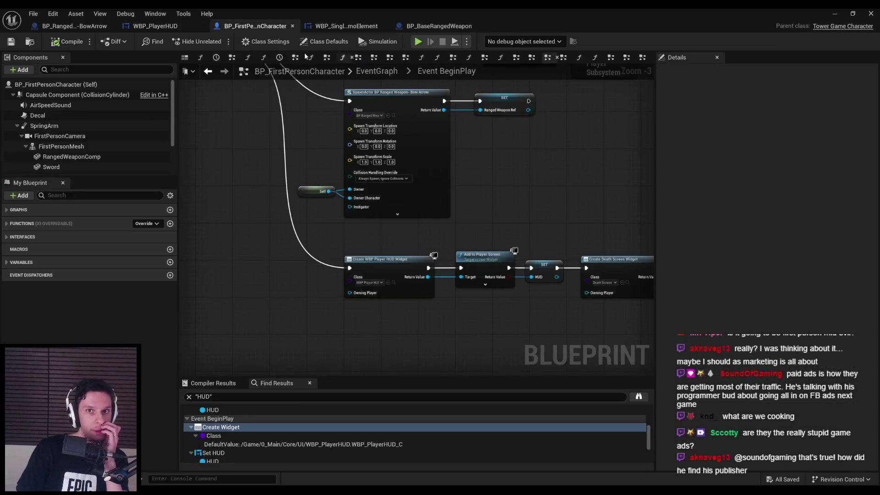
left_click(74, 26)
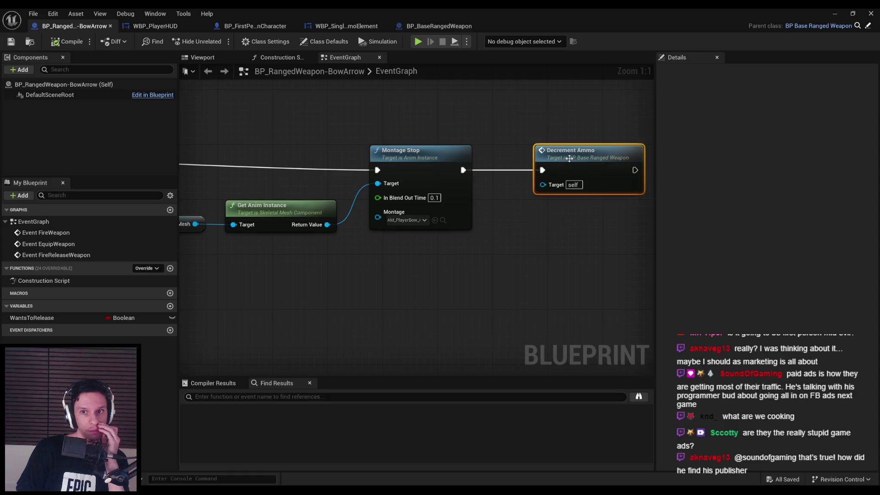
- Open the DecrementAmmo graph and drag a new wire from Call Ammo Changed
double_click(569, 158)
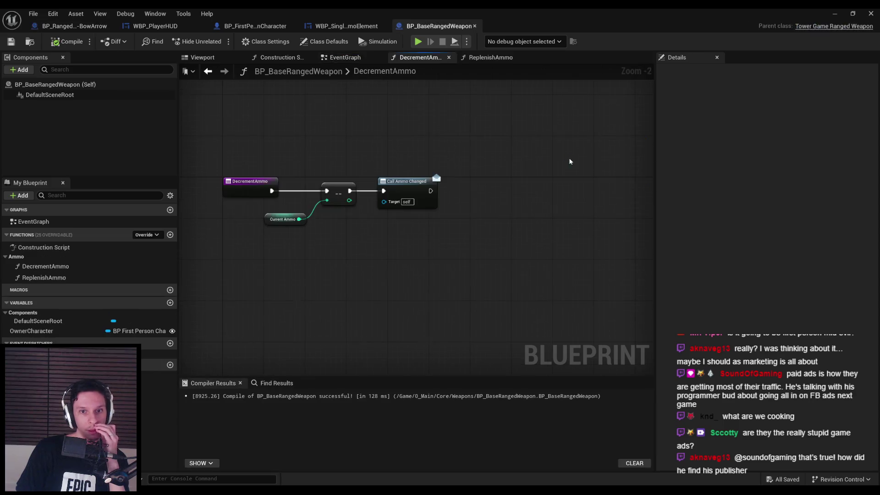
left_click(39, 278)
left_click(436, 214)
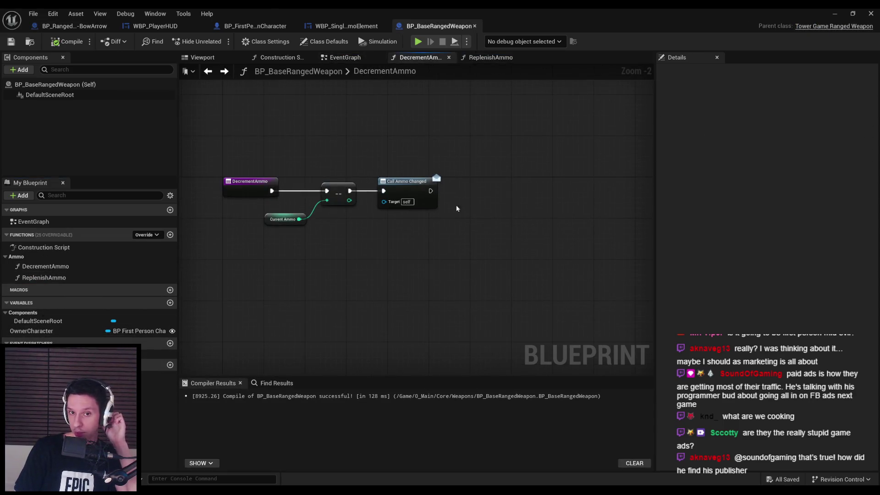
left_click_drag(430, 191, 475, 193)
- Add a Set Timer by Function Name calling ReplenishAmmo after 3 seconds, then compile
type("set timer by")
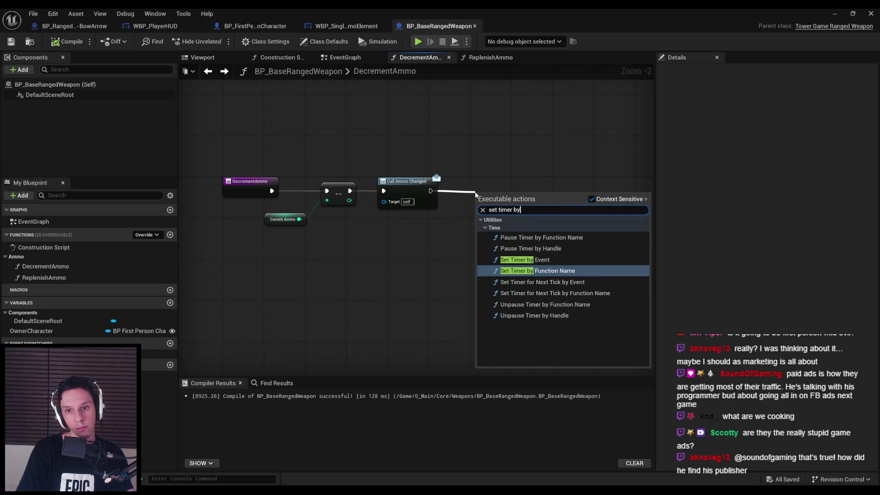
key("Return")
scroll(498, 183, "up", 2)
left_click(514, 225)
type("ReplenishAmmo")
left_click(492, 246)
type("3")
left_click(422, 277)
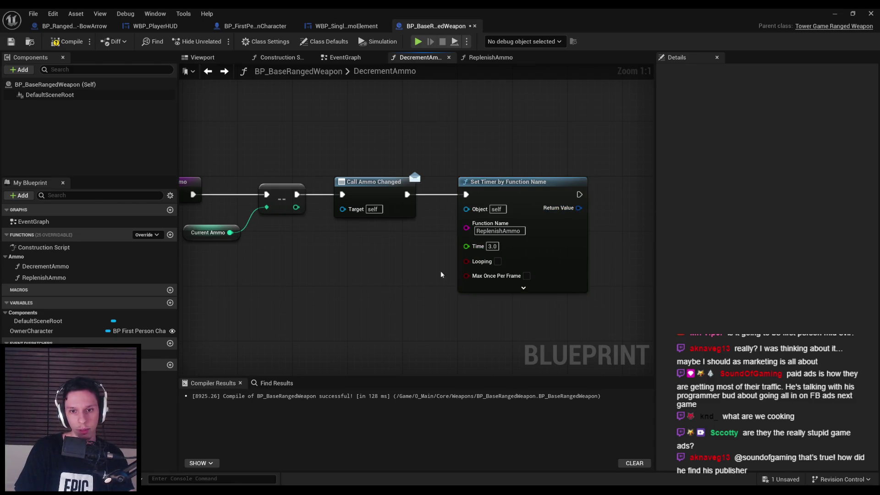
left_click(543, 255)
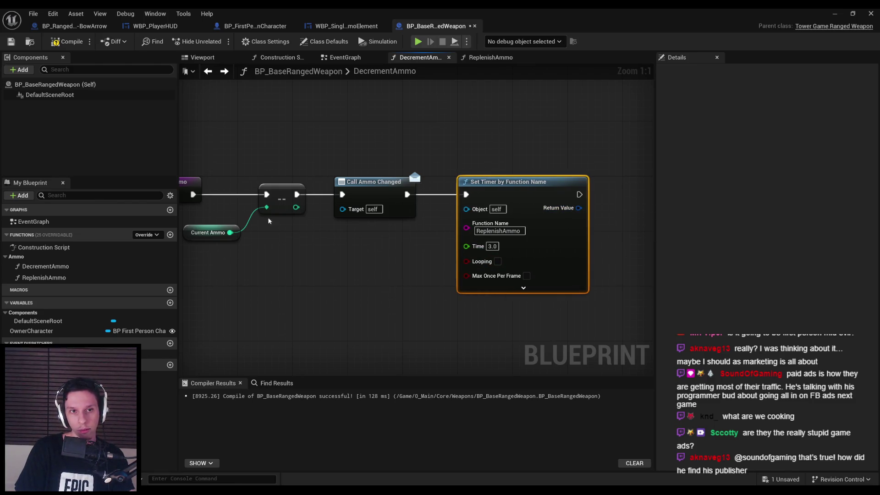
left_click(63, 42)
double_click(44, 278)
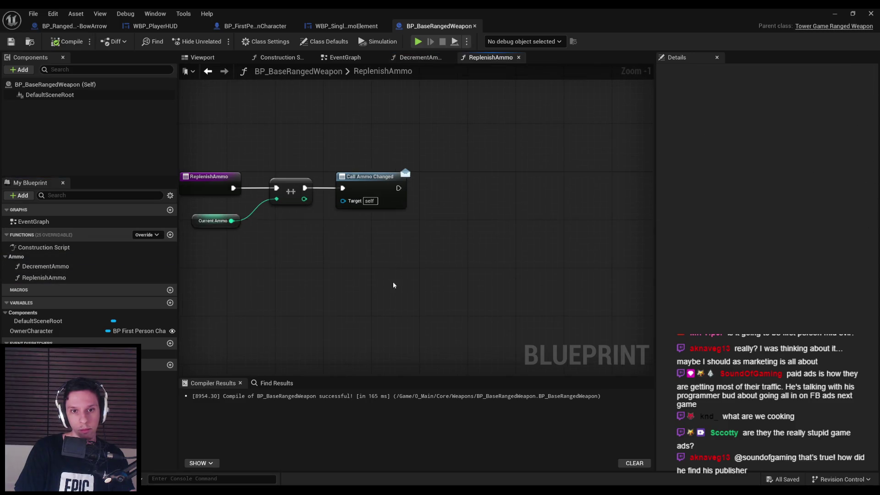
- Duplicate the Current Ammo getter and compare it with Base Max Ammo using an integer less-than node
left_click(271, 218)
key("ctrl+c")
key("ctrl+v")
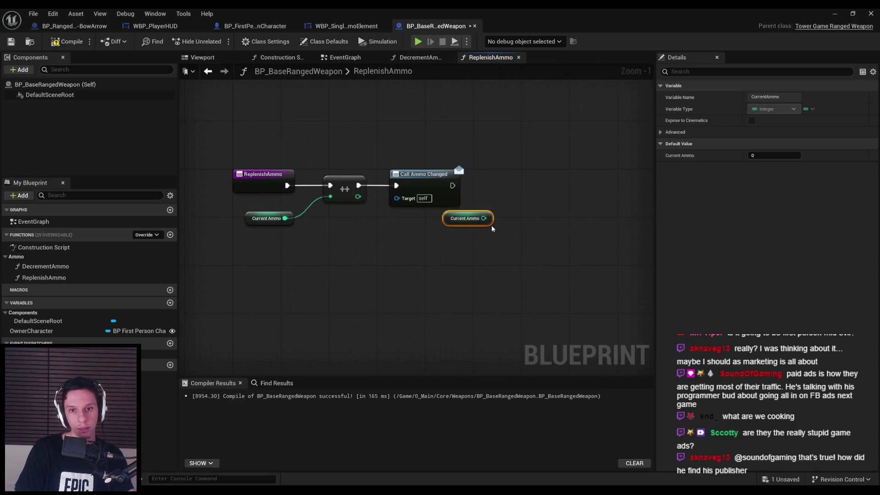
mouse_move(456, 219)
left_mouse_down()
mouse_move(457, 230)
mouse_move(503, 235)
mouse_move(466, 275)
mouse_move(455, 246)
mouse_move(493, 223)
mouse_move(457, 237)
left_mouse_up()
left_click(471, 263)
type("<")
key("Return")
type("base max")
key("Return")
- Feed the Current Ammo < Base Max Ammo result into a Branch wired after Call Ammo Changed
left_click(452, 274)
left_click_drag(452, 275, 331, 290)
left_click_drag(419, 252, 448, 205)
type("bran")
key("Return")
left_click_drag(331, 201, 478, 202)
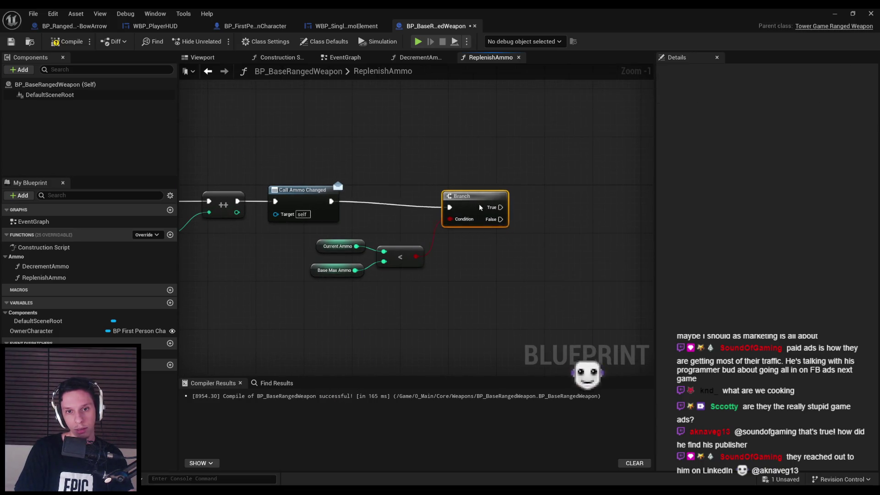
- Copy DecrementAmmo's Set Timer by Function Name node into ReplenishAmmo and connect it to Branch True
key("alt+Left")
left_click(473, 279)
key("ctrl+c")
key("alt+Right")
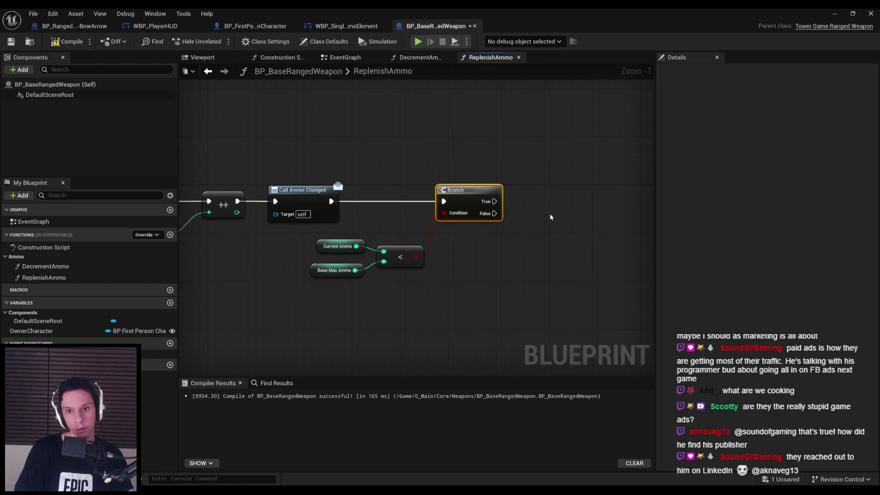
key("ctrl+v")
left_click_drag(530, 201, 495, 202)
left_click_drag(567, 190, 591, 190)
- Compile and save the BP_BaseRangedWeapon Blueprint
left_click(495, 264)
left_click(66, 41)
left_click(11, 41)
left_click_drag(482, 263, 406, 259)
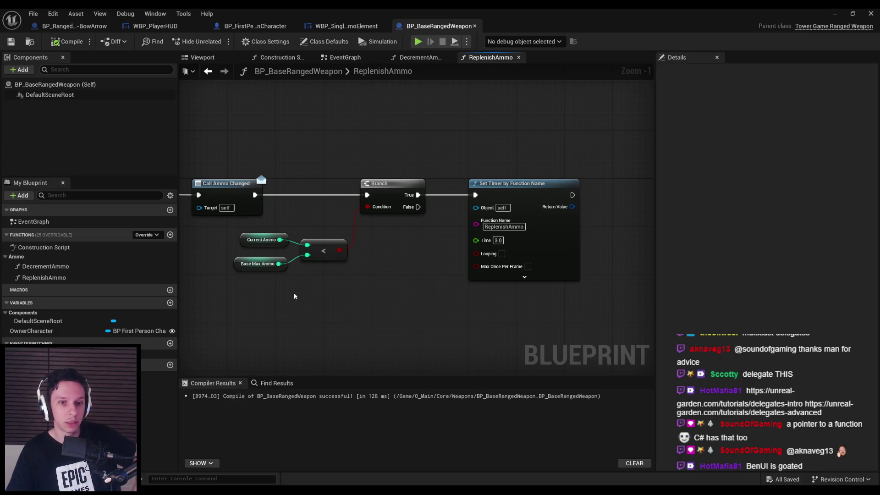
- Align the ammo variable nodes and shift the comparison, Branch and Set Timer chain right
left_click_drag(296, 296, 233, 232)
key("shift+d")
left_click_drag(353, 277, 232, 231)
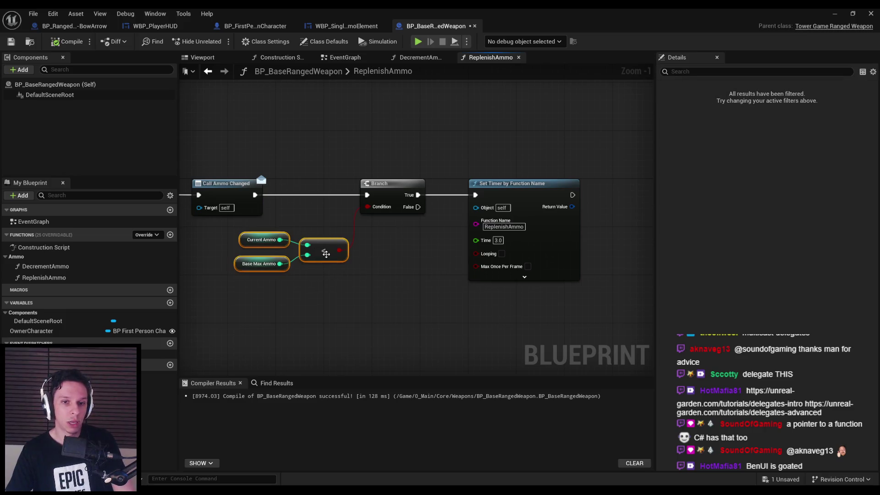
left_click(338, 217, "ctrl")
left_click_drag(338, 217, 361, 217)
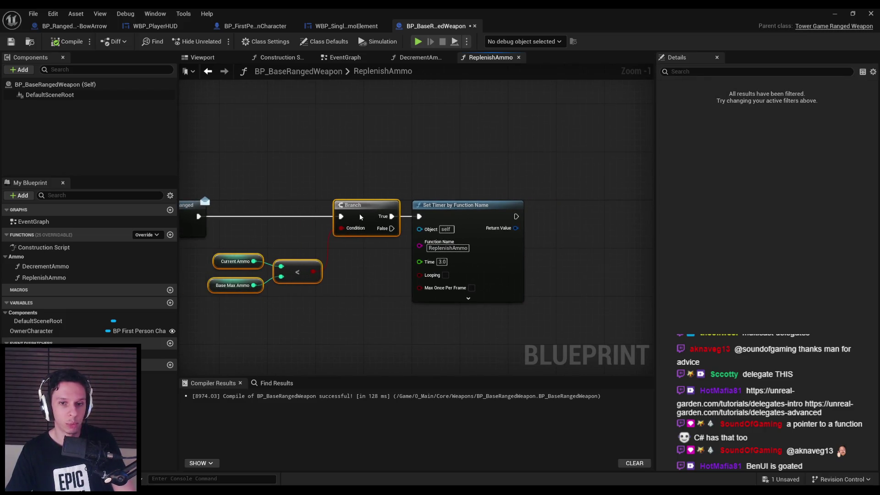
left_click(481, 276, "ctrl")
left_click_drag(481, 277, 499, 276)
- Raise the ammo variables and comparison node slightly, then recompile the Blueprint with F7
left_click(499, 277)
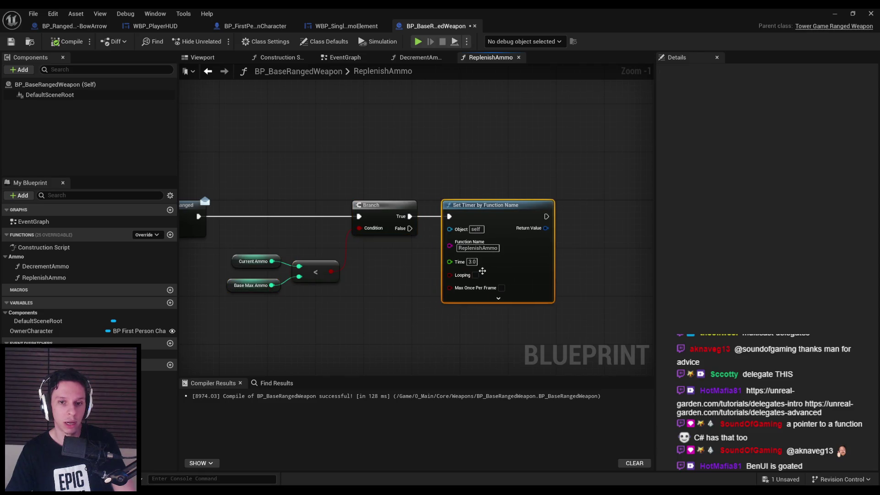
left_click_drag(319, 314, 448, 329)
left_click_drag(502, 325, 371, 249)
left_click_drag(454, 272, 454, 267)
left_click(440, 330)
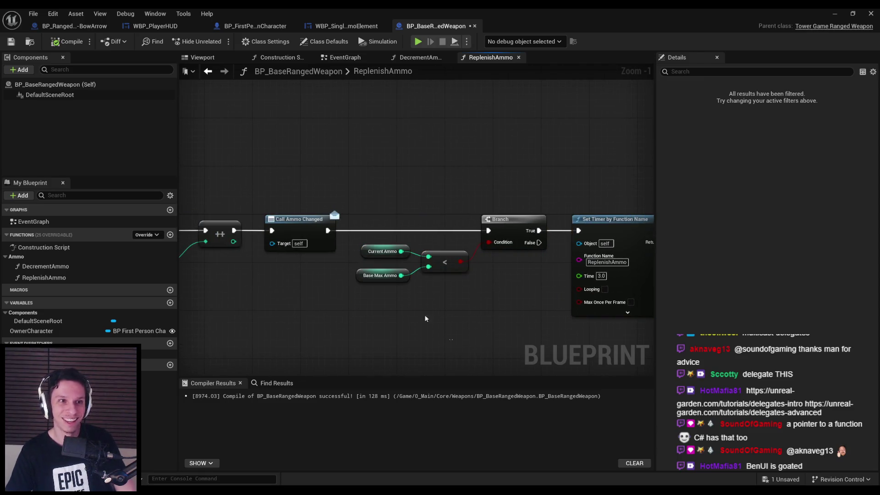
key("F7")
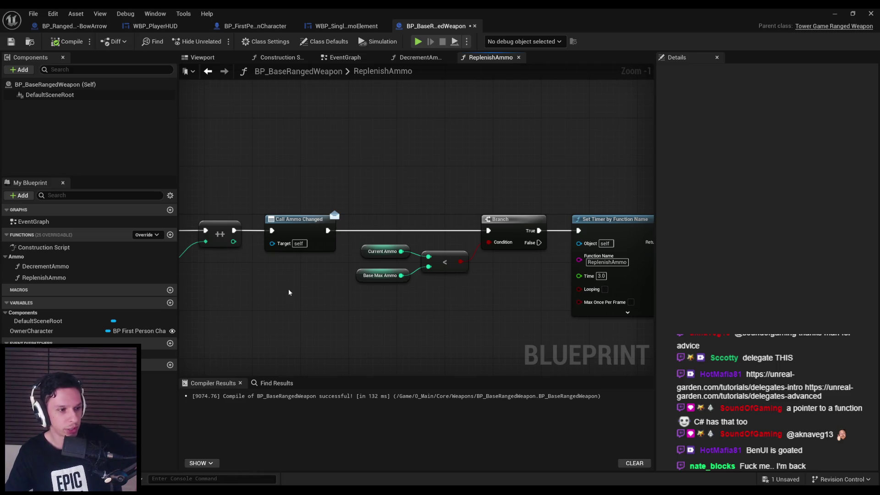
scroll(385, 261, "down", 1)
mouse_move(385, 261)
left_mouse_down()
mouse_move(489, 270)
mouse_move(377, 269)
mouse_move(367, 284)
mouse_move(279, 285)
left_mouse_up()
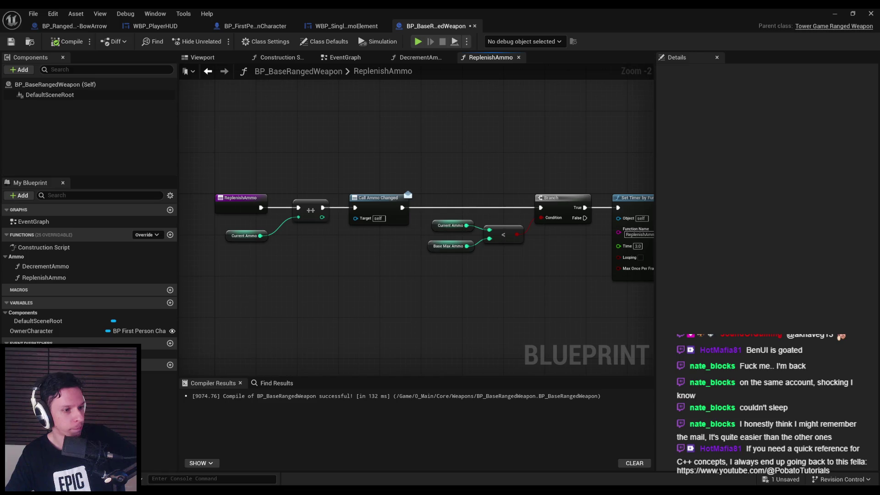
scroll(407, 275, "down", 1)
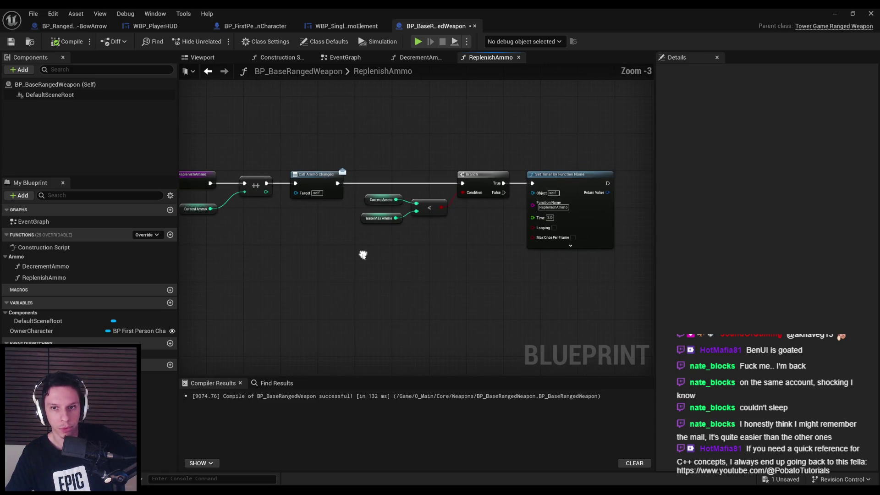
- Save the Blueprint, play in editor, equip the bow and fire several arrows
left_click(11, 42)
key("alt+p")
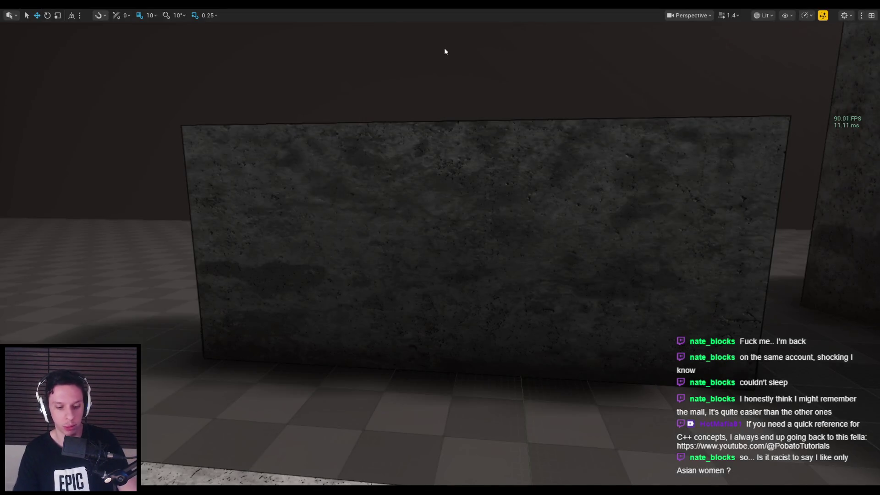
key("2")
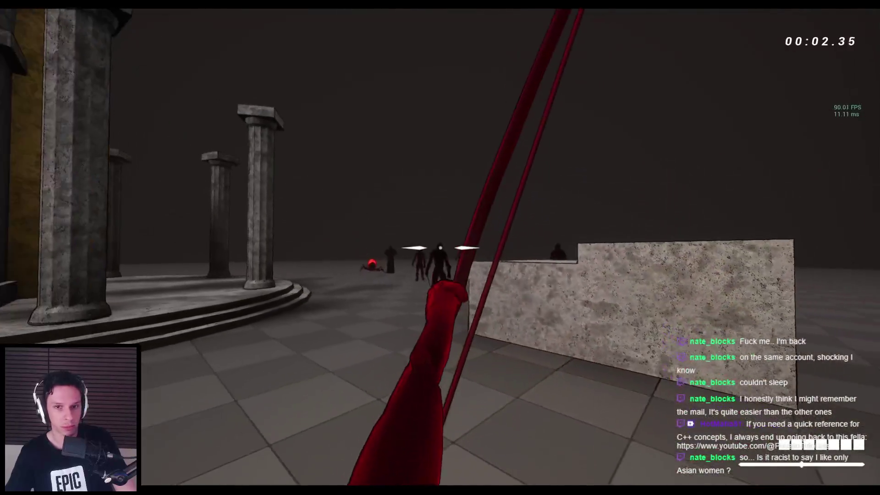
left_click(440, 248)
left_click(440, 248)
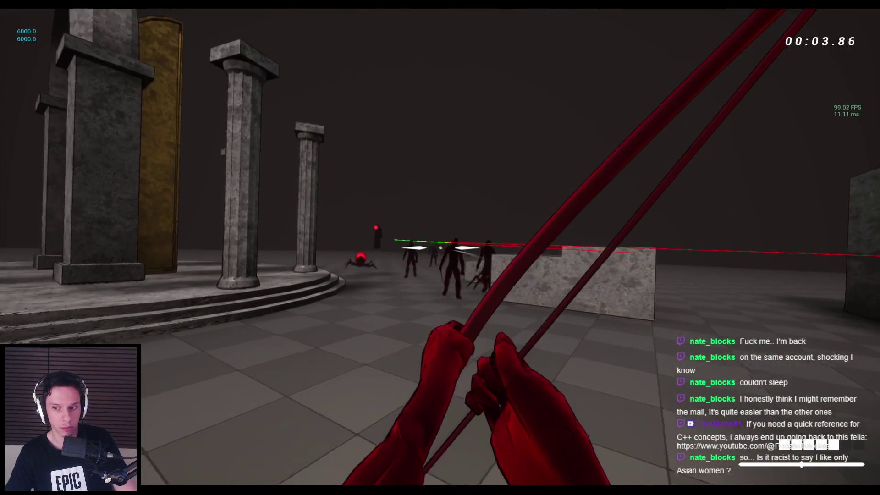
left_click(440, 247)
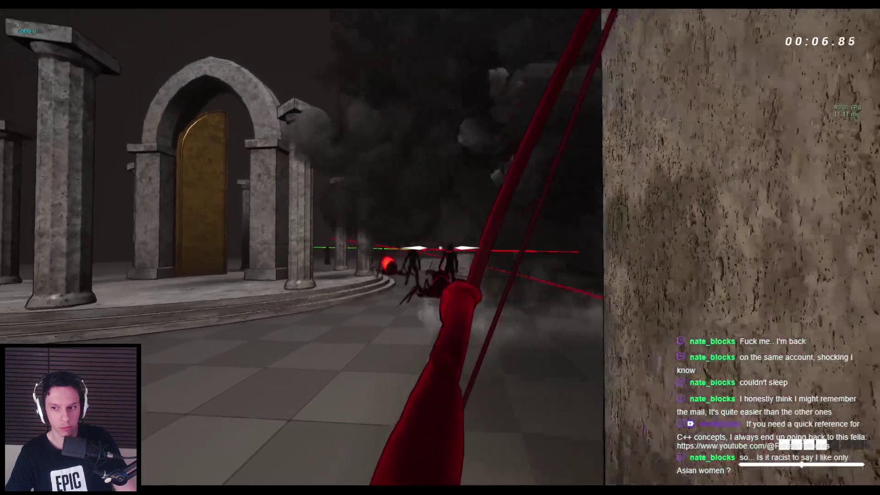
left_click(440, 248)
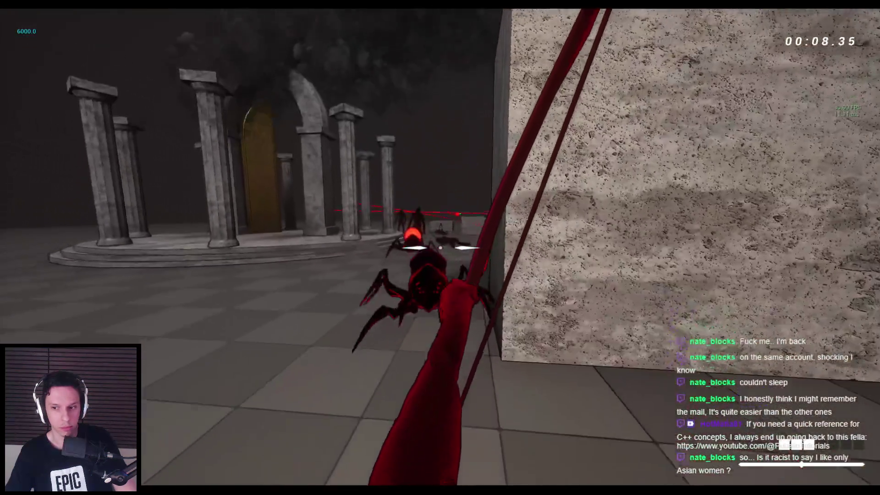
left_click(440, 247)
left_click(440, 247)
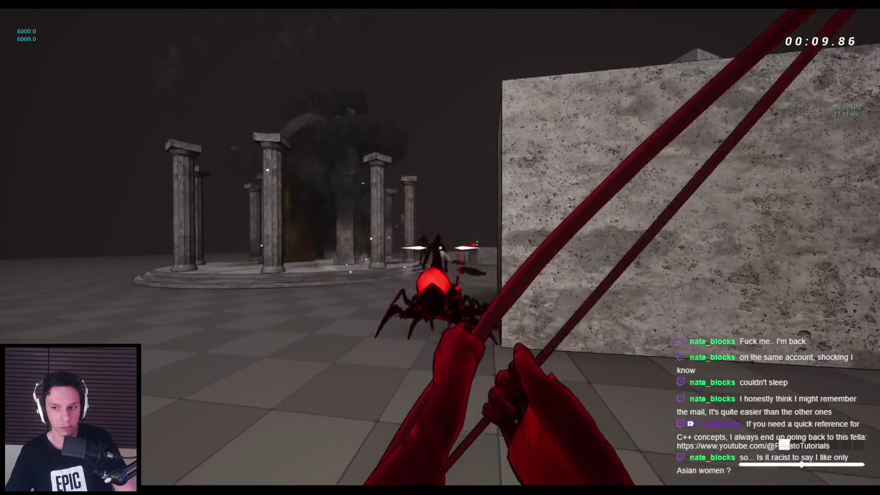
- Swap between sword and bow, stop the play session, and return to the weapon Blueprint
key("1")
key("2")
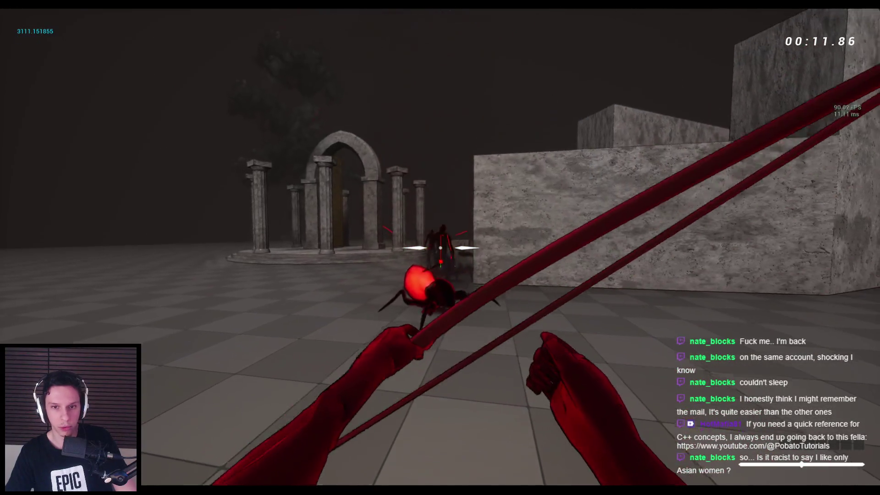
key("1")
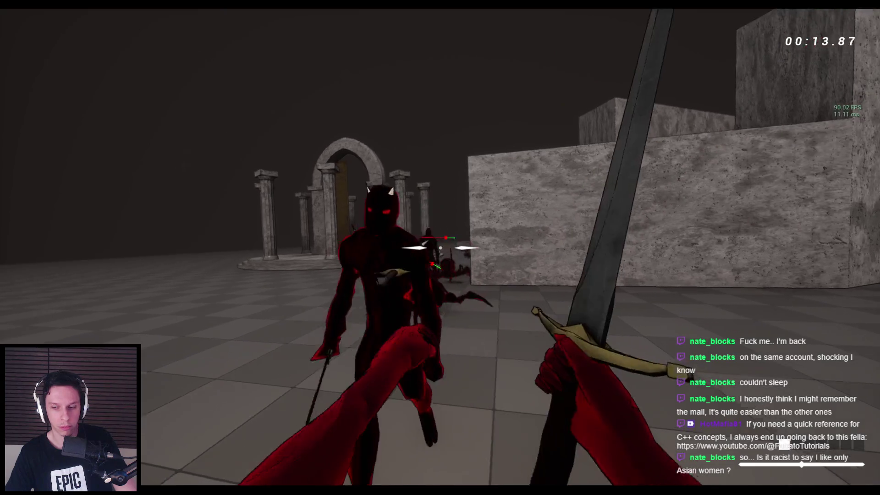
key("2")
key("space")
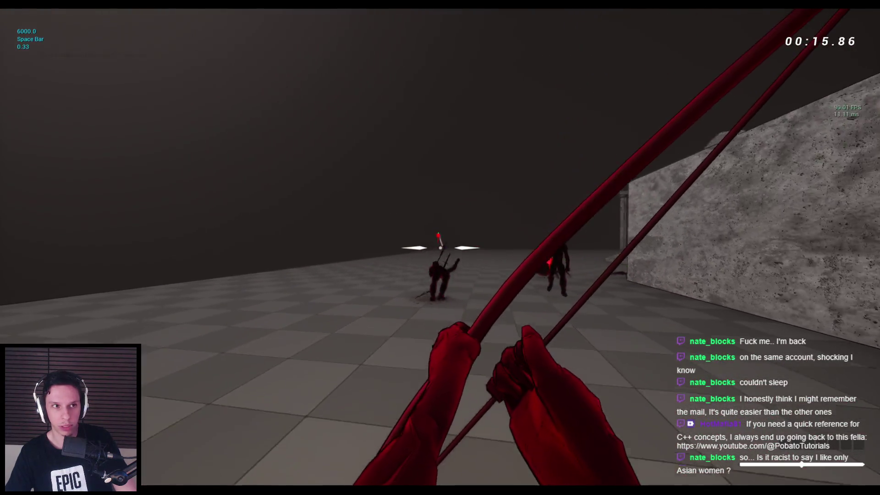
key("1")
key("Escape")
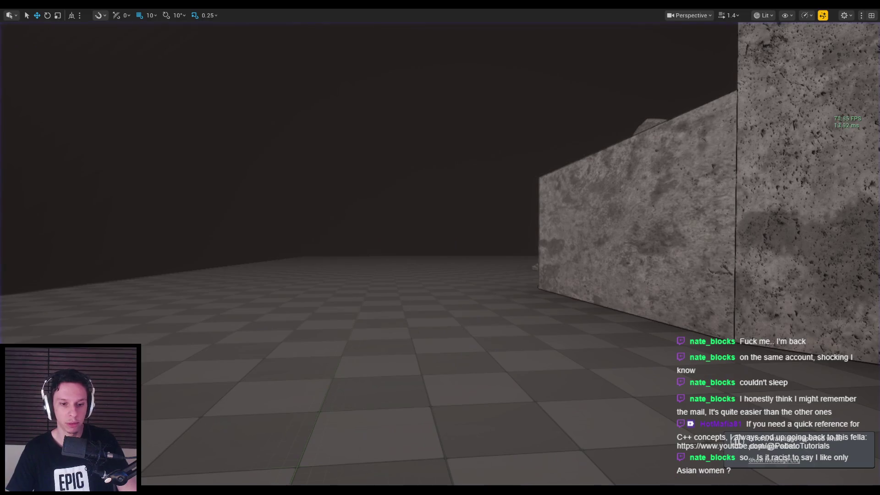
left_click(289, 470)
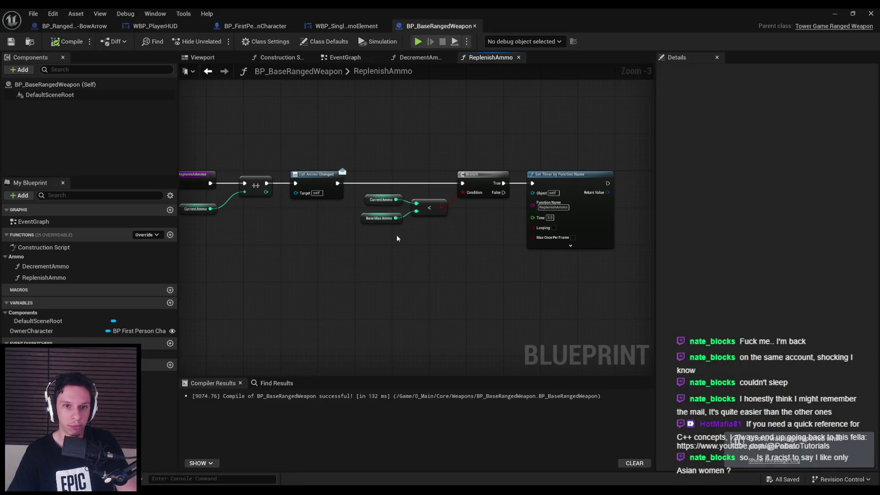
- In DecrementAmmo, move Set Timer right and insert a Branch after Call Ammo Changed
scroll(407, 238, "down", 1)
left_click(421, 58)
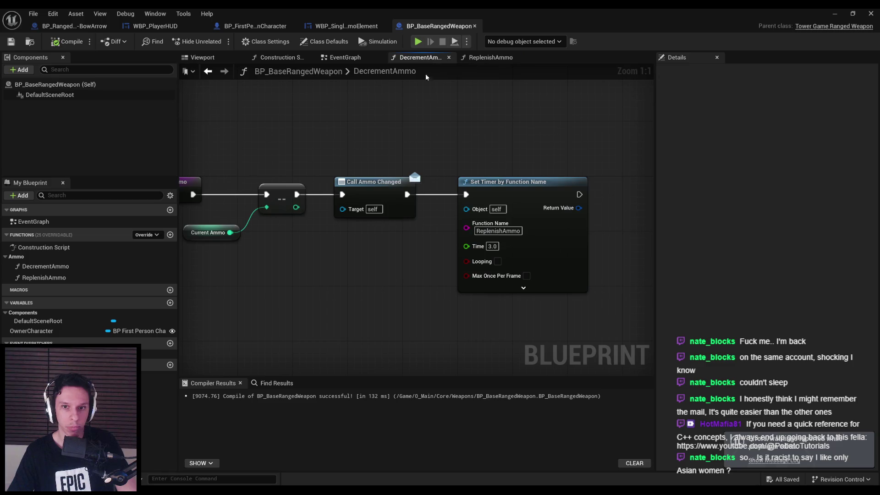
scroll(458, 237, "down", 1)
left_click_drag(493, 206, 504, 207)
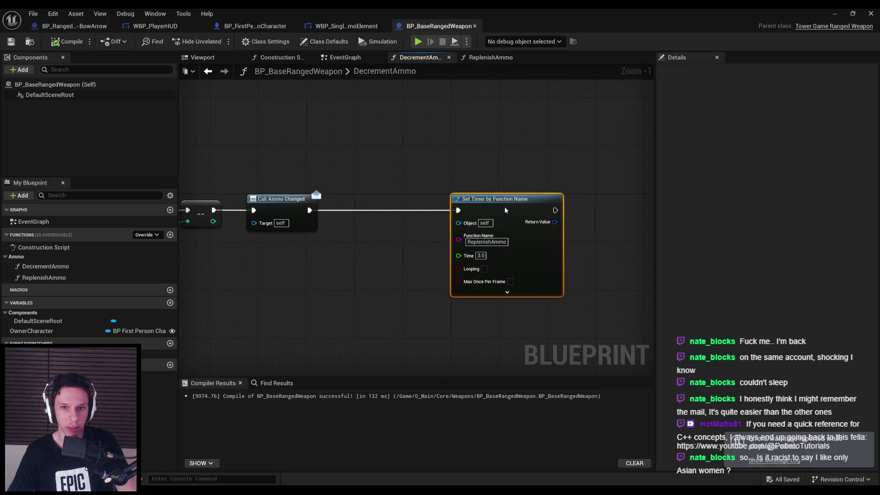
left_click(418, 258)
key("Home")
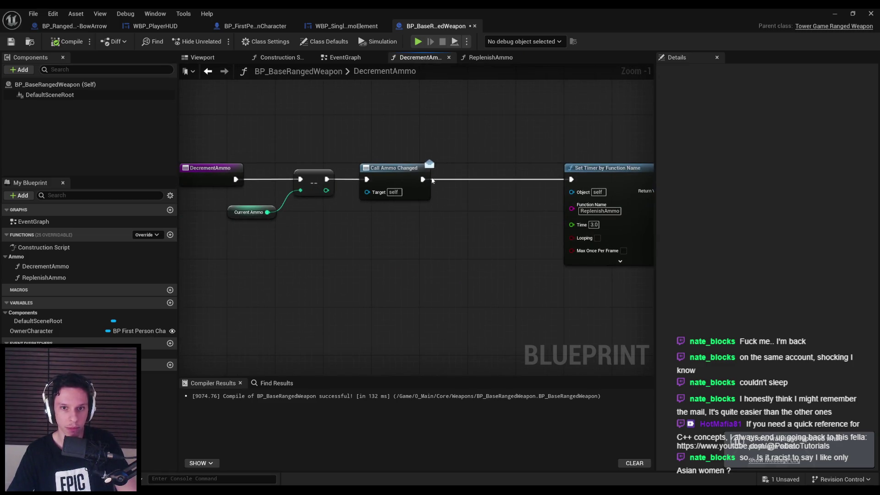
left_click_drag(480, 187, 507, 181)
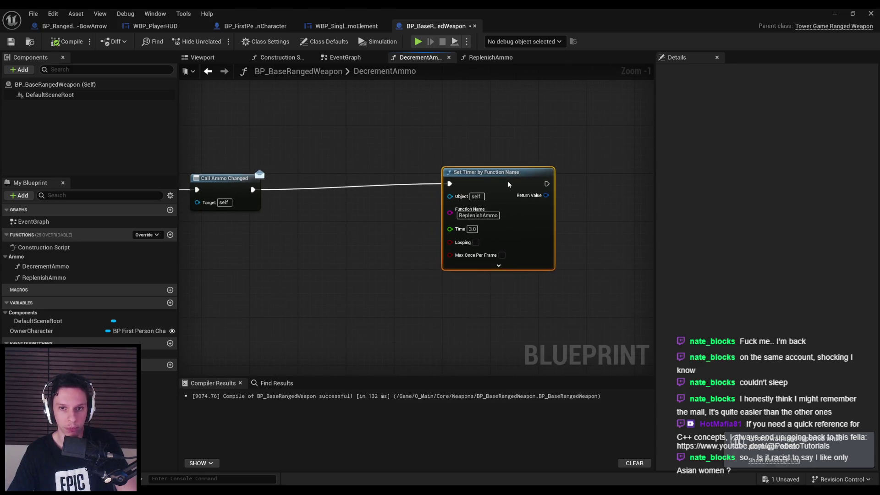
key("Home")
left_click_drag(424, 184, 415, 183)
type("branch")
key("Return")
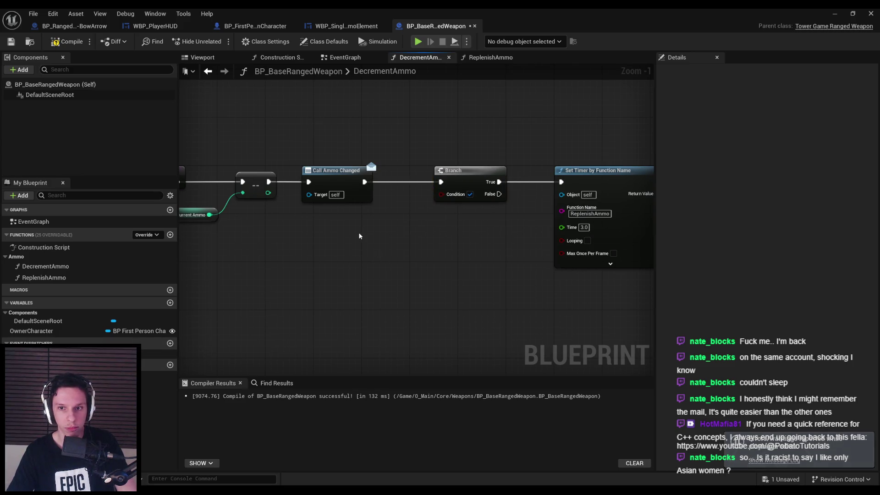
- Add Is Timer Active by Function Name for ReplenishAmmo with a NOT, placed beside the Branch
right_click(359, 236)
type("is timer active")
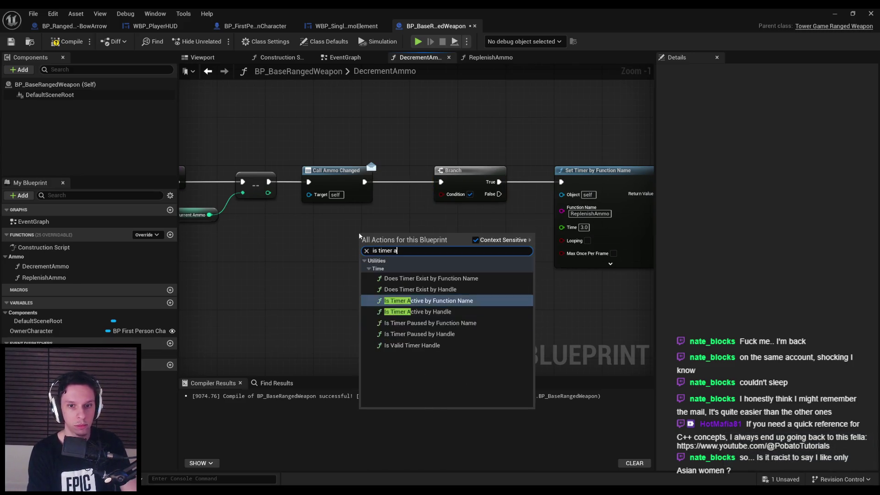
key("Return")
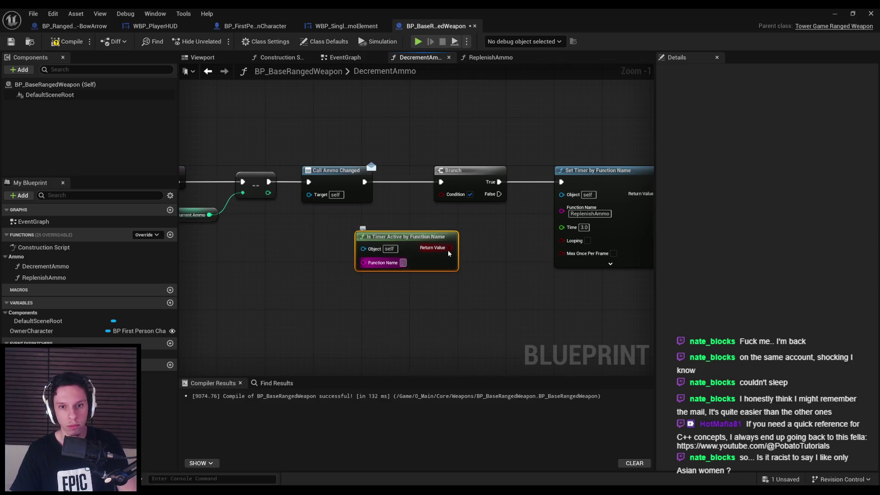
left_click_drag(465, 251, 466, 253)
type("not")
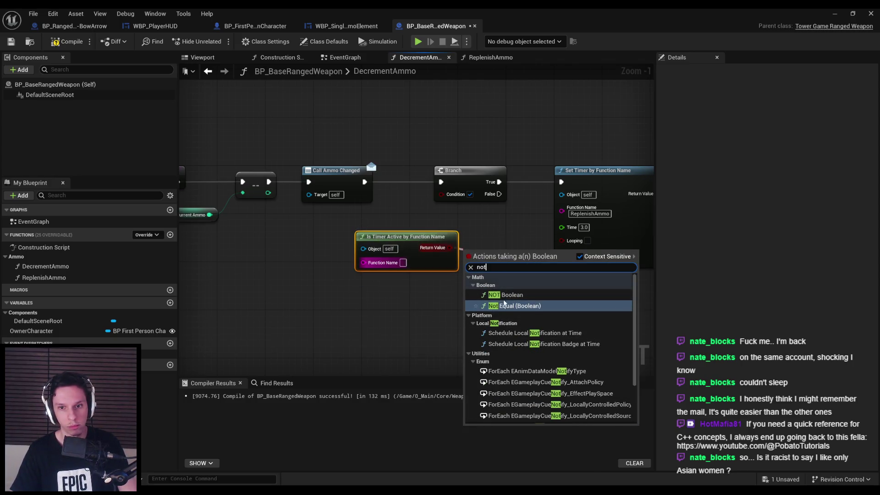
left_click(504, 279)
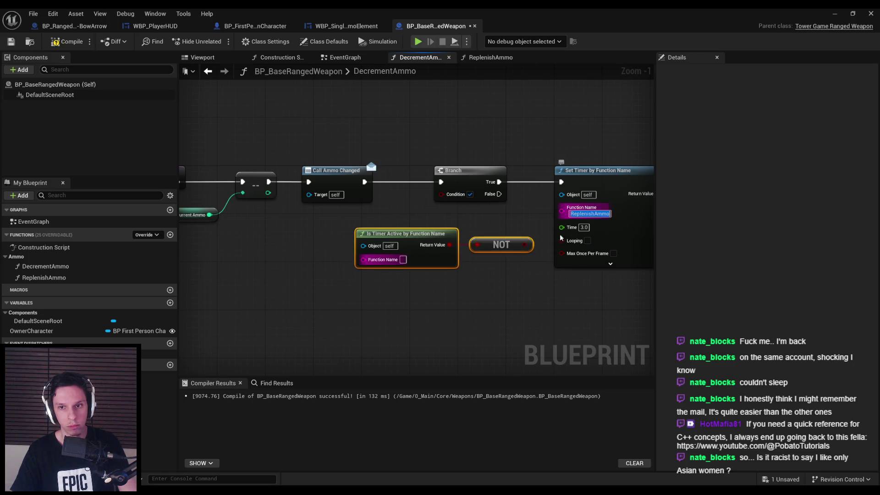
left_click(403, 260)
type("ReplenishAmmo")
left_click_drag(375, 237, 327, 240)
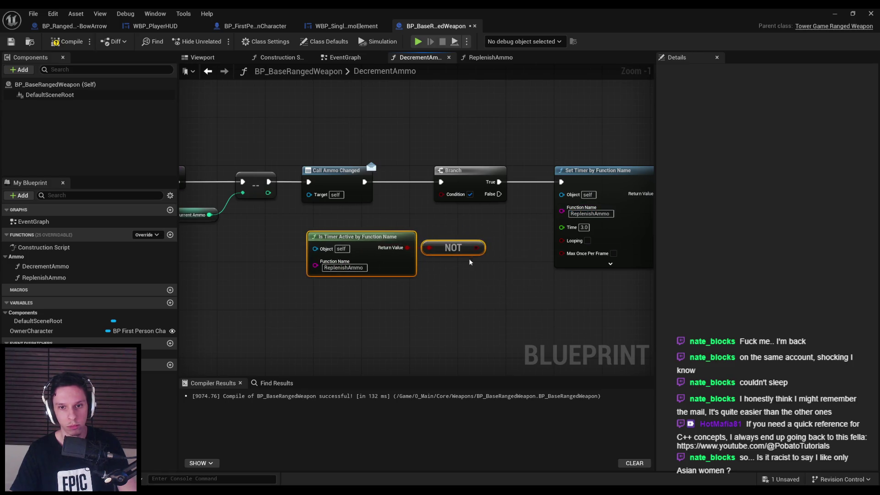
left_click_drag(458, 244, 471, 234)
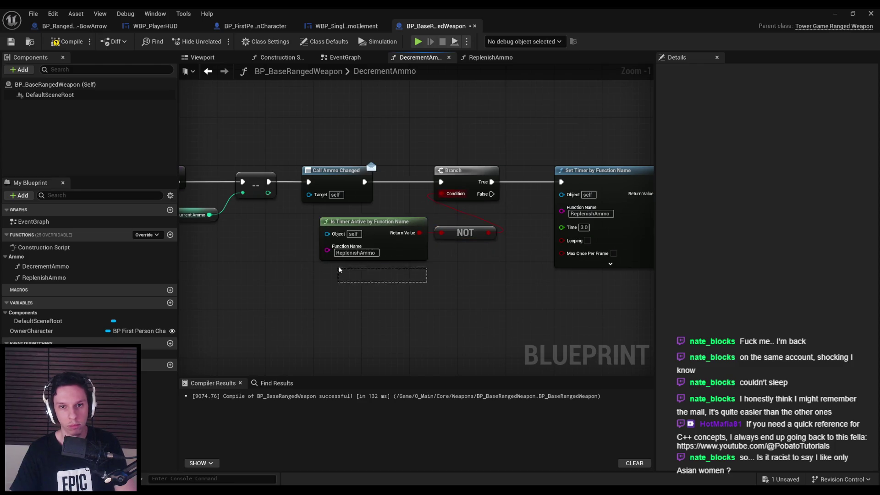
- Start a play session, equip the bow and fire arrows at the spiders near the archway
left_click(835, 13)
key("alt+p")
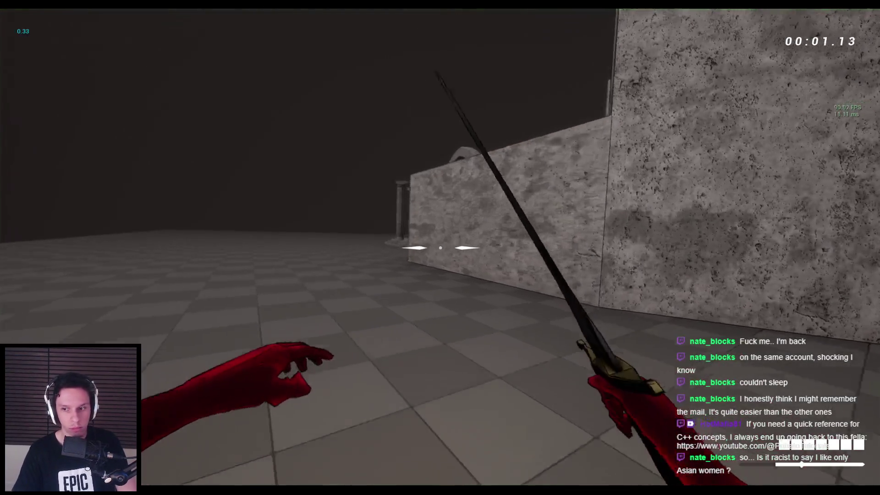
key("2")
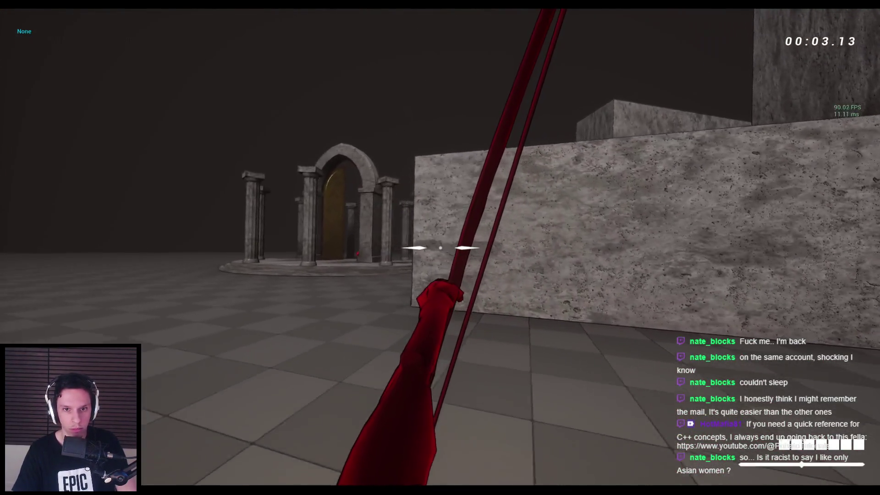
key("w")
left_click(440, 247)
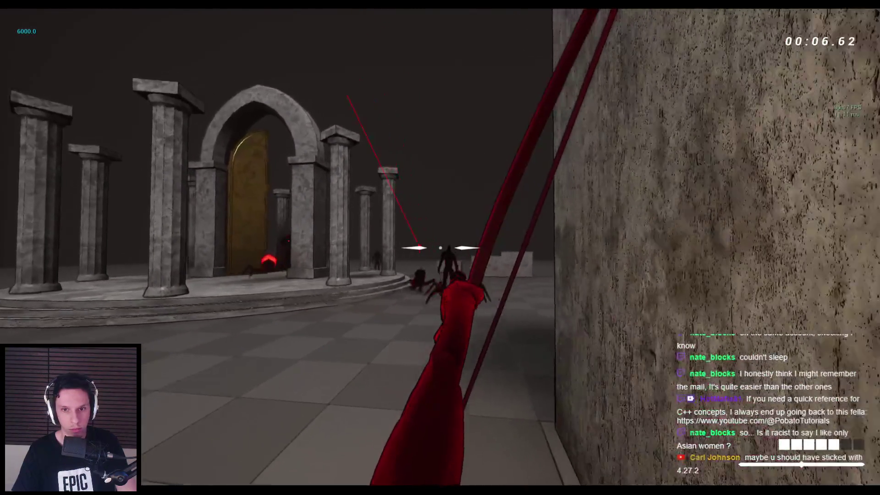
left_click(440, 247)
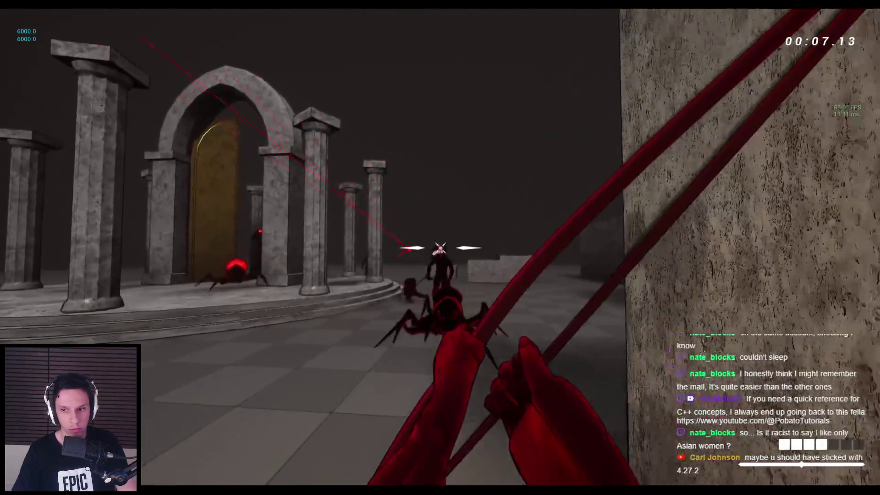
key("s")
left_click(440, 247)
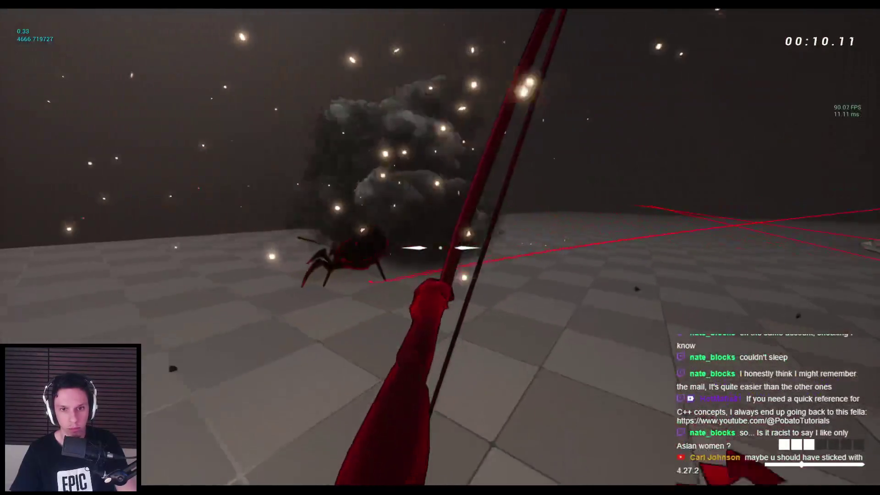
left_click(440, 248)
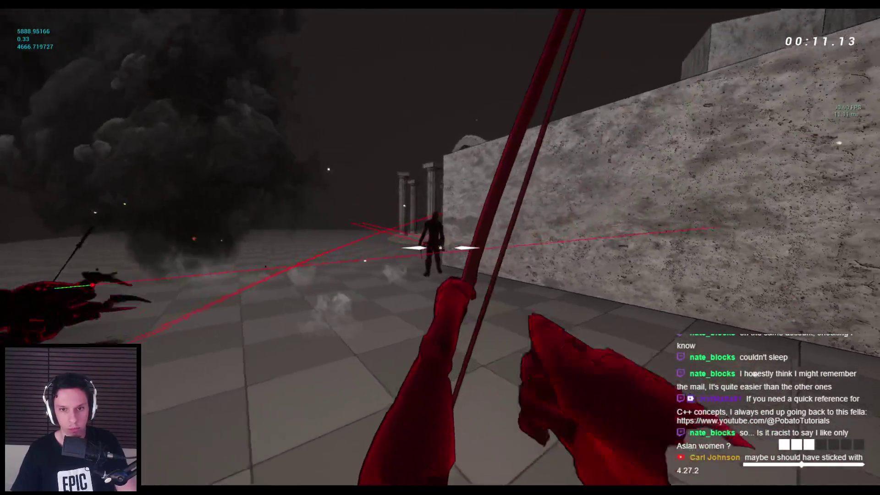
left_click(440, 247)
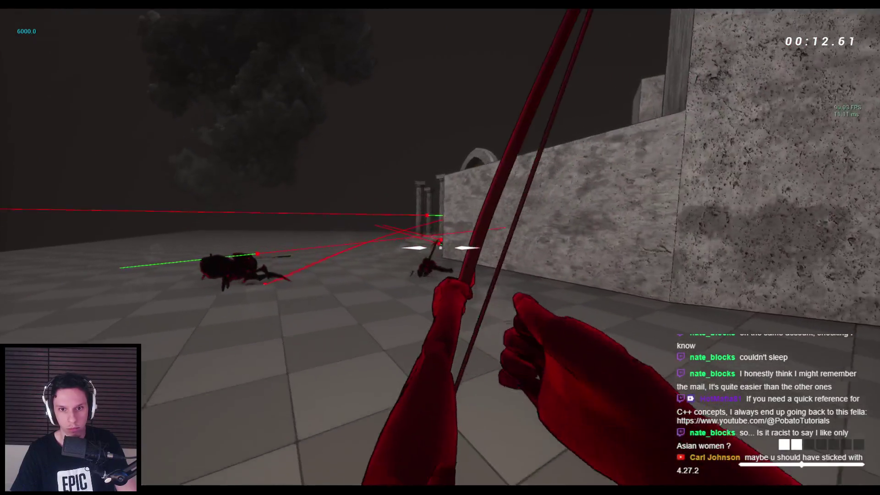
left_click(440, 247)
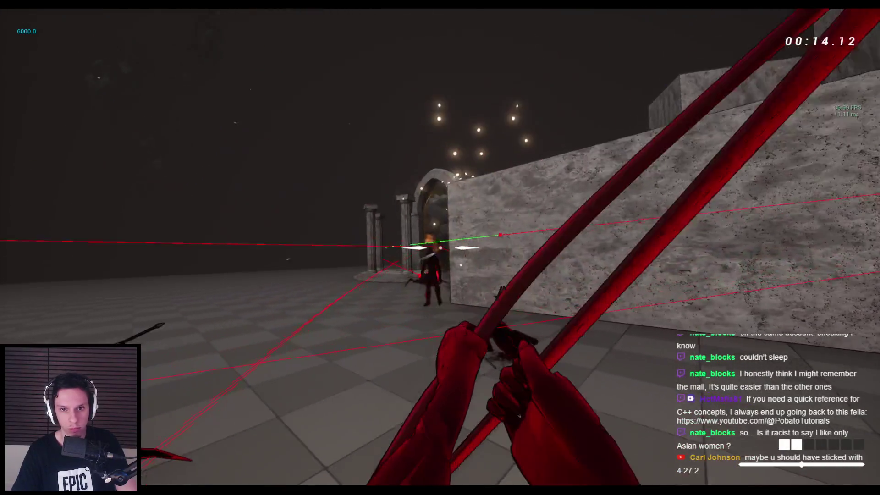
left_click(440, 248)
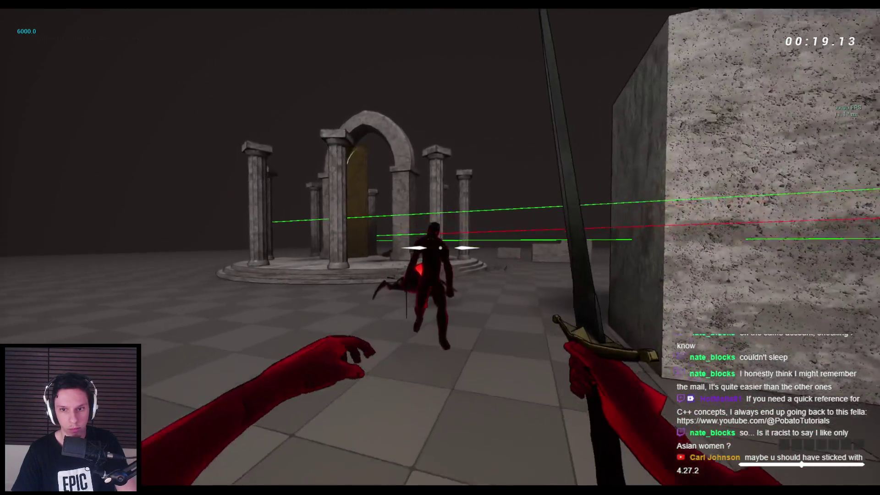
- Strike with the sword, then switch to the bow and fire more arrows to drain ammo
left_click(440, 248)
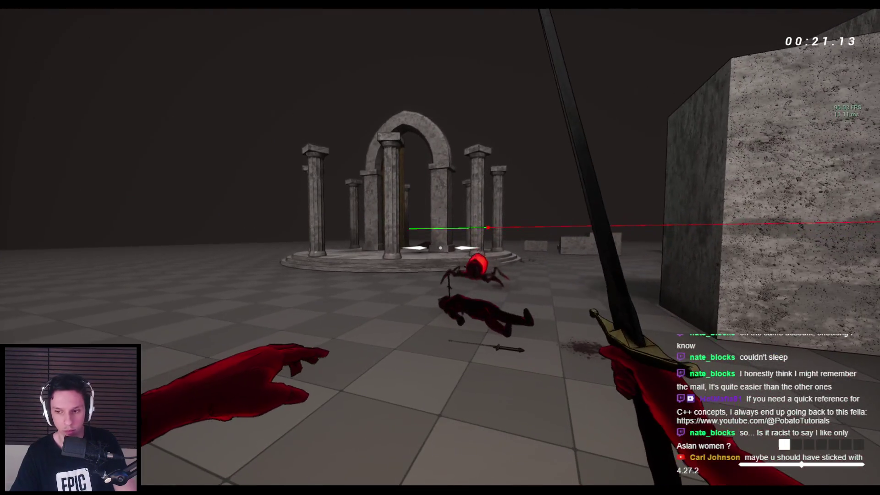
key("2")
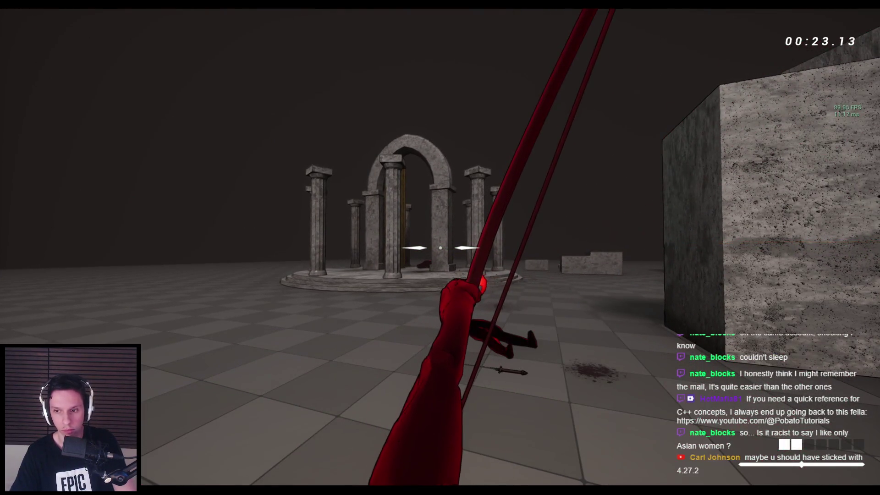
left_click(440, 247)
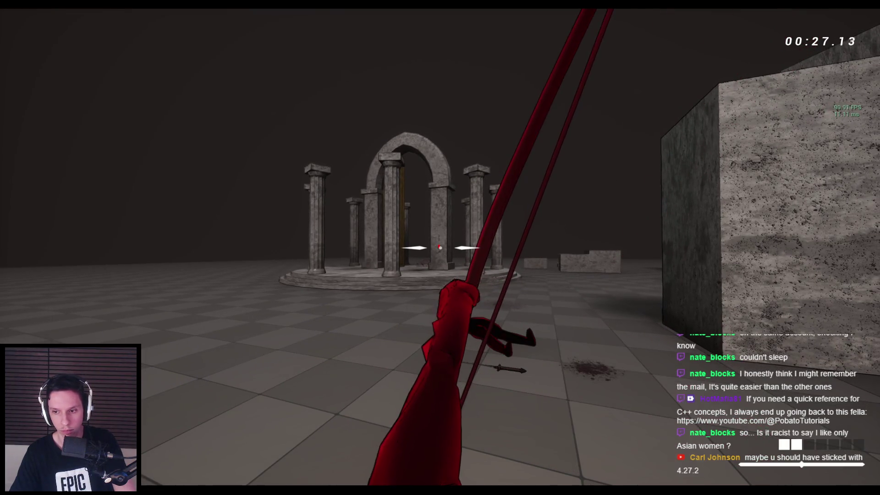
left_click(440, 248)
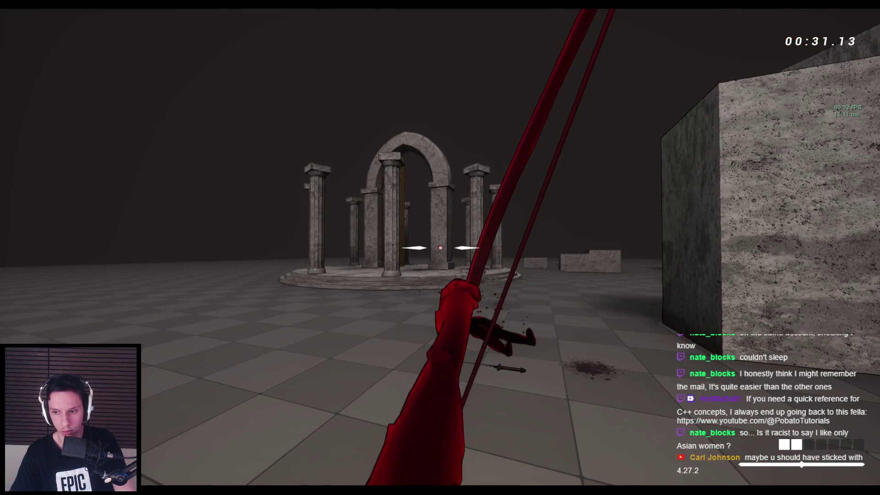
left_click(440, 247)
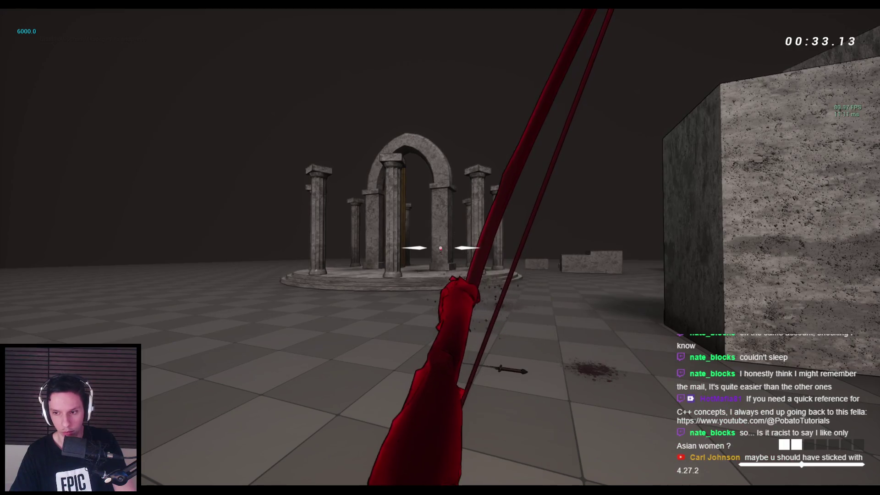
left_click(440, 247)
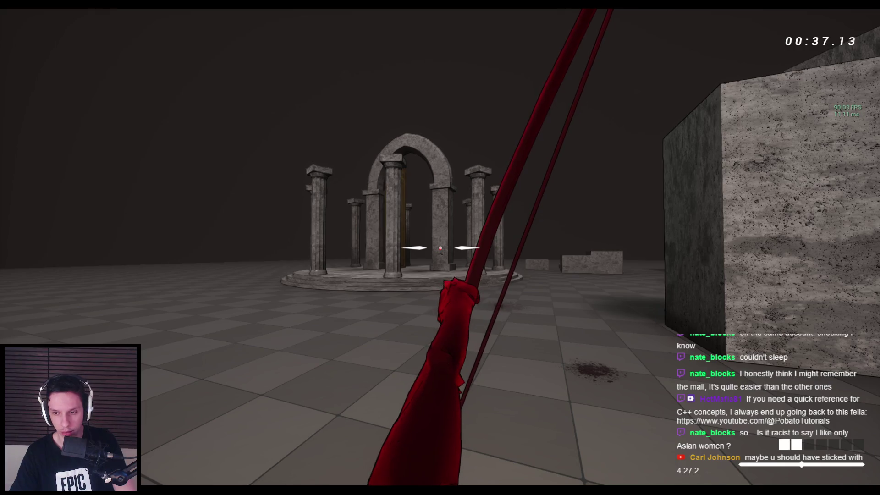
left_click(440, 247)
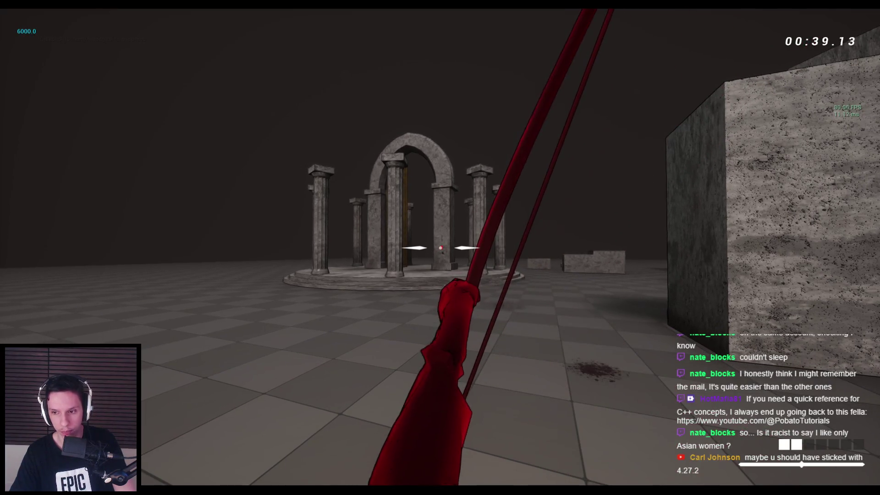
key("2")
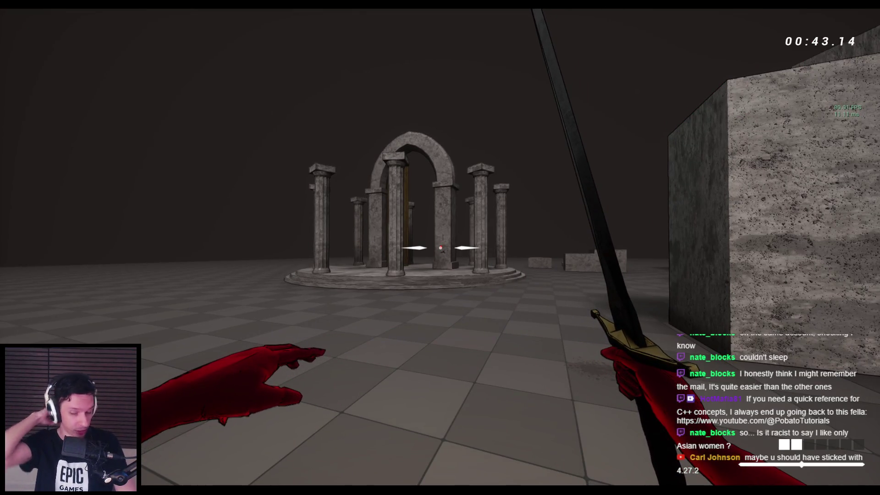
key("1")
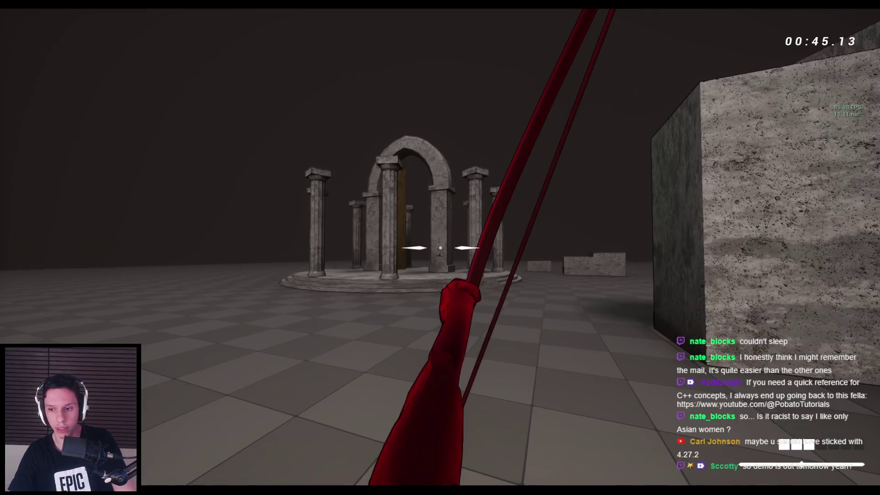
- Jump and wall-run across the stone blocks into the arena, swapping between bow and sword
key("2")
key("space")
key("space")
key("space")
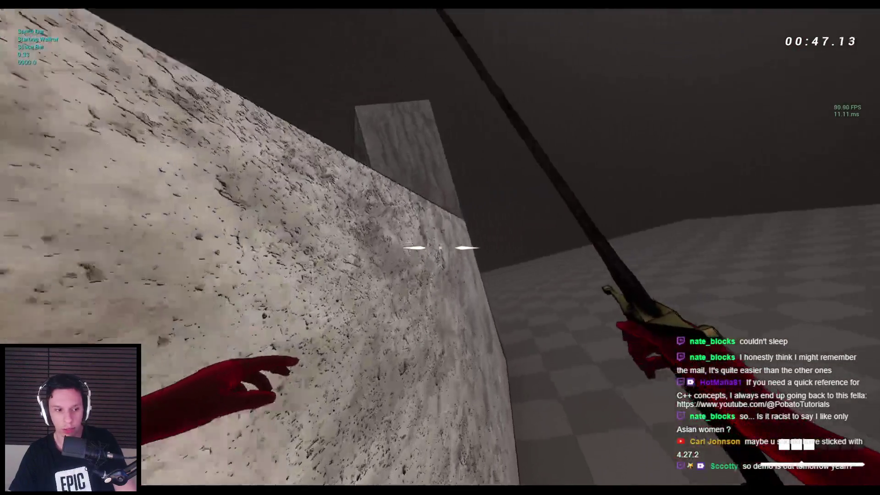
key("space")
key("space")
key("space")
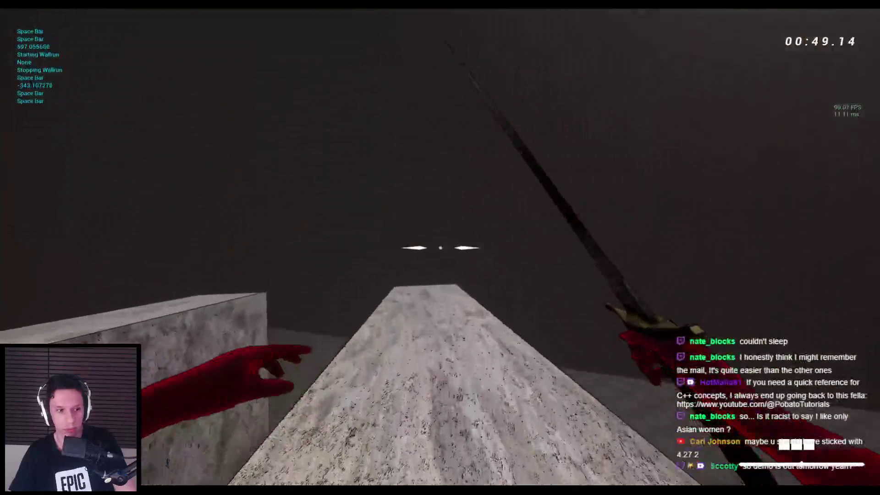
key("space")
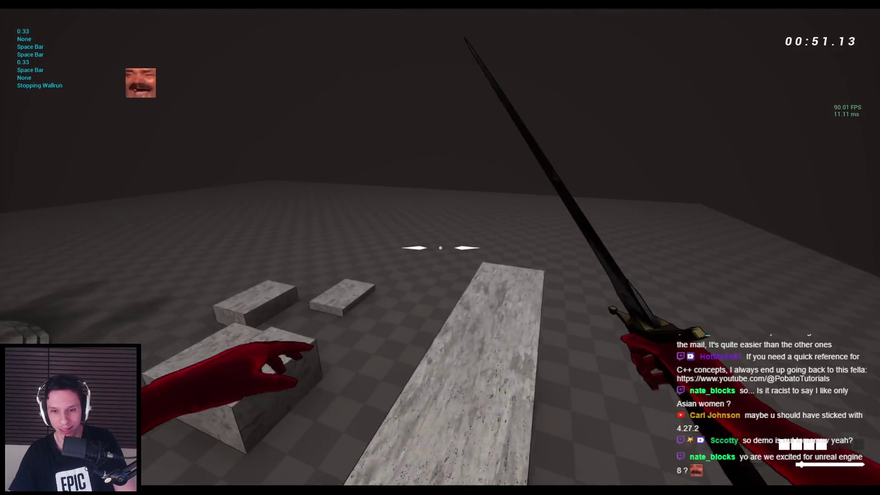
key("space")
key("space")
key("space")
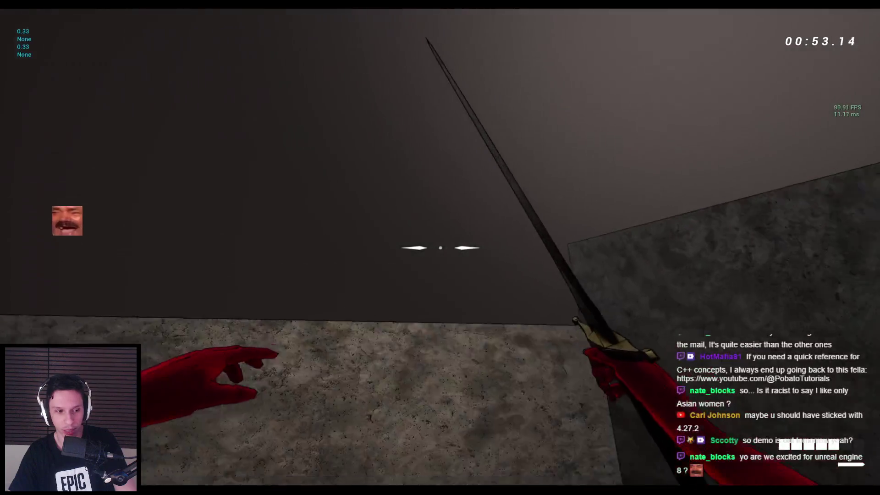
key("space")
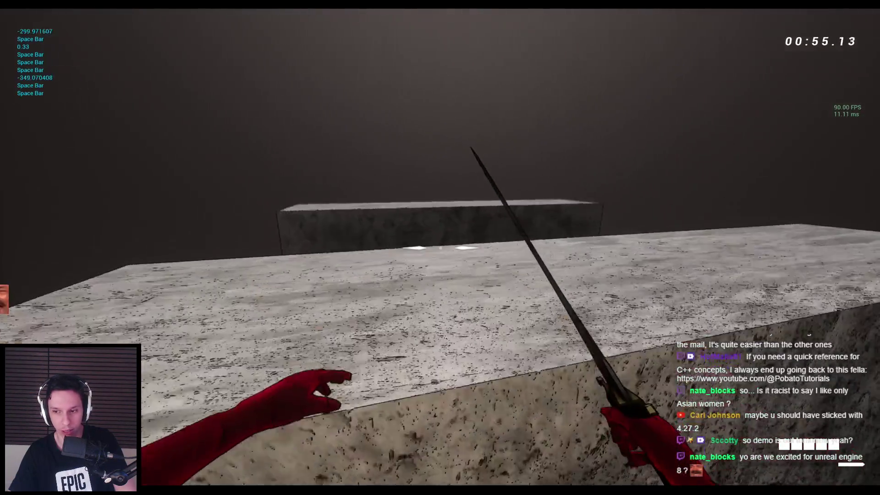
key("space")
key("space")
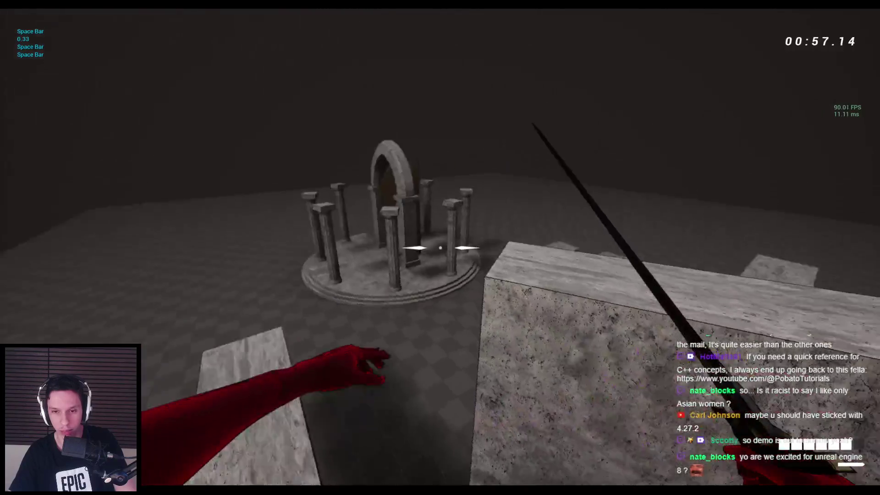
key("space")
key("space")
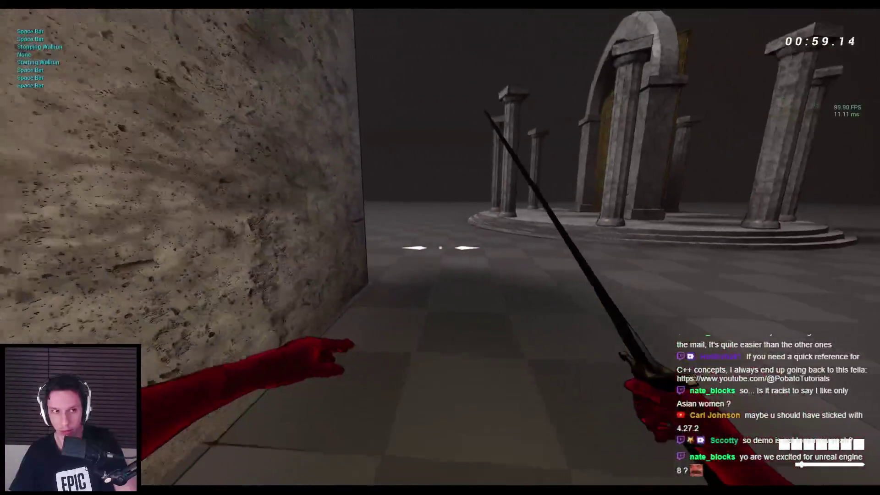
key("2")
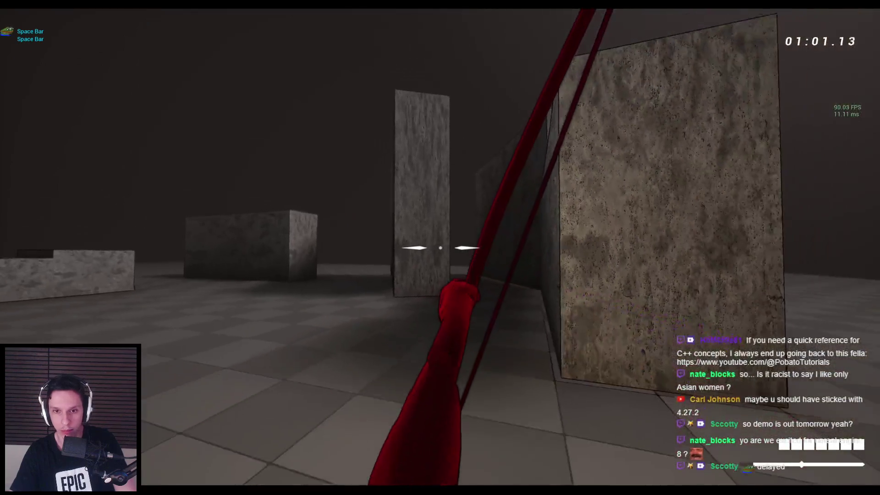
key("1")
key("2")
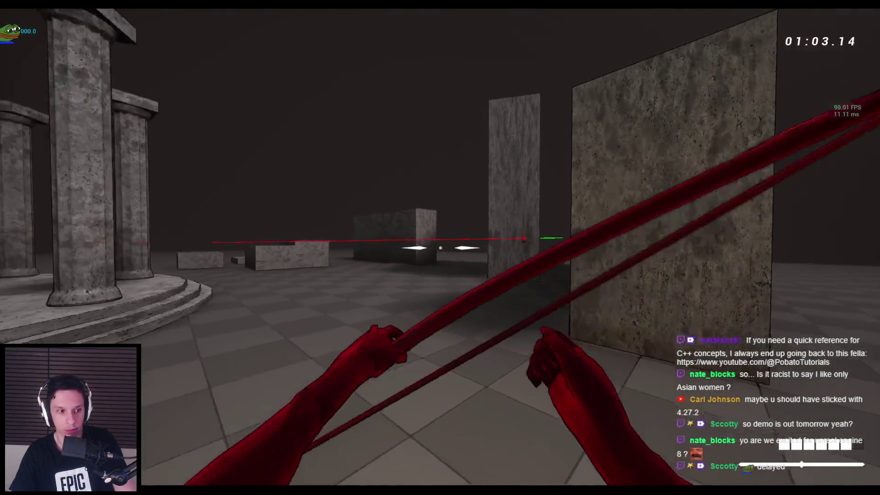
key("1")
key("space")
key("space")
key("space")
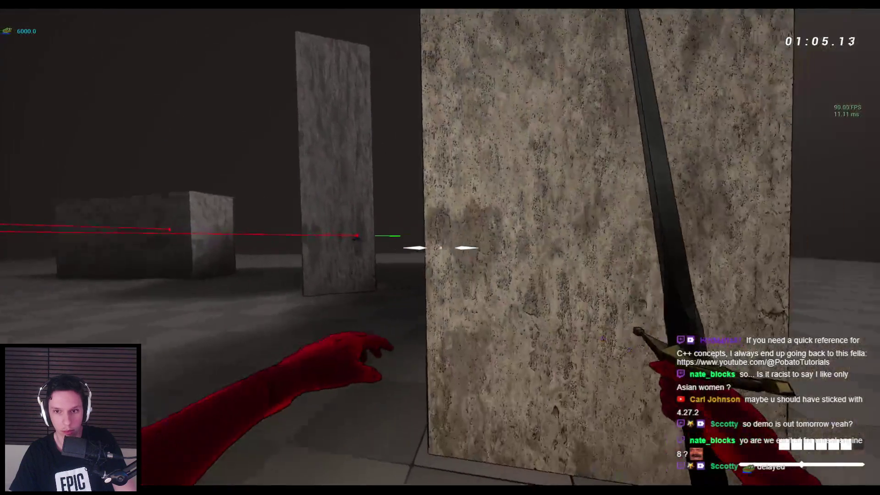
- Stop the session, make the viewport fullscreen with F11, and relaunch play with the bow
key("Escape")
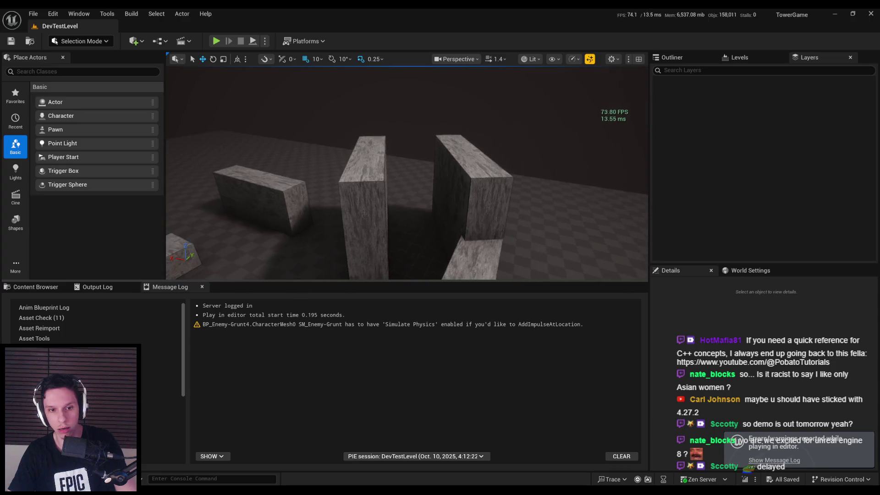
key("F11")
key("alt+p")
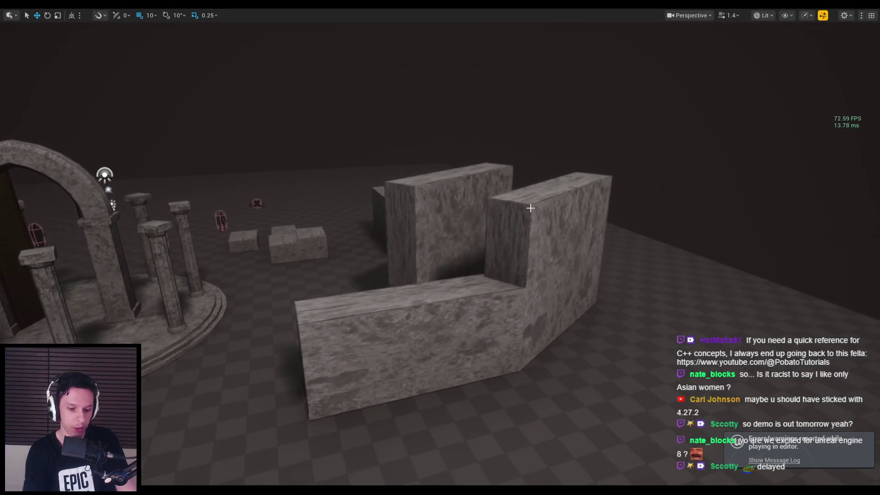
key("2")
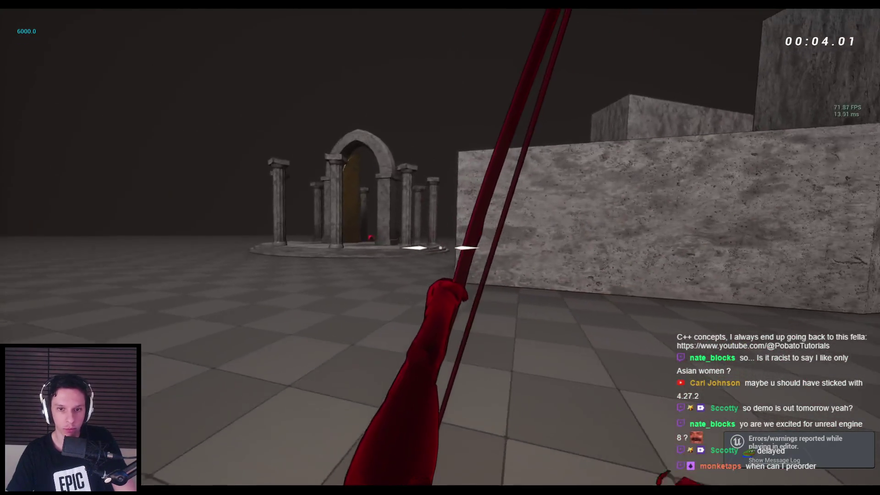
- Walk toward the arch and slash the enemies with the sword
key("w")
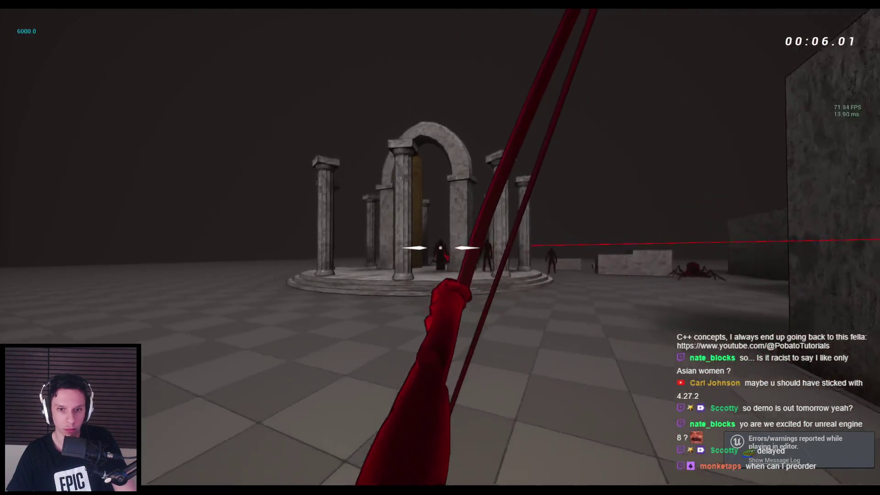
key("s")
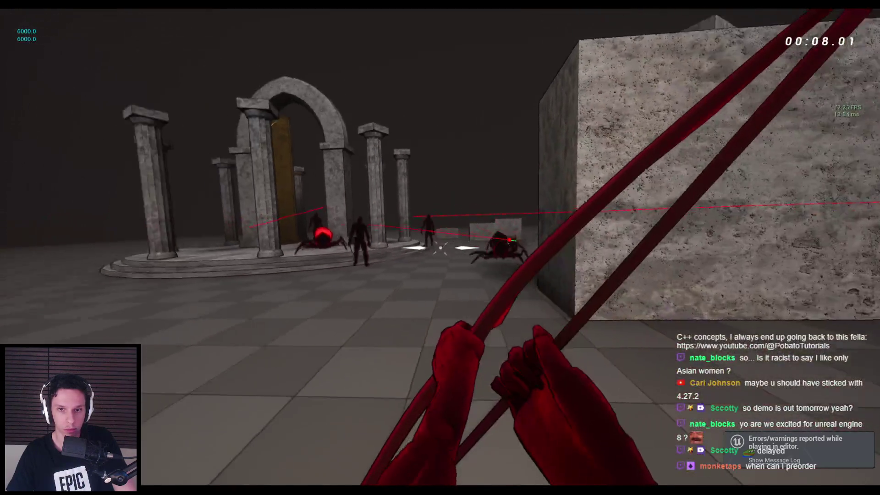
key("w")
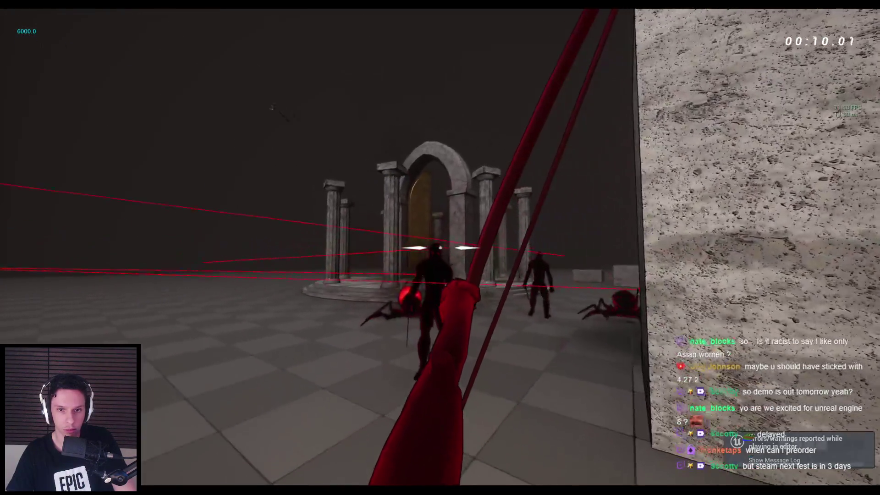
key("s")
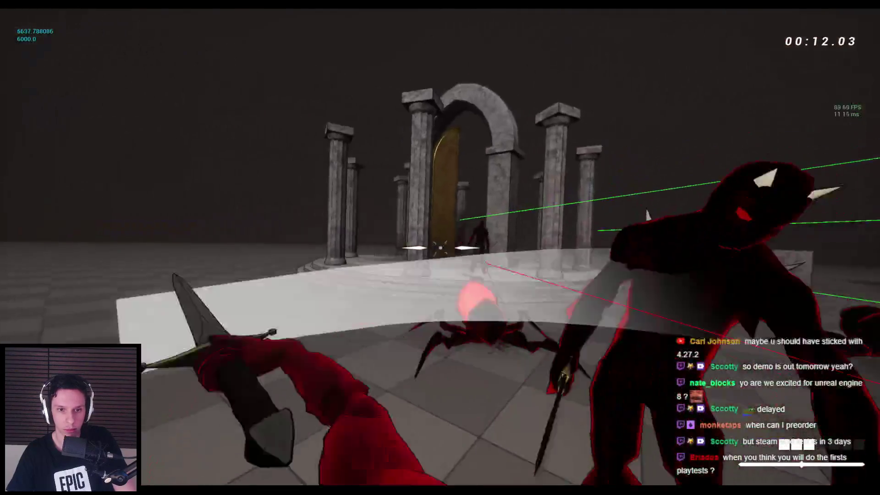
key("w")
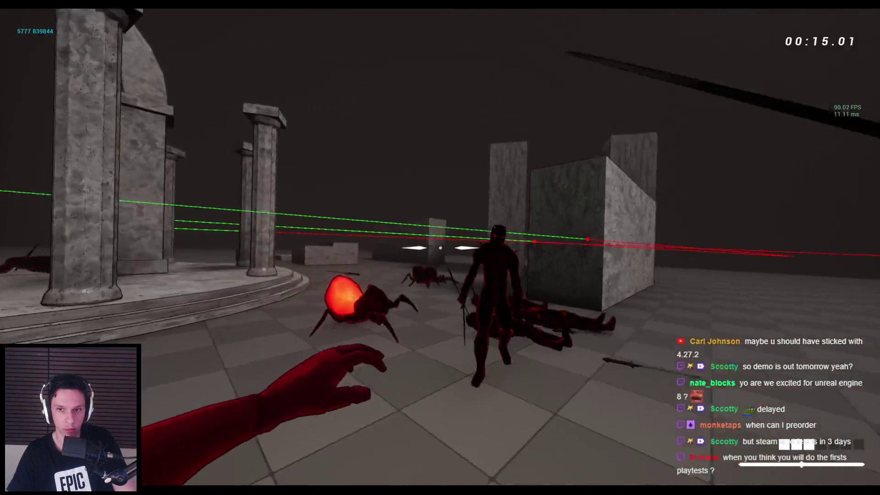
left_click(440, 247)
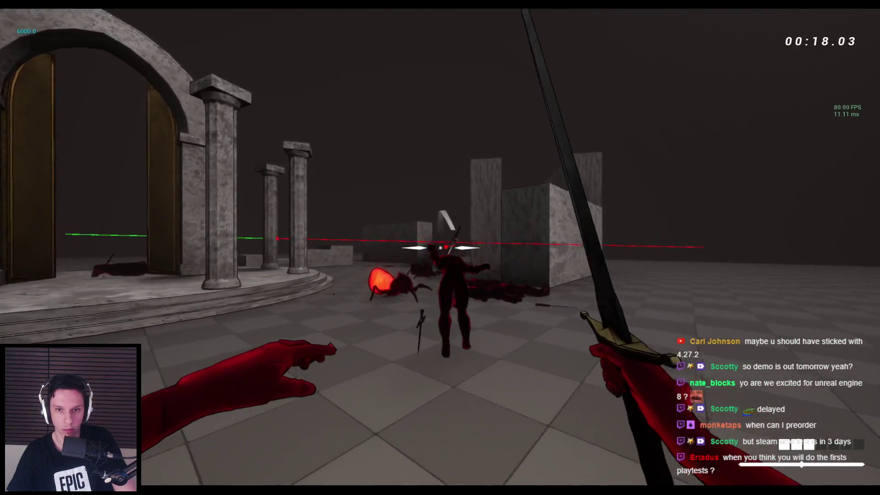
- Wall-run and jump across the stone blocks, pillar and corridor back toward the arch
key("space")
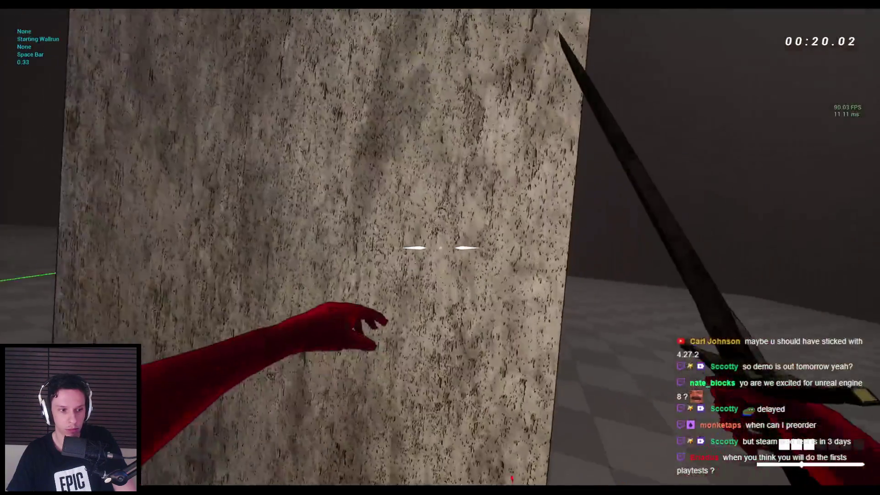
key("space")
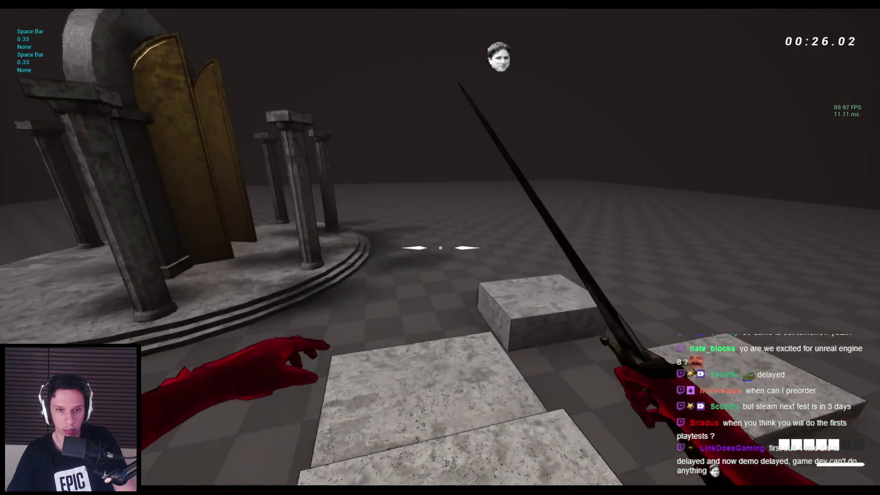
key("space")
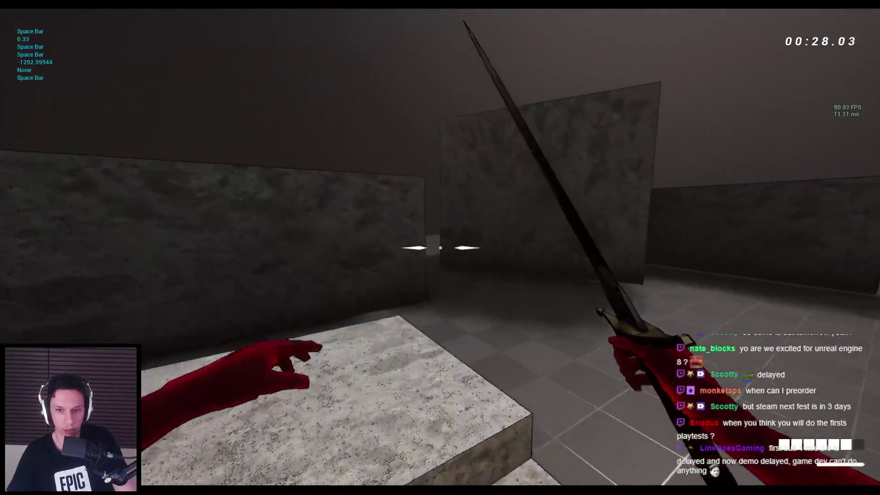
key("space")
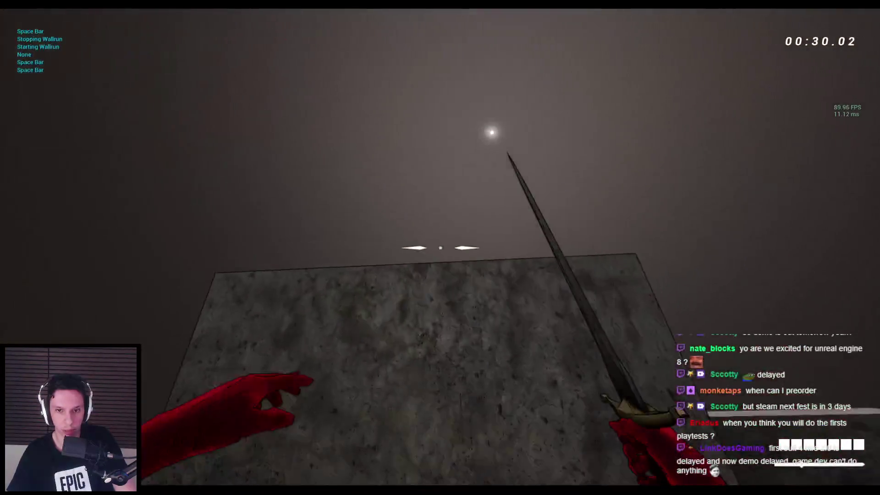
key("space")
key("space")
key("space")
key("space")
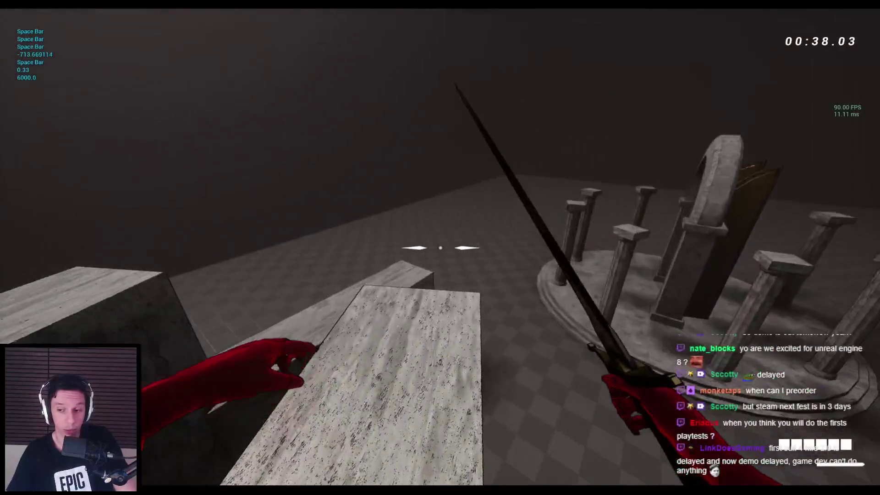
key("space")
key("space")
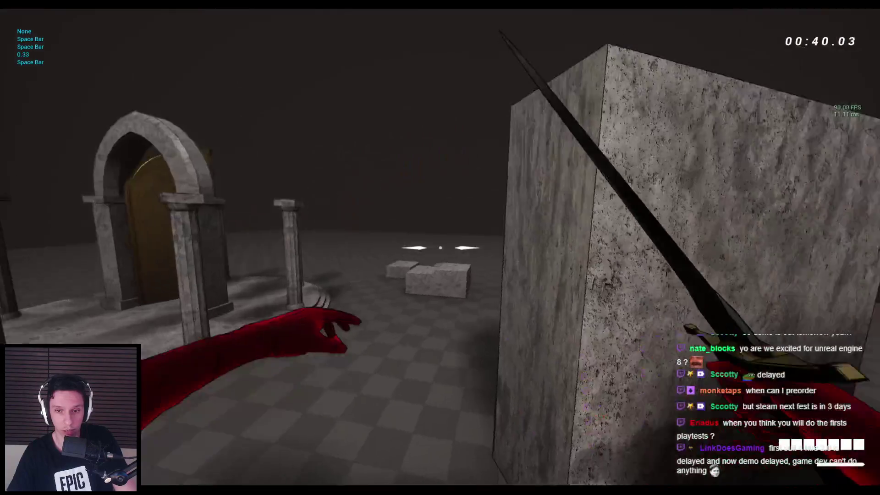
key("space")
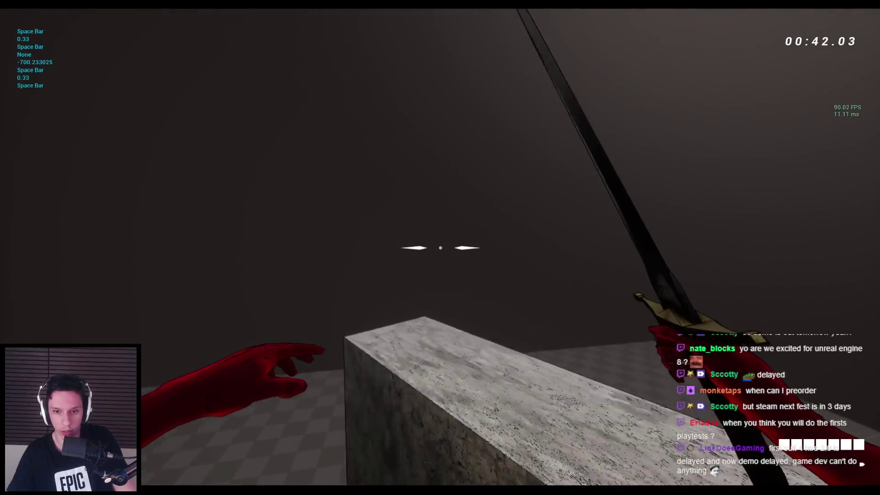
key("space")
key("space")
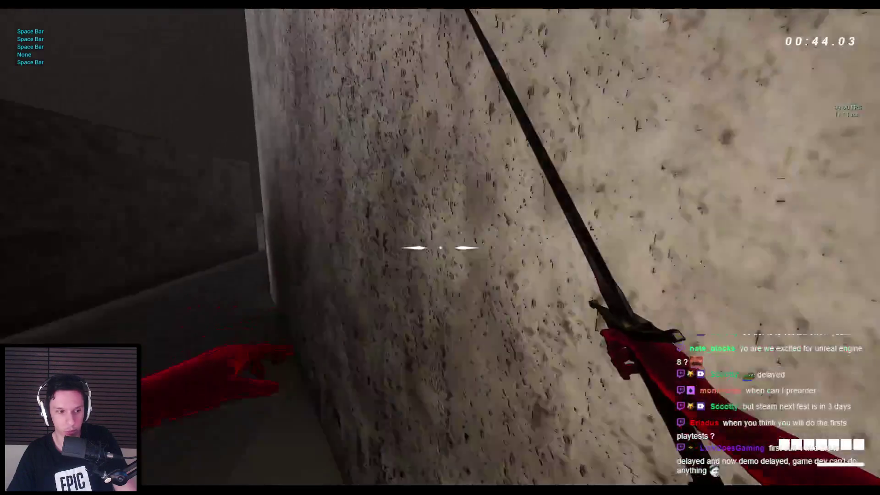
key("space")
key("space")
key("space")
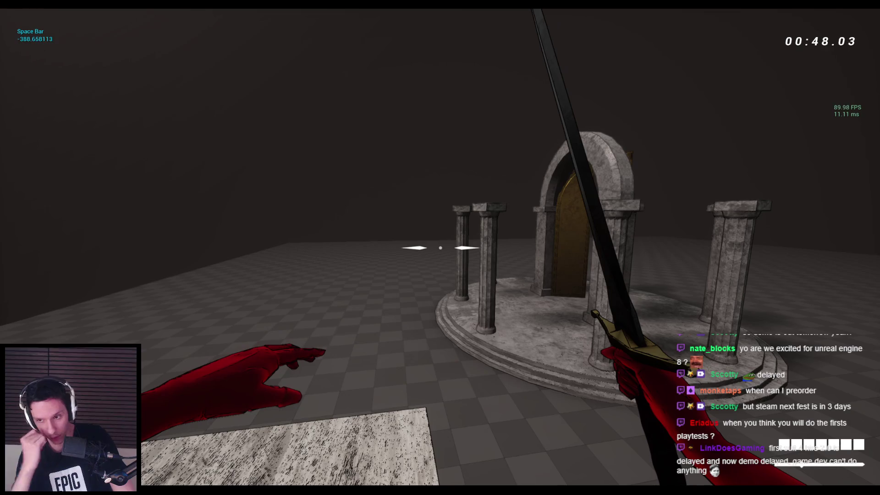
- Switch to the bow, fire an arrow and draw again, then swap to the sword and exit play
key("2")
left_click(440, 247)
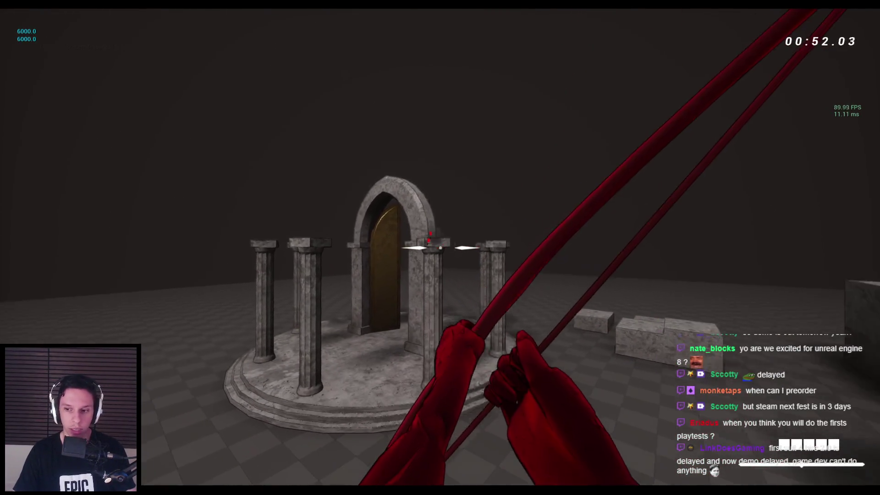
key("d")
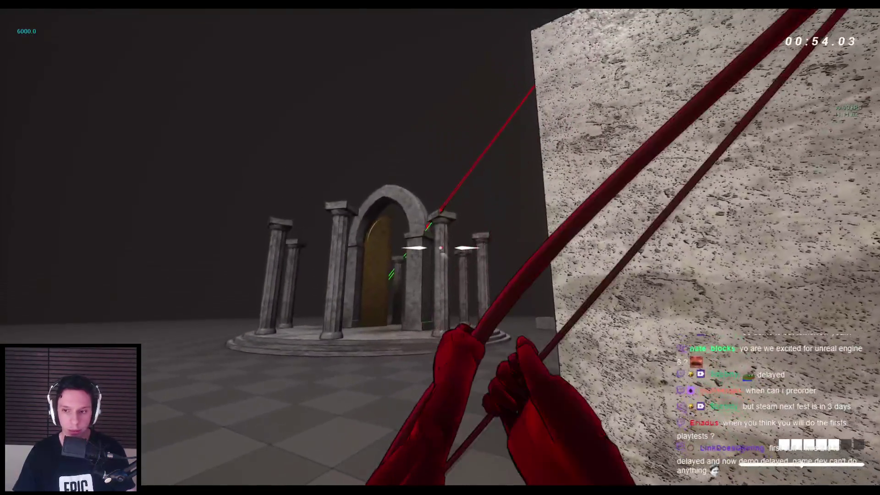
left_click(440, 247)
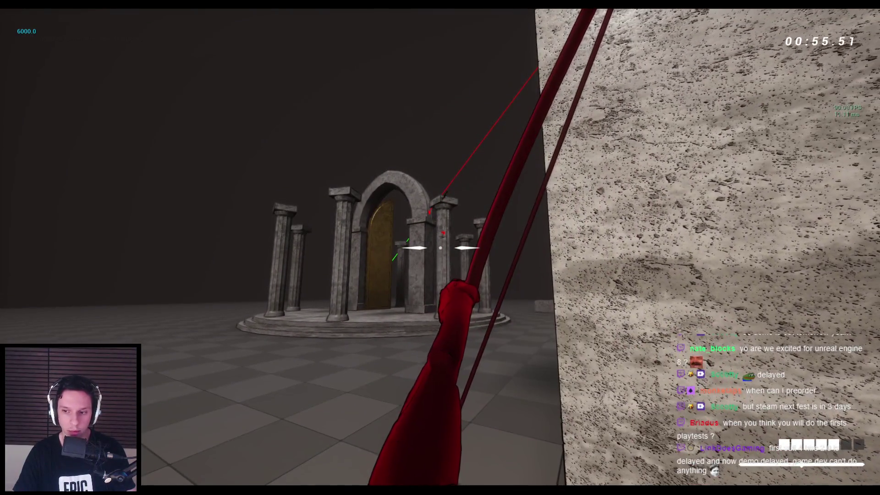
left_click(440, 247)
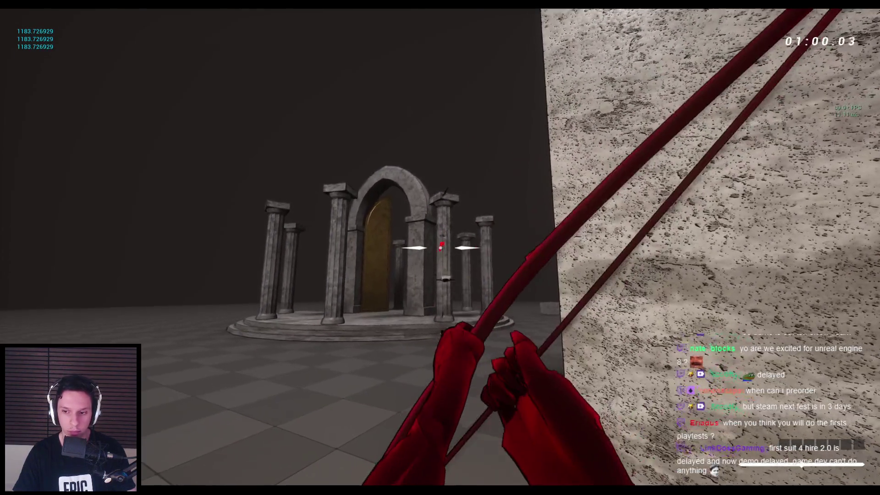
key("2")
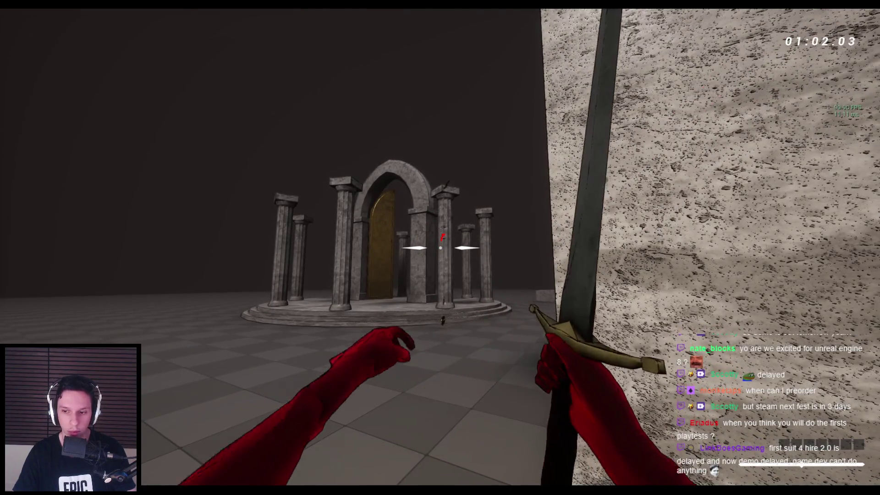
key("Escape")
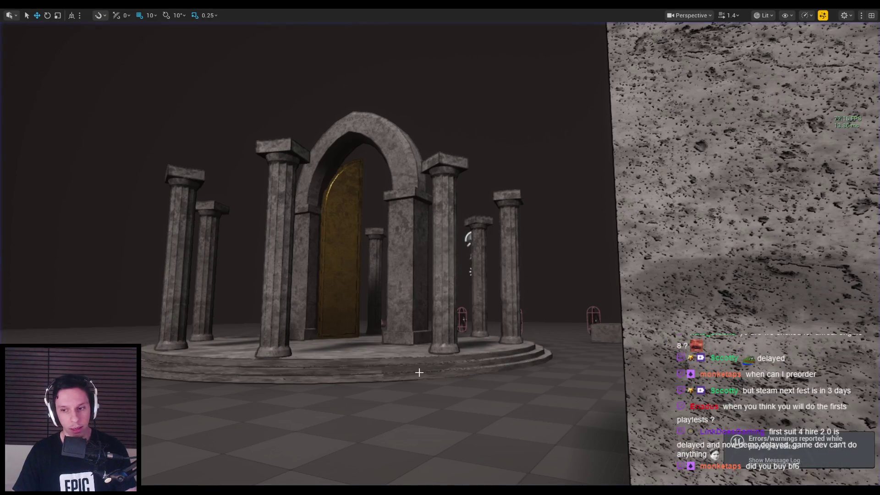
- Bring up BP_BaseRangedWeapon and zoom out to frame its DecrementAmmo nodes
left_click(319, 419)
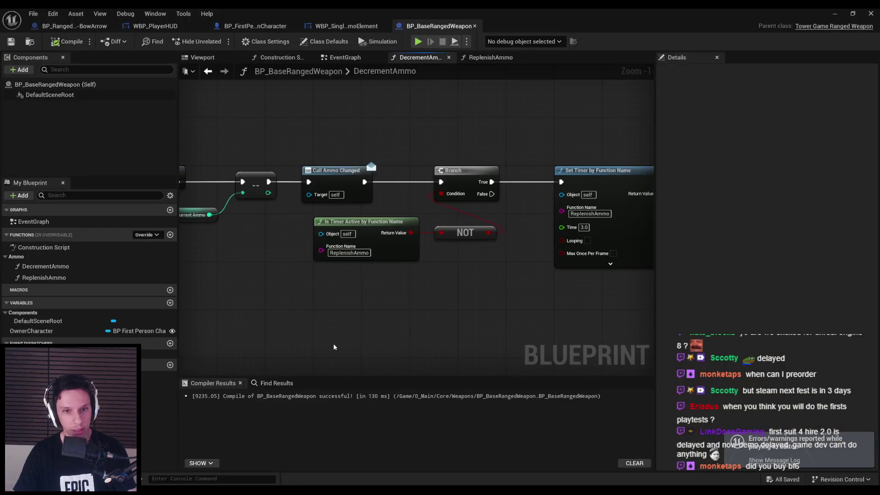
scroll(312, 289, "down", 2)
mouse_move(313, 289)
left_mouse_down()
mouse_move(427, 252)
mouse_move(493, 264)
mouse_move(370, 270)
left_mouse_up()
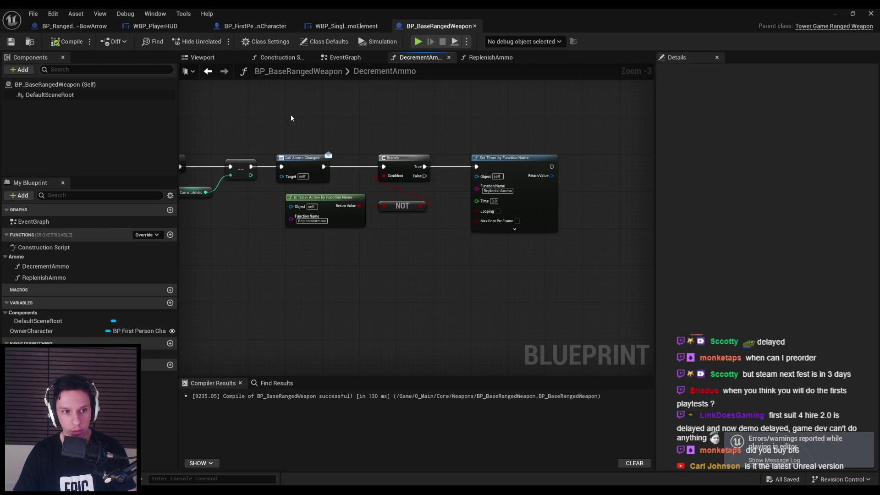
- Glance across the blueprint tabs, ending on the WBP_SingleAmmoElement SetFilledState graph
left_click(345, 29)
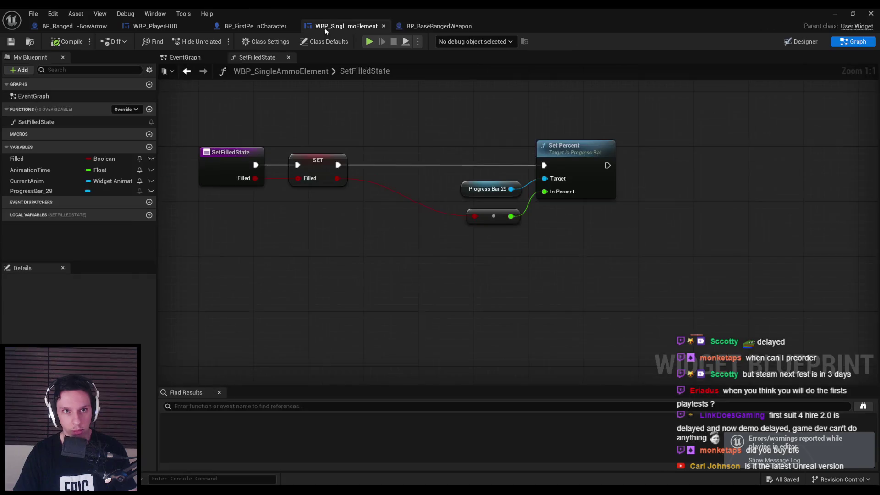
left_click(425, 30)
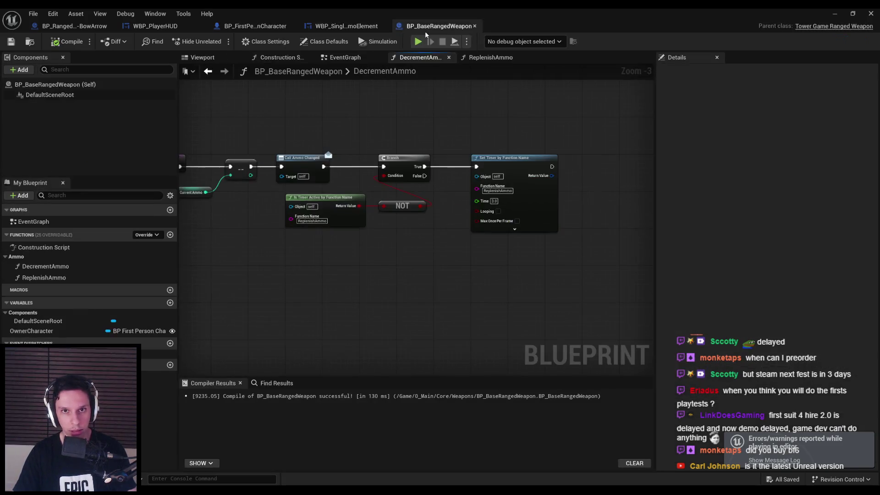
left_click(256, 26)
left_click(356, 29)
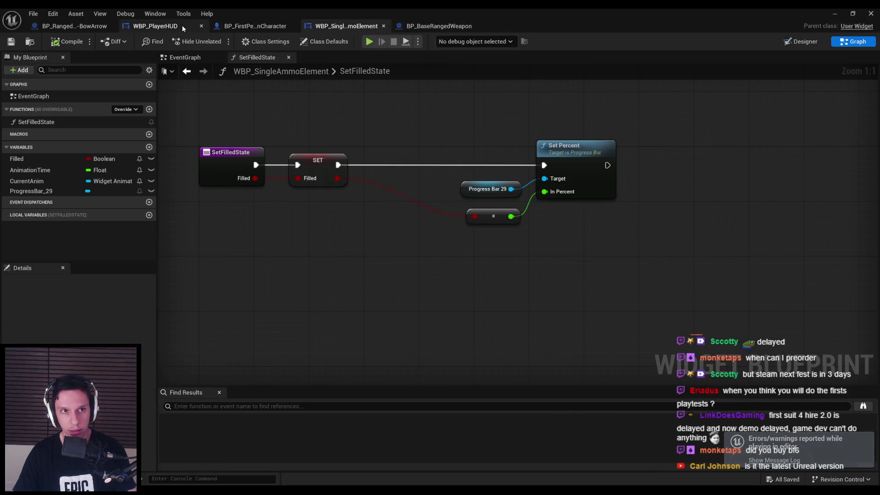
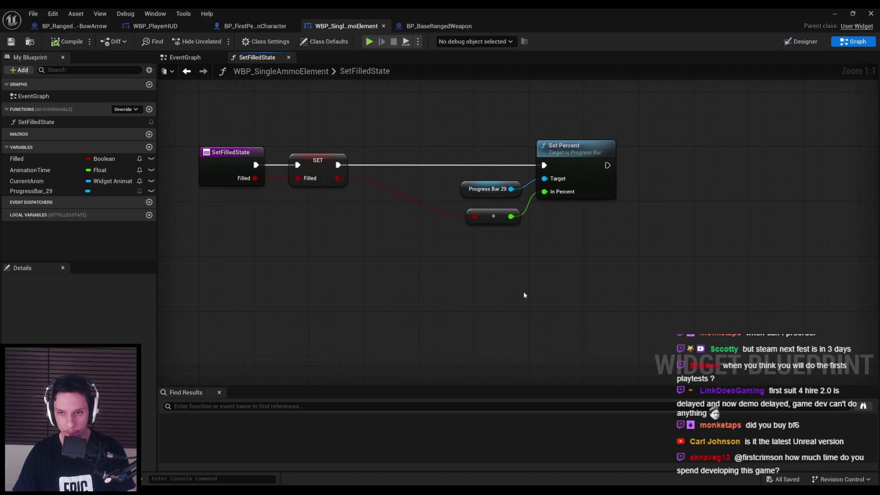
- Compile WBP_SingleAmmoElement and add an Event Tick node to its event graph
left_click(68, 42)
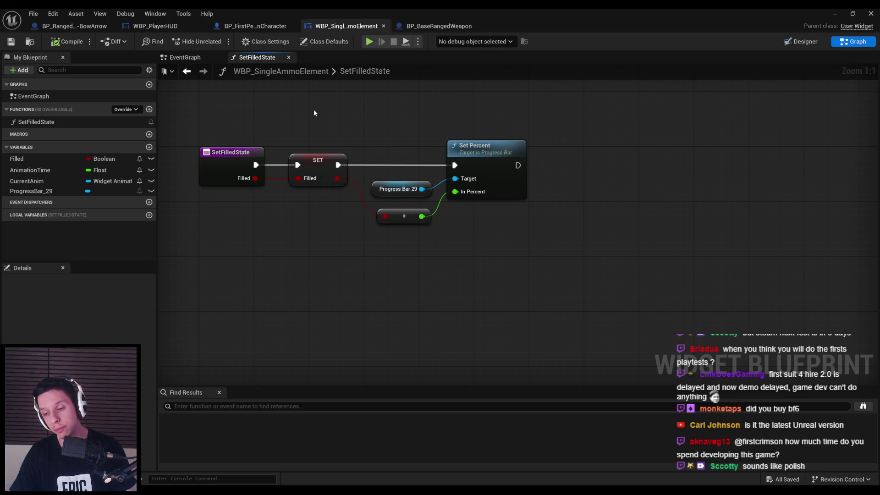
left_click(185, 57)
right_click(434, 194)
type("tick")
key("Return")
scroll(417, 217, "up", 3)
left_click(427, 307)
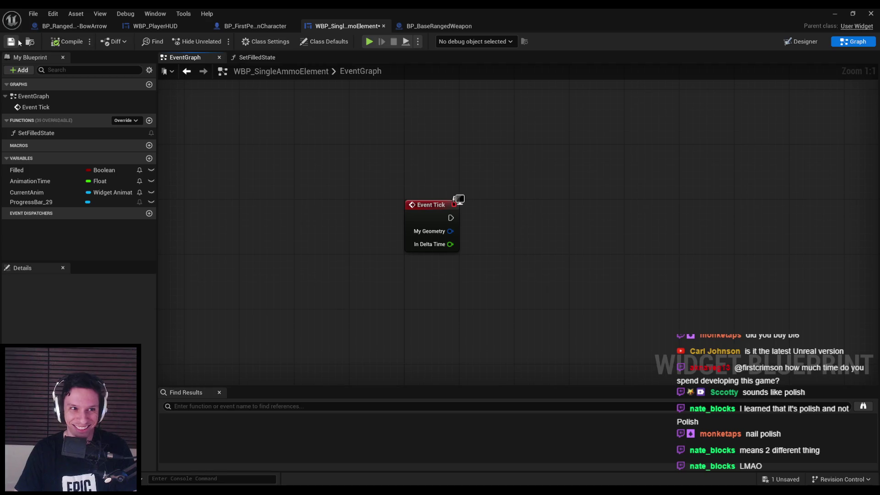
scroll(316, 242, "down", 1)
scroll(331, 271, "up", 1)
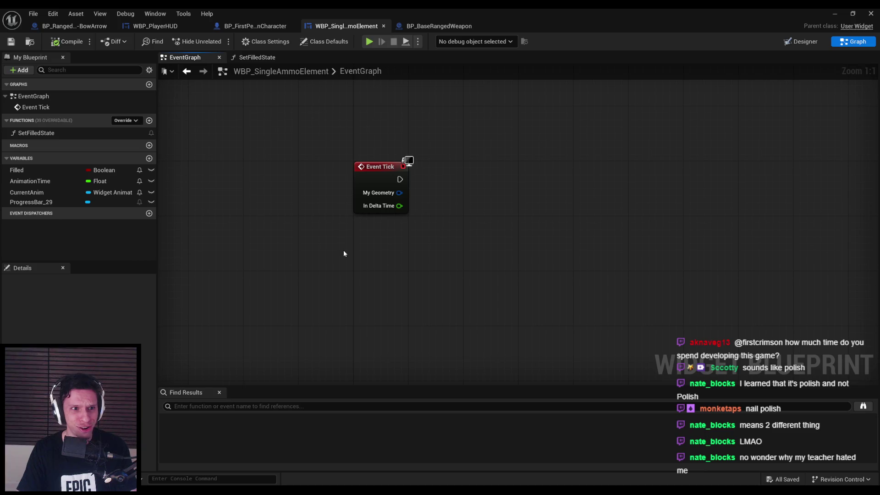
- Delete the Event Tick node again and go to the WBP_PlayerHUD blueprint
double_click(53, 133)
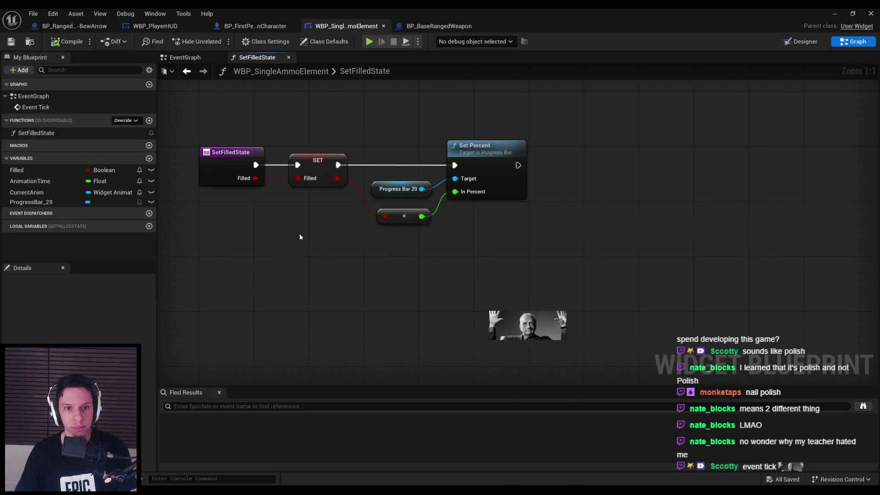
key("alt+Left")
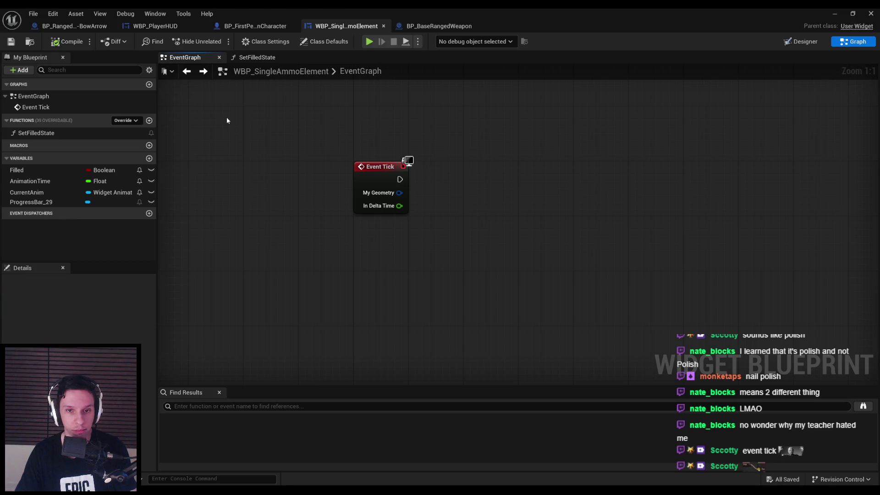
left_click_drag(282, 135, 468, 244)
key("Delete")
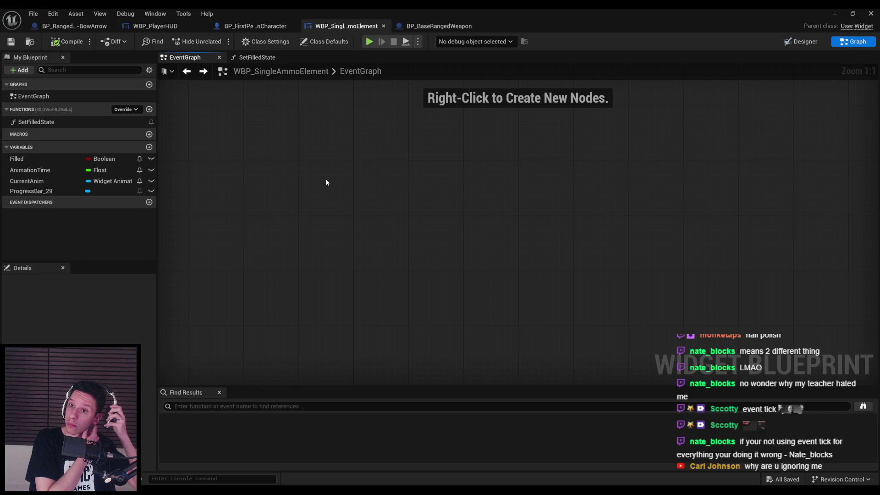
left_click(155, 26)
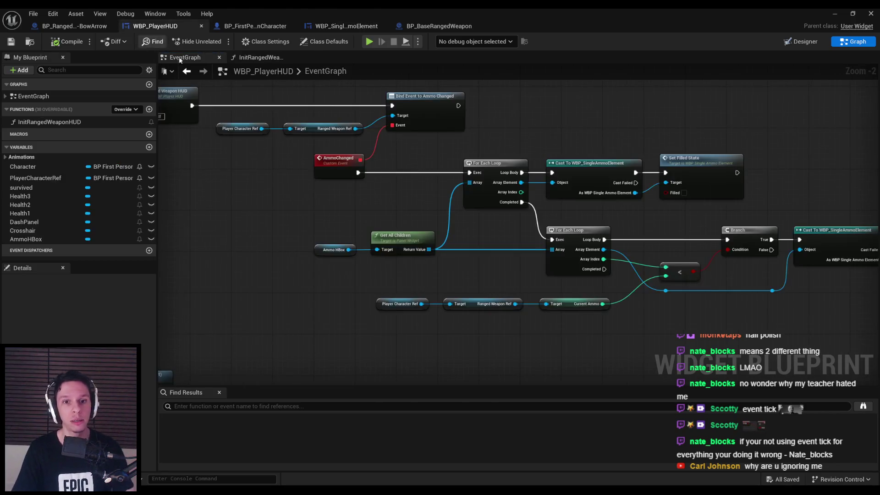
- Add a second Branch node on the first Branch's False output
left_click_drag(511, 235, 364, 243)
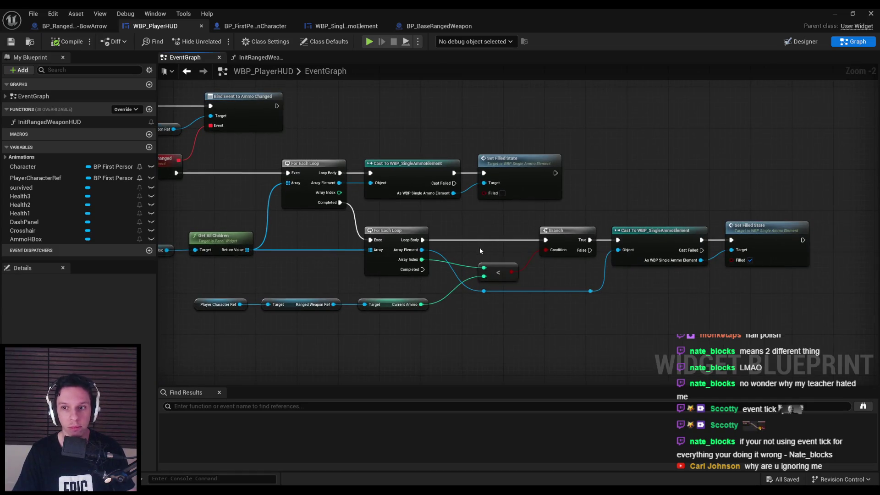
left_click_drag(616, 303, 573, 281)
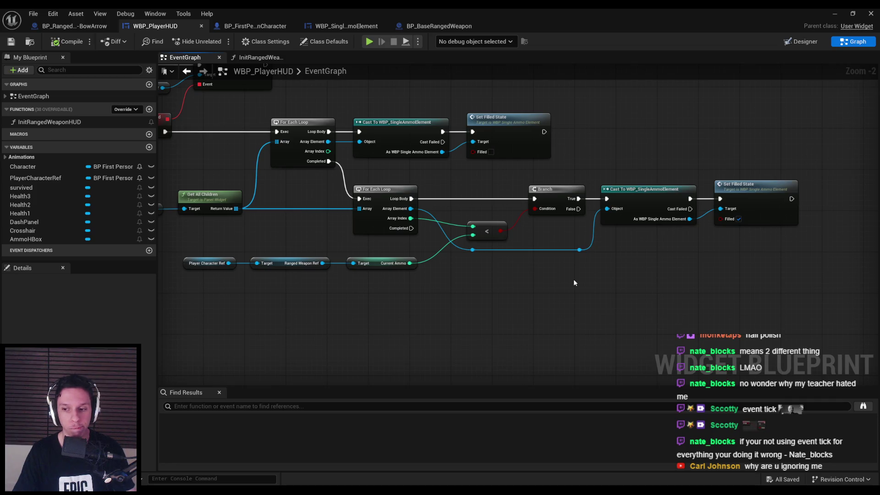
mouse_move(579, 209)
left_mouse_down()
mouse_move(604, 231)
mouse_move(600, 256)
left_mouse_up()
type("branch")
left_click(633, 298)
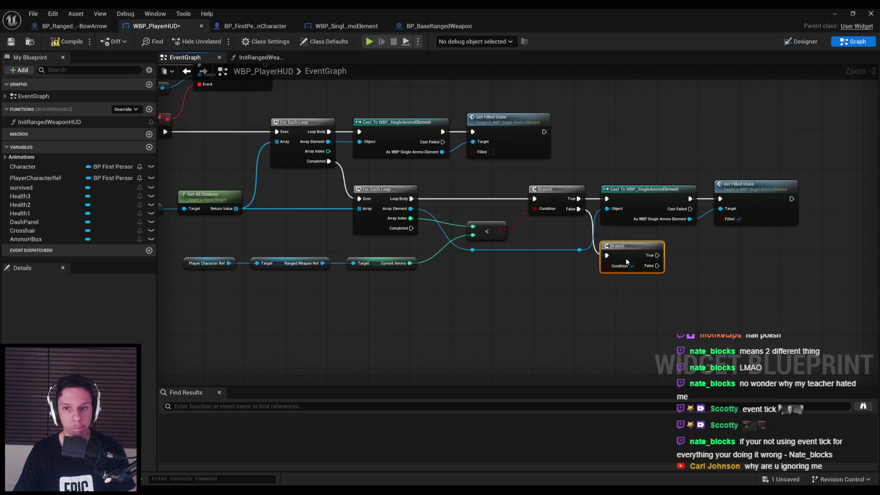
left_click(604, 288)
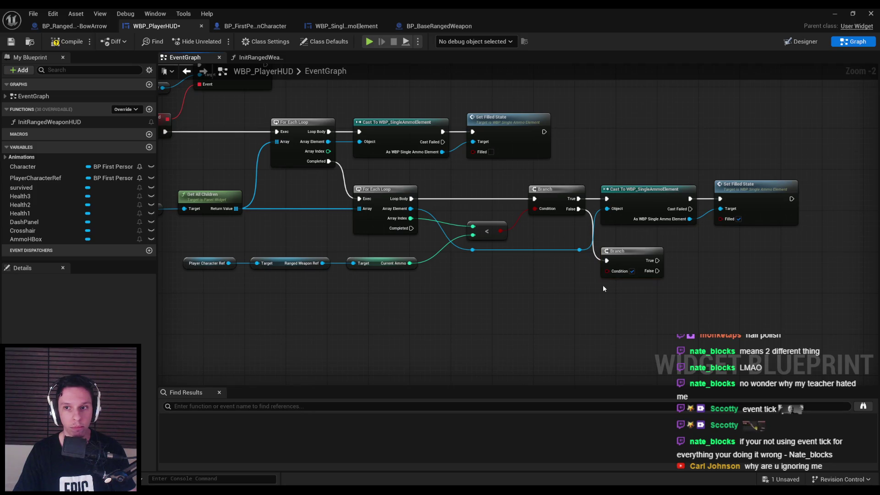
left_click_drag(603, 289, 702, 275)
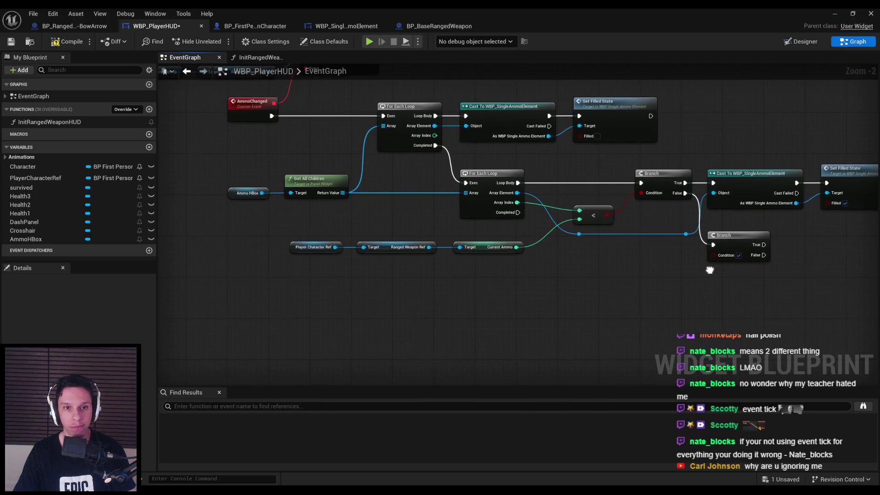
- Create a CurrentAmmoRefilling variable of type WBP Single Ammo Element object reference, then compile and save
left_click(149, 147)
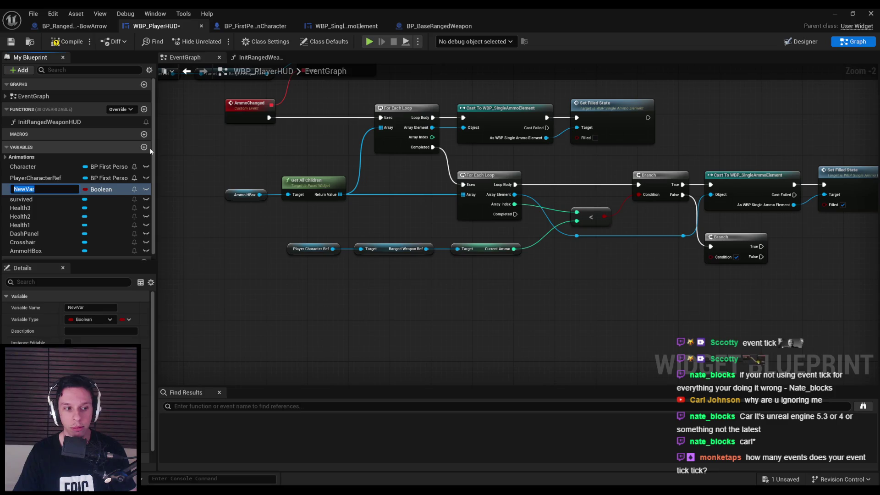
type("CurrentAmmoRefilling")
key("Return")
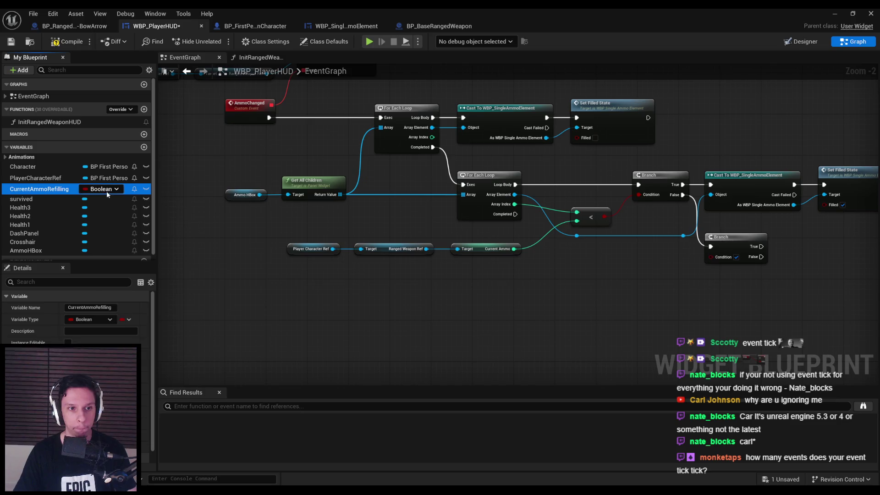
left_click(106, 192)
type("single ammo ele")
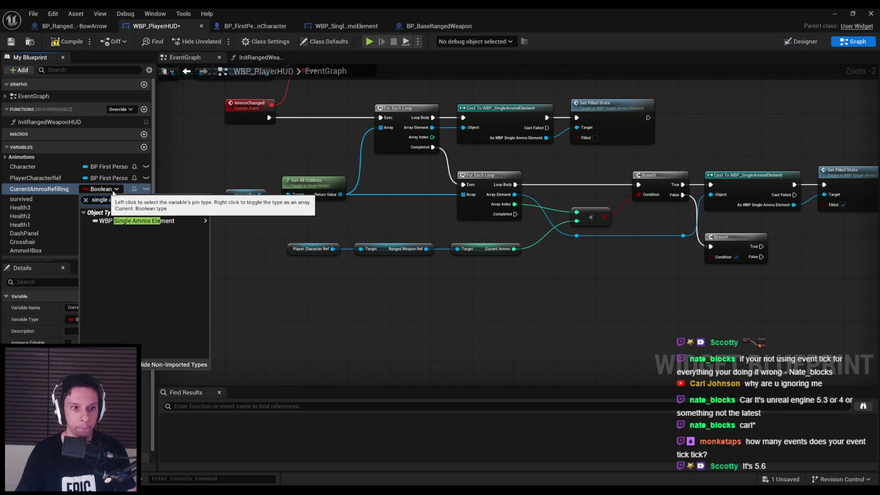
left_click(140, 224)
left_click(224, 223)
key("F7")
key("ctrl+s")
- Wire a CurrentAmmoRefilling setter between AmmoChanged and the For Each Loop
left_click_drag(250, 181, 207, 230)
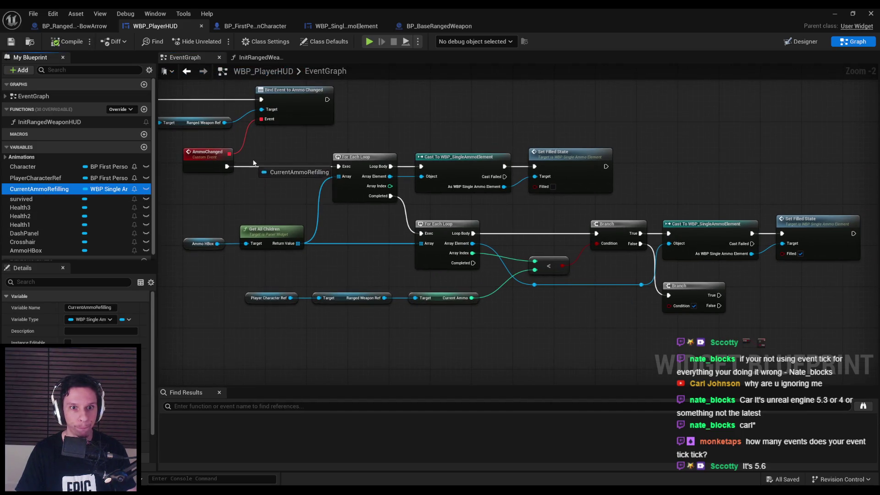
key("ctrl+v")
left_click_drag(227, 167, 257, 166)
left_click_drag(317, 167, 341, 171)
scroll(298, 174, "down", 2)
mouse_move(714, 301)
left_mouse_down()
mouse_move(346, 151)
mouse_move(352, 191)
left_mouse_up()
left_click(376, 293)
scroll(376, 292, "up", 2)
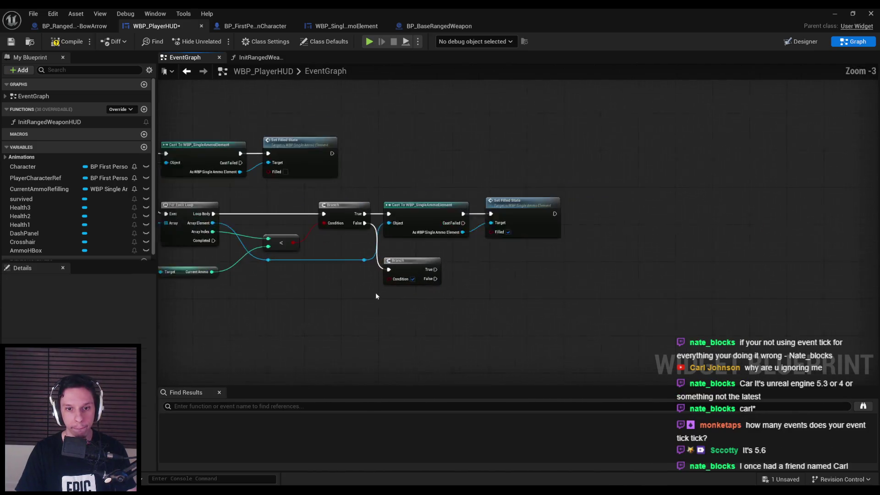
- Feed NOT Is Valid of CurrentAmmoRefilling into the second Branch's condition
left_click_drag(49, 189, 444, 283)
left_click(412, 291)
type("is valid")
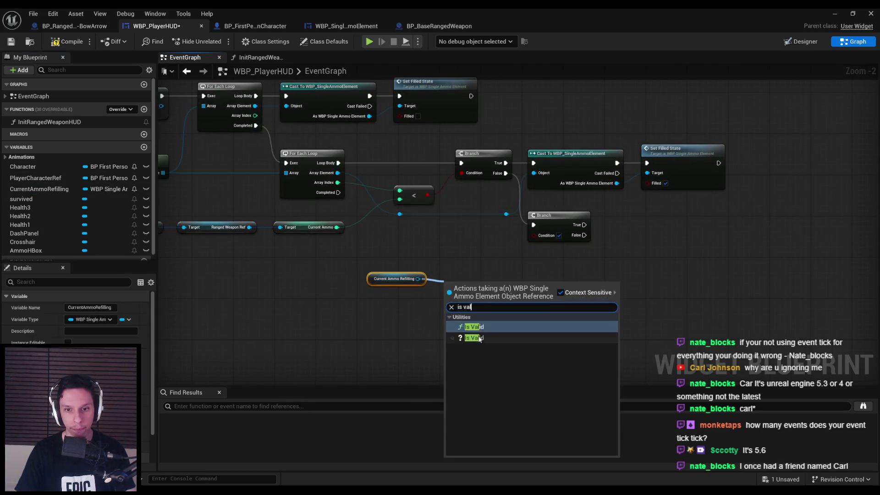
key("Return")
key("Delete")
mouse_move(418, 278)
left_mouse_down()
mouse_move(446, 281)
mouse_move(366, 260)
mouse_move(348, 265)
left_mouse_up()
type("is valid")
left_click(485, 319)
left_click_drag(452, 265, 475, 263)
type("not")
key("Return")
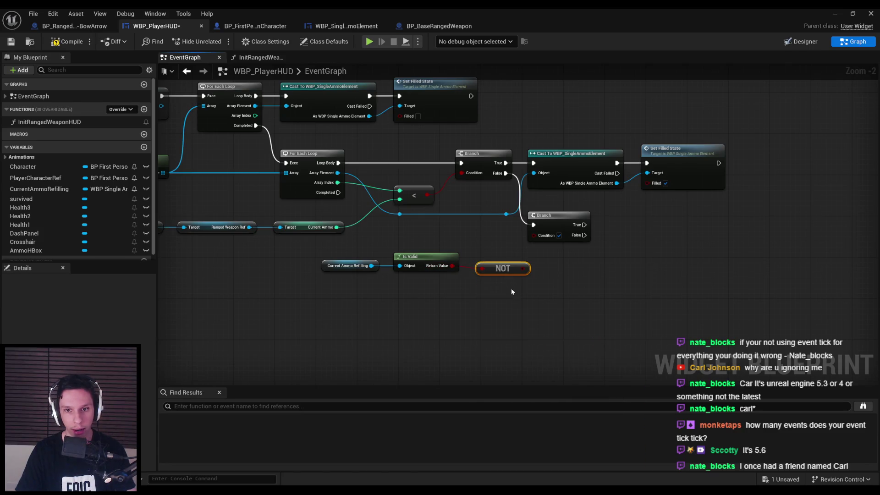
mouse_move(518, 263)
left_mouse_down()
mouse_move(538, 235)
mouse_move(307, 239)
left_mouse_up()
- Place a SET CurrentAmmoRefilling node and paste a copy of the Cast To WBP_SingleAmmoElement node
mouse_move(40, 190)
left_mouse_down()
mouse_move(481, 225)
mouse_move(474, 233)
mouse_move(378, 221)
left_mouse_up()
left_click(494, 251)
key("Escape")
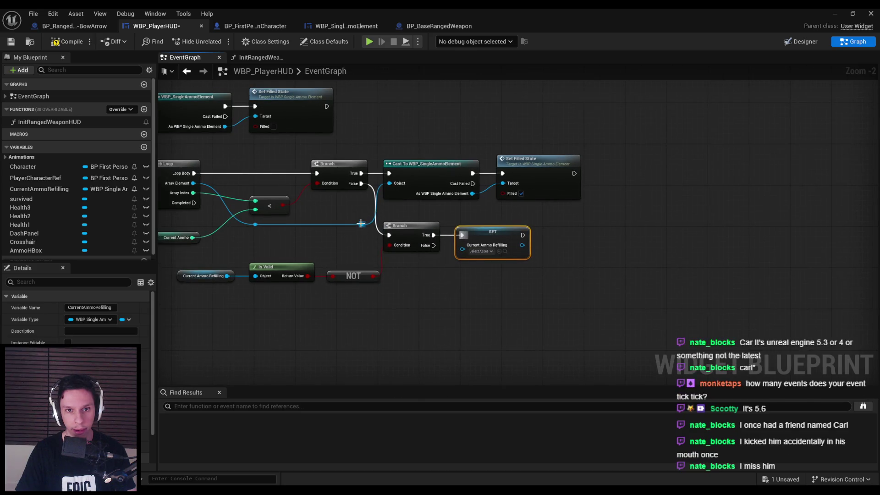
left_click_drag(475, 231, 548, 233)
left_click(431, 163, "shift")
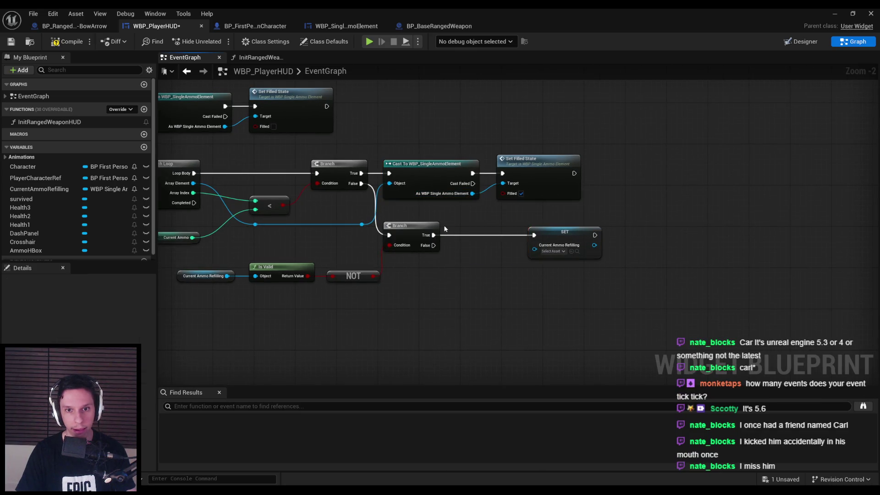
key("ctrl+d")
key("ctrl+z")
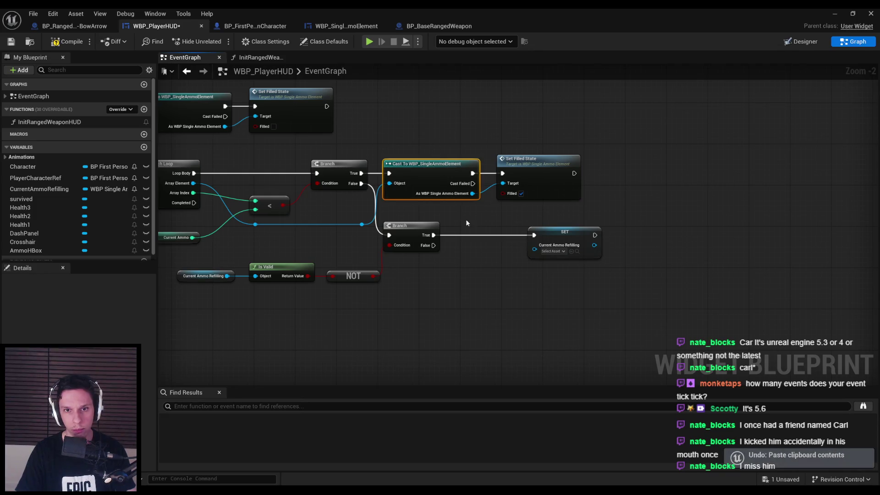
key("ctrl+v")
- On the Branch's True, cast the array element and store the result in CurrentAmmoRefilling
left_click_drag(429, 236, 434, 235)
right_click(360, 229)
left_click_drag(357, 226, 456, 248)
left_click_drag(526, 244, 561, 238)
left_click_drag(575, 234, 596, 234)
left_click(538, 258)
left_click_drag(538, 257, 566, 251)
- Compile and save WBP_PlayerHUD
scroll(569, 257, "down", 2)
left_click(66, 42)
left_click(11, 42)
scroll(321, 207, "down", 2)
scroll(318, 207, "up", 3)
scroll(318, 206, "down", 3)
scroll(315, 125, "up", 4)
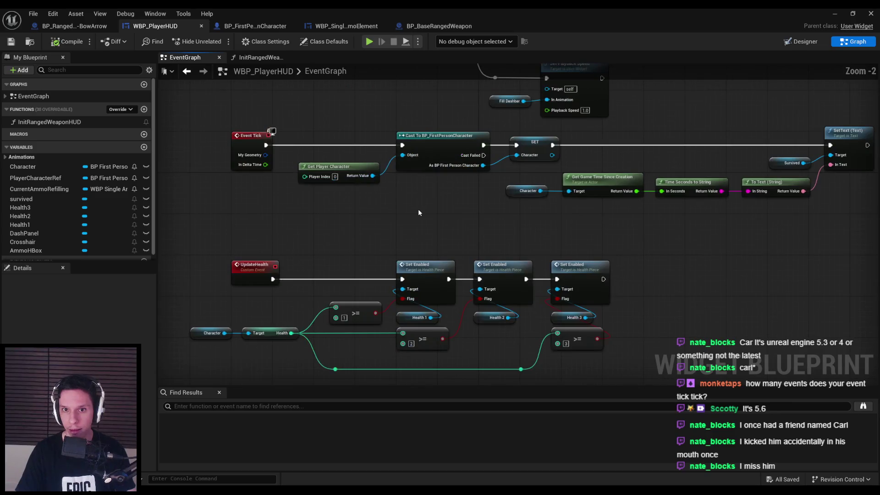
- Add a validated get of CurrentAmmoRefilling that runs right after SetText
scroll(418, 209, "down", 1)
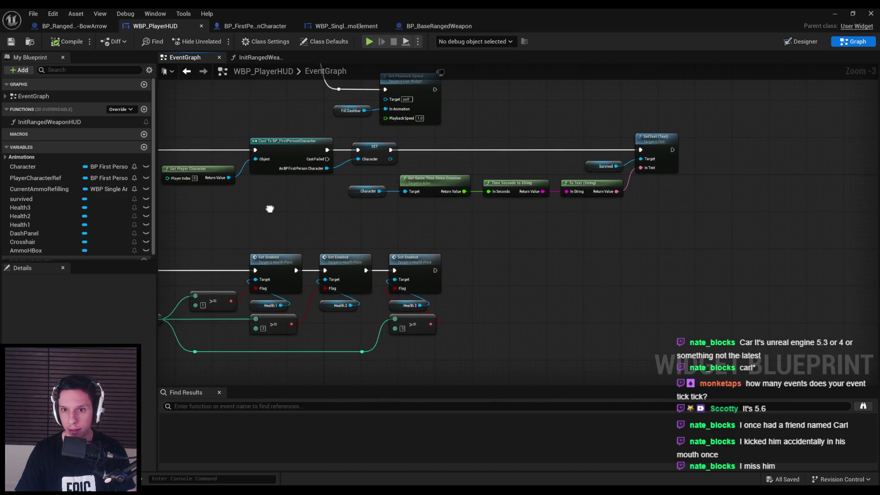
scroll(459, 207, "down", 2)
left_click_drag(749, 317, 328, 79)
left_click_drag(379, 97, 380, 120)
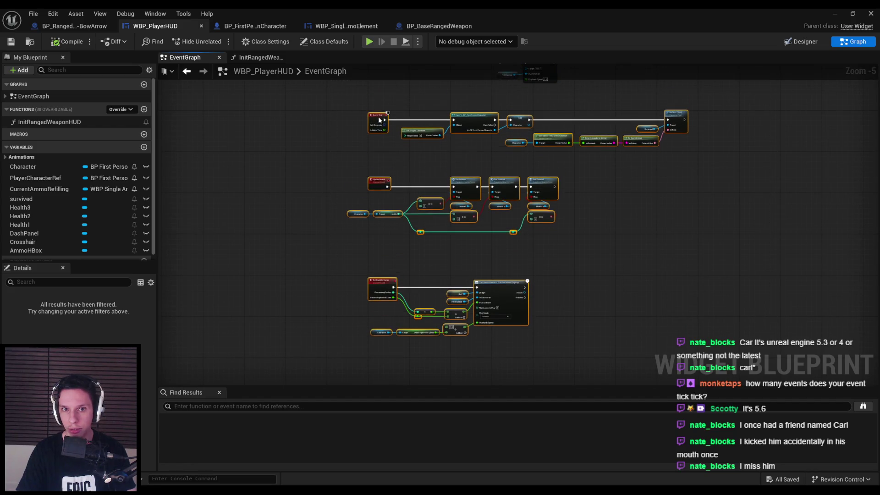
left_click_drag(42, 190, 452, 223)
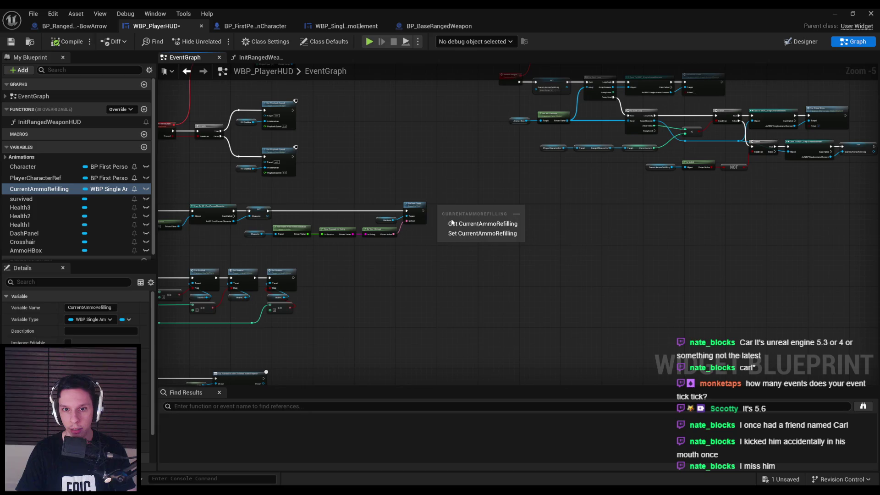
left_click(452, 224)
scroll(431, 246, "up", 4)
right_click(431, 237)
left_click(448, 307)
mouse_move(427, 242)
left_mouse_down()
mouse_move(442, 212)
mouse_move(408, 224)
mouse_move(391, 207)
left_mouse_up()
left_click_drag(464, 242, 472, 207)
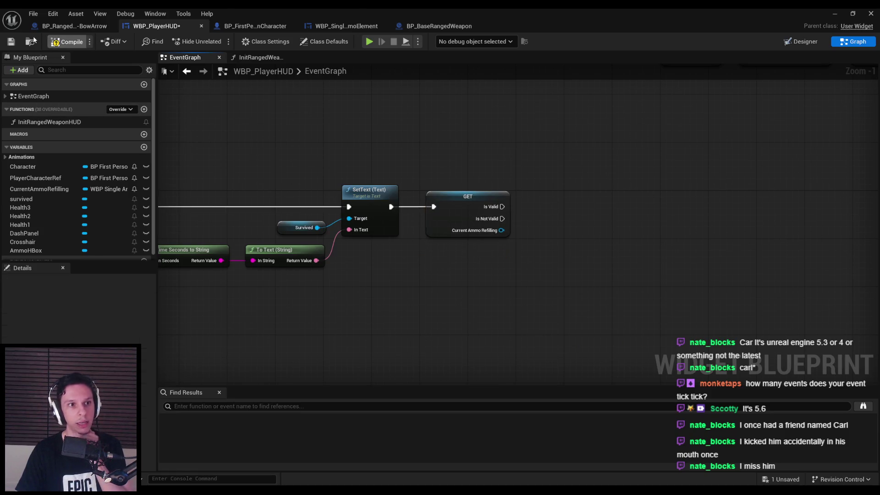
- Call Set Percent on the element's Progress Bar 29 when the reference is valid
mouse_move(502, 230)
left_mouse_down()
mouse_move(543, 227)
mouse_move(508, 238)
mouse_move(521, 238)
left_mouse_up()
type("set")
type("progress")
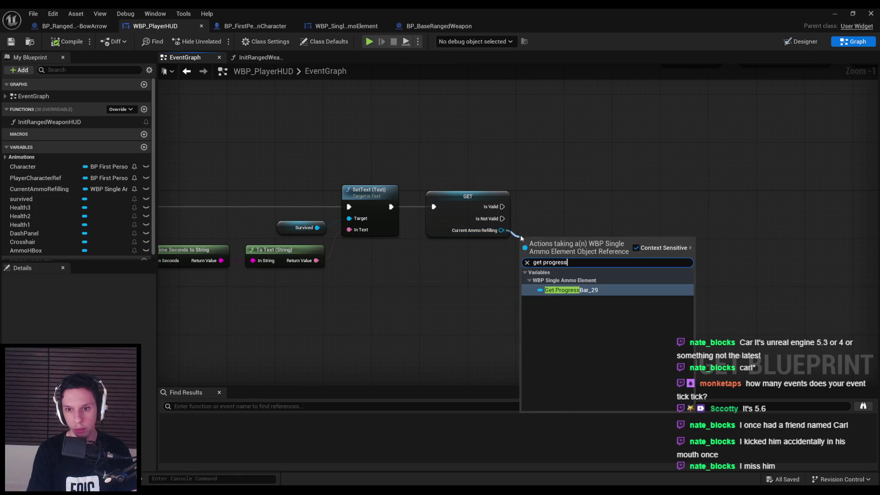
left_click(572, 291)
mouse_move(435, 223)
left_mouse_down()
mouse_move(515, 216)
mouse_move(562, 191)
left_mouse_up()
type("set percen")
key("Return")
mouse_move(507, 238)
left_mouse_down()
mouse_move(425, 193)
mouse_move(377, 184)
left_mouse_up()
left_click_drag(528, 221, 532, 167)
- Bring in the player character and Ranged Weapon Ref nodes and drag from the weapon reference
left_click(438, 223)
scroll(438, 223, "down", 2)
left_click_drag(437, 224, 225, 361)
left_click_drag(369, 217, 317, 186)
scroll(376, 230, "up", 3)
left_click_drag(442, 265, 478, 266)
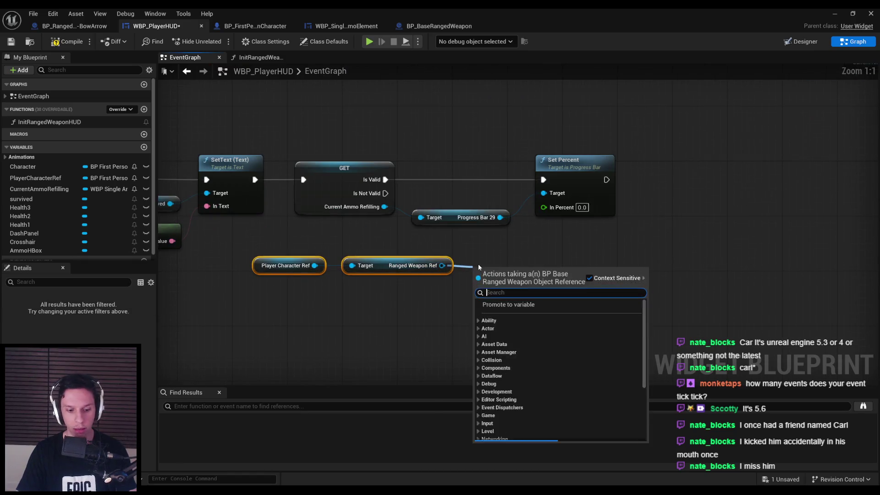
- Add Get Timer Remaining Time by Function Name for ReplenishAmmo from Ranged Weapon Ref
type("timer")
key("Up")
key("Up")
key("Up")
key("Up")
key("Up")
key("Down")
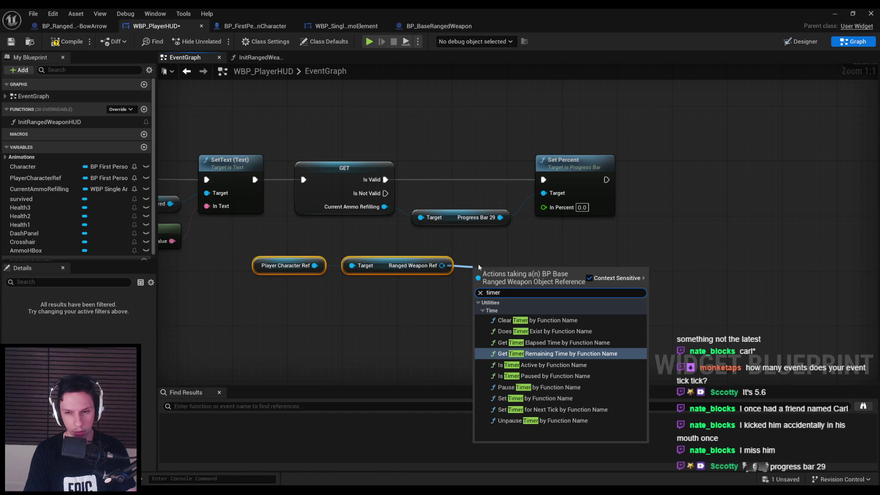
key("Return")
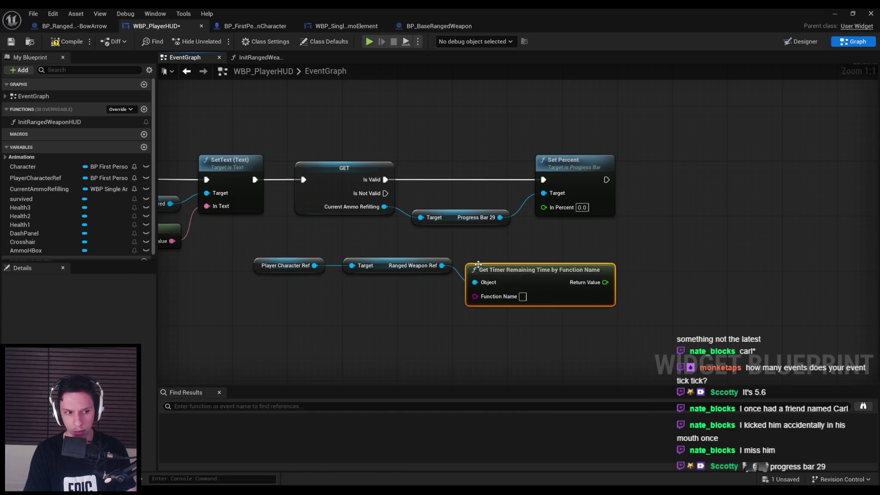
left_click(522, 279)
type("ReplenishAmmo")
key("Return")
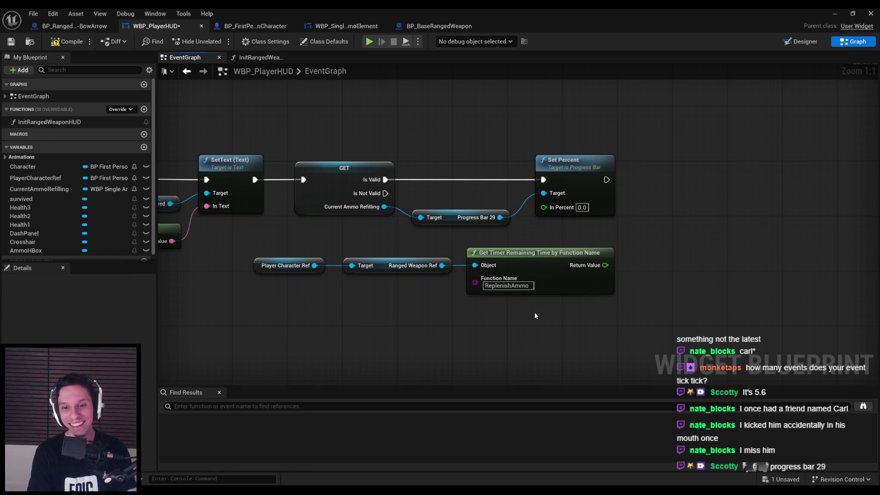
- Add Get Timer Elapsed Time for ReplenishAmmo and sum it with the remaining time in a float Add node
left_click_drag(441, 265, 476, 313)
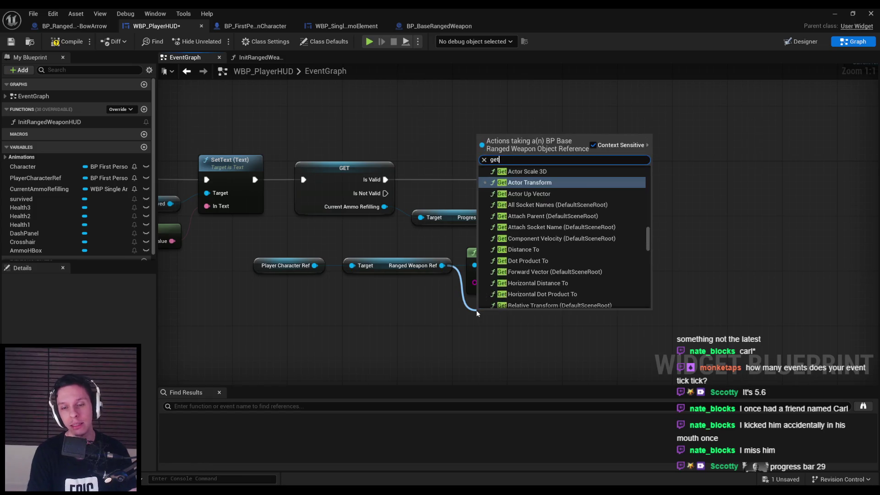
type("get timer elapsed")
key("Return")
left_click(513, 344)
type("ReplenishAmmo")
left_click_drag(568, 347, 560, 346)
mouse_move(605, 265)
left_mouse_down()
mouse_move(632, 281)
mouse_move(597, 324)
left_mouse_up()
key("Up")
key("Up")
key("Up")
key("Return")
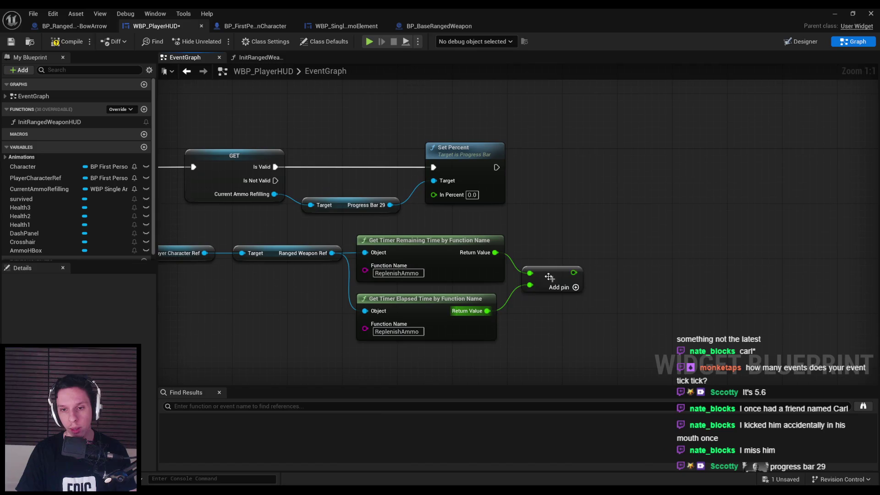
left_click(563, 333)
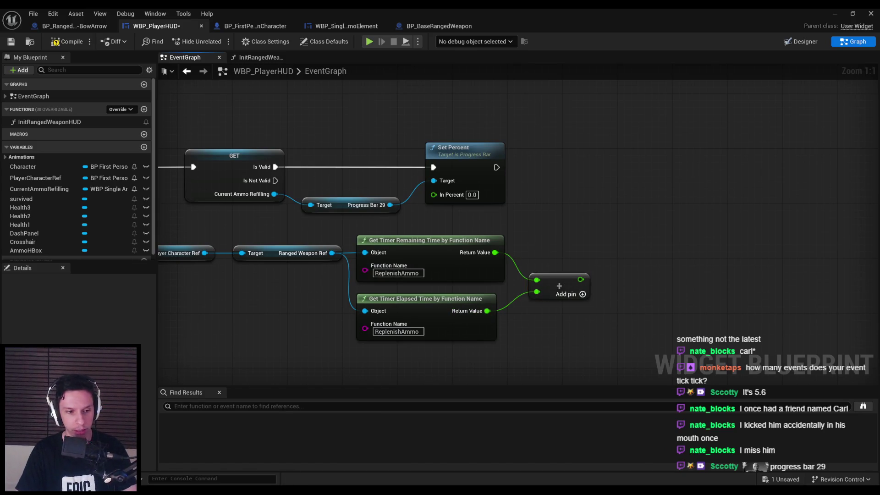
- Launch the Calculator app from the system search
key("super")
type("calc")
key("Return")
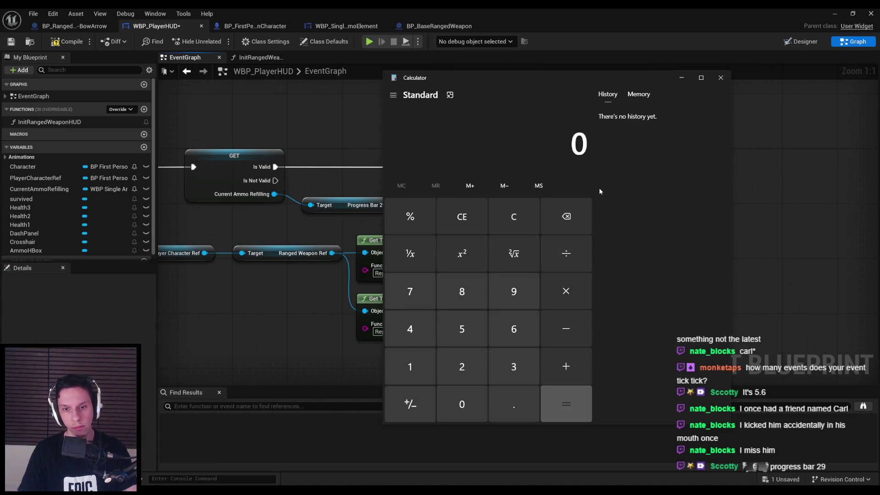
- Compute 1.5/3, 2/3, 3/3 and 1/3 in Calculator, then close it
type("1.5/3")
key("Return")
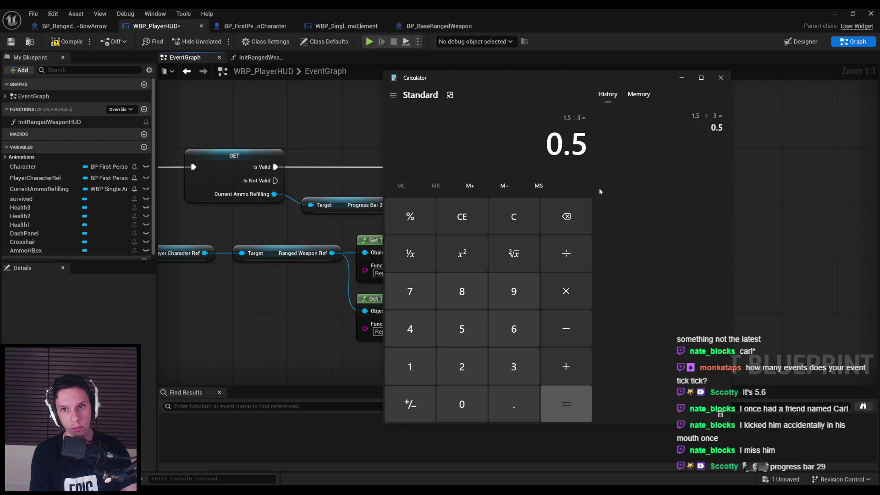
key("Escape")
type("2/3")
key("Return")
key("Escape")
type("3/3")
key("Return")
key("Escape")
type("1/3")
key("Return")
key("Escape")
left_click(721, 77)
- Add a Division node dividing the remaining timer time by the summed timer times
left_click_drag(546, 263, 407, 248)
left_click_drag(356, 237, 469, 239)
key("Escape")
left_click_drag(356, 237, 467, 232)
type("/")
key("Return")
left_click_drag(452, 262, 466, 250)
left_click(508, 312)
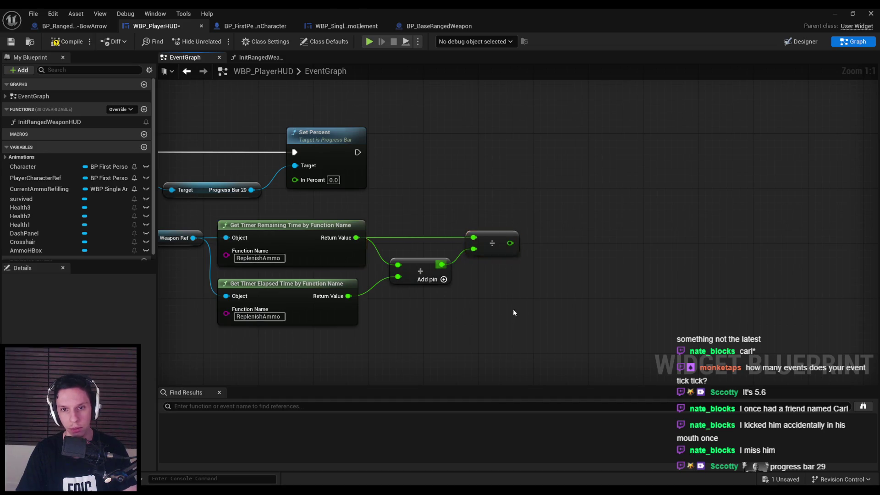
scroll(605, 280, "down", 2)
mouse_move(470, 192)
left_mouse_down()
mouse_move(453, 195)
mouse_move(284, 449)
left_mouse_up()
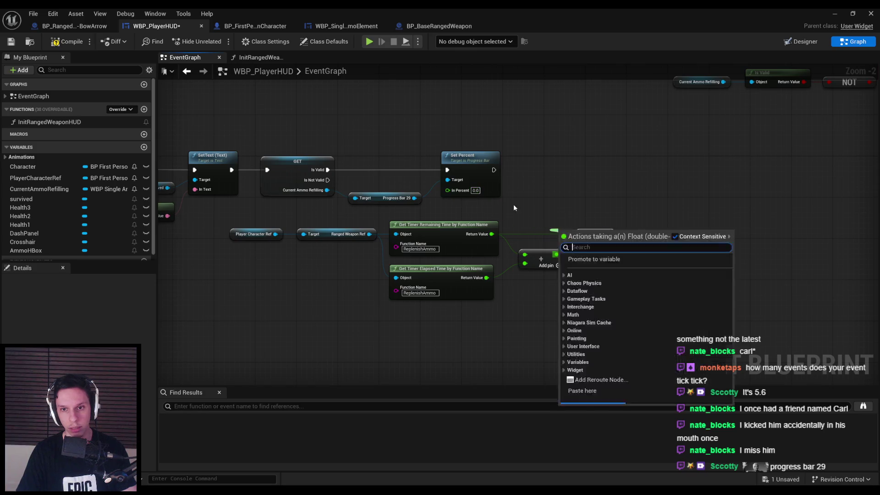
- Recheck 1/3 in Calculator, then wire the ratio into Set Percent's In Percent and compile
key("super")
type("calc")
key("Return")
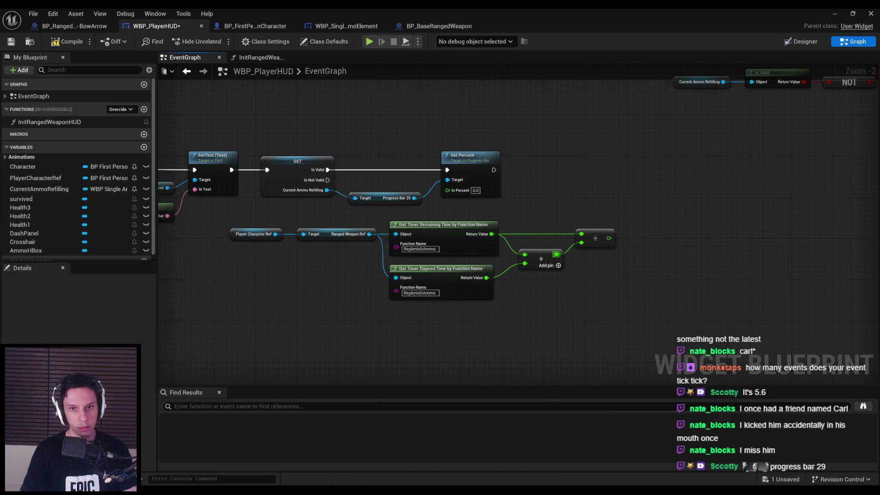
type("1/3")
key("Return")
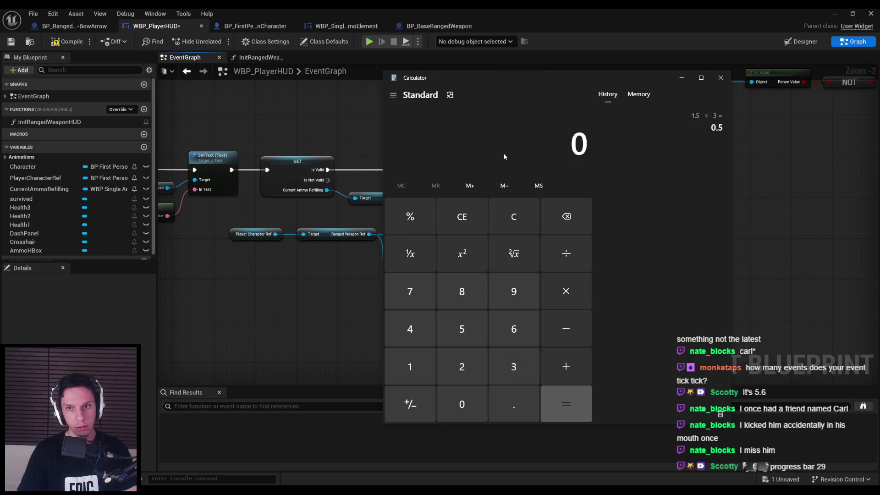
left_click(721, 77)
mouse_move(608, 238)
left_mouse_down()
mouse_move(670, 250)
mouse_move(447, 189)
left_mouse_up()
left_click(67, 42)
- Save the HUD, play-test firing the bow, then move the timer and math nodes down-left
left_click(11, 42)
left_click(834, 13)
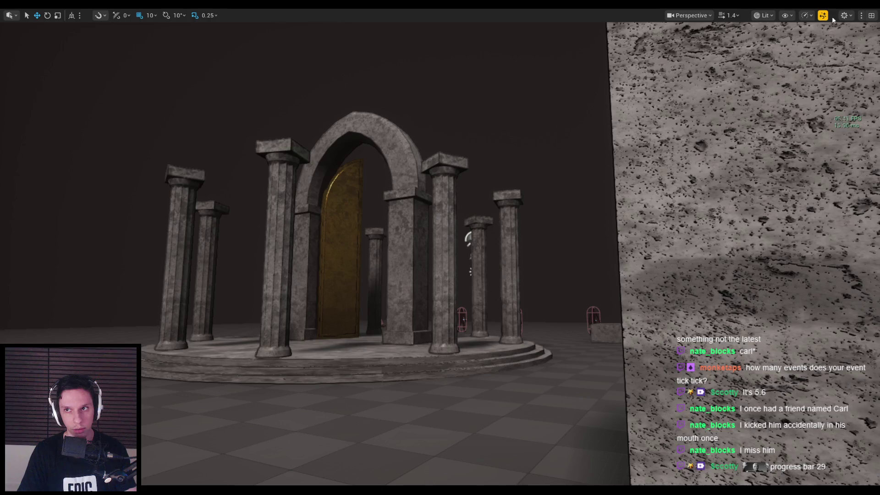
key("alt+p")
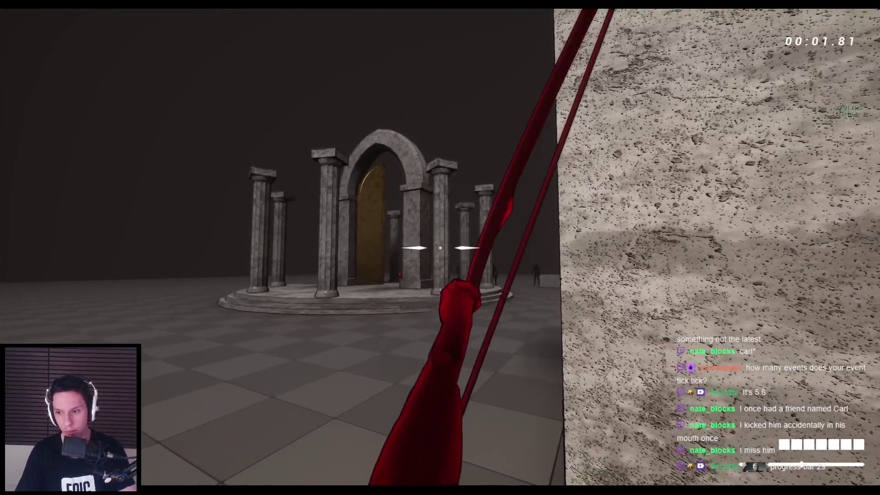
left_click_drag(440, 248, 440, 247)
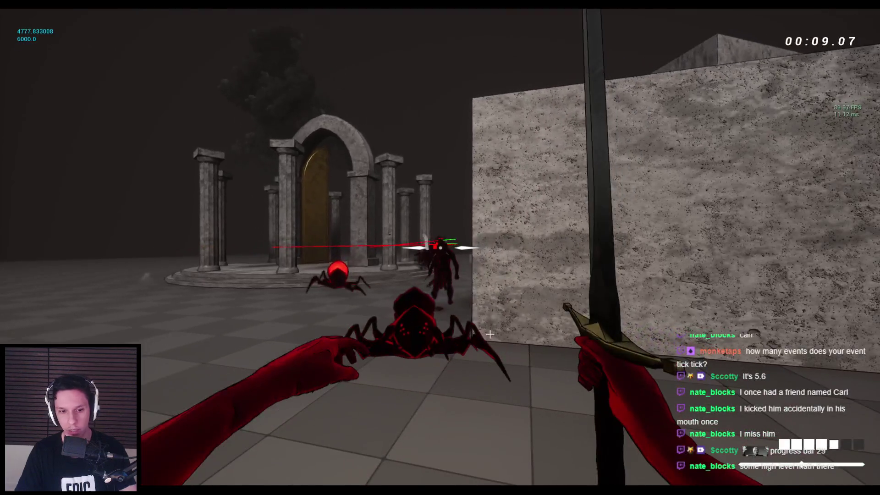
key("Escape")
mouse_move(580, 302)
left_mouse_down()
mouse_move(289, 223)
mouse_move(228, 222)
left_mouse_up()
mouse_move(472, 250)
left_mouse_down()
mouse_move(448, 281)
mouse_move(410, 292)
mouse_move(436, 285)
mouse_move(463, 257)
mouse_move(442, 251)
left_mouse_up()
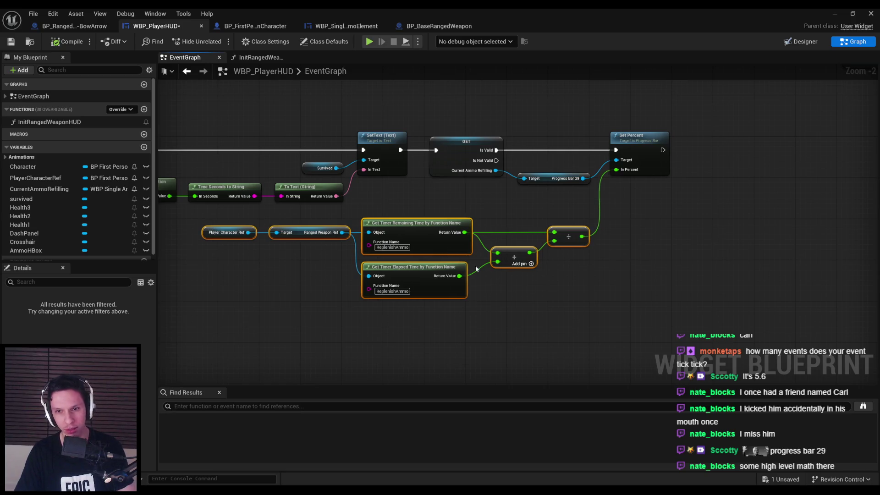
- Add a Map Range Clamped node on the divide output and position it
left_click(552, 295)
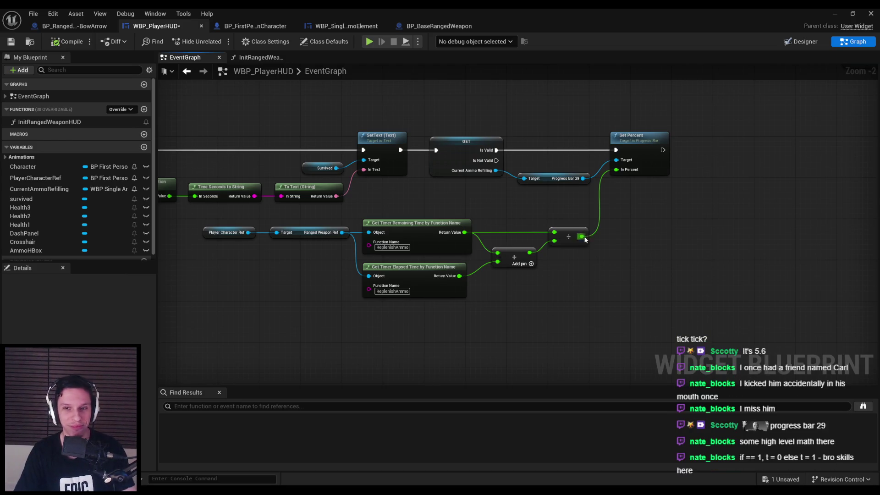
left_click_drag(583, 237, 607, 235)
type("clamp")
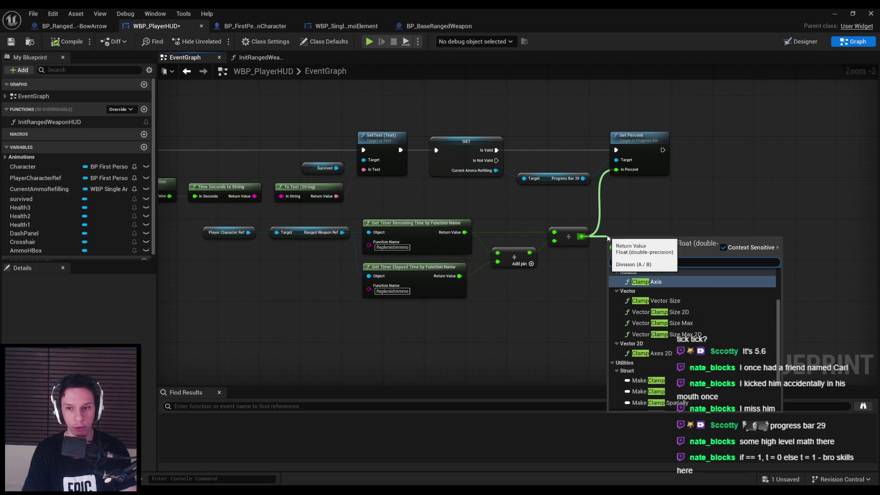
key("BackSpace")
key("BackSpace")
key("BackSpace")
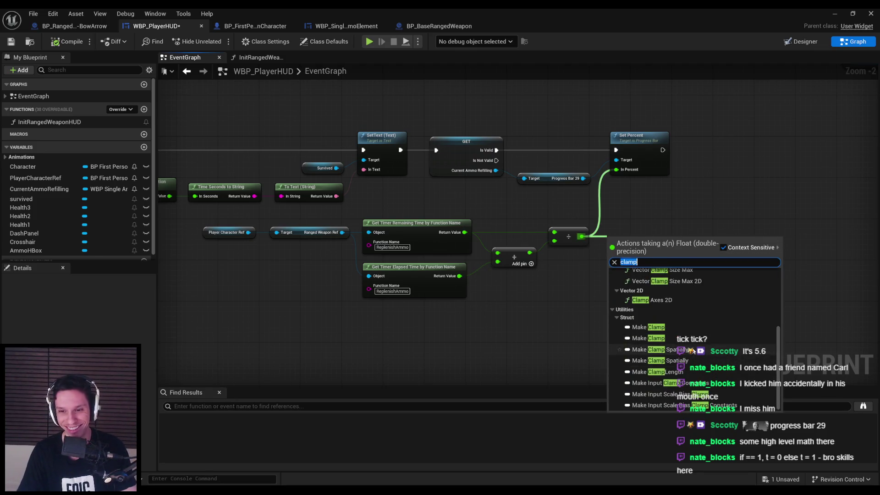
type("map range")
key("Return")
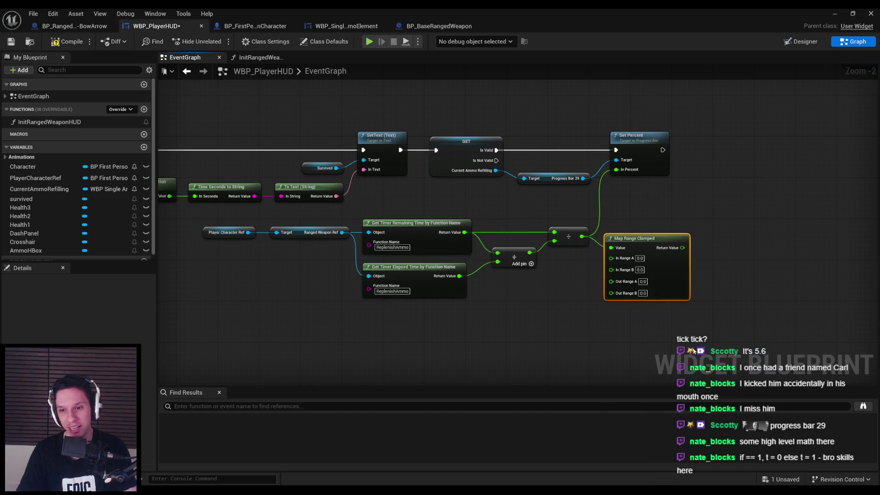
scroll(641, 272, "up", 2)
left_click_drag(641, 272, 648, 252)
- Set In Range B to 1 and Out Range A to 1, wire it into In Percent, and compile
left_click(613, 236)
type("1")
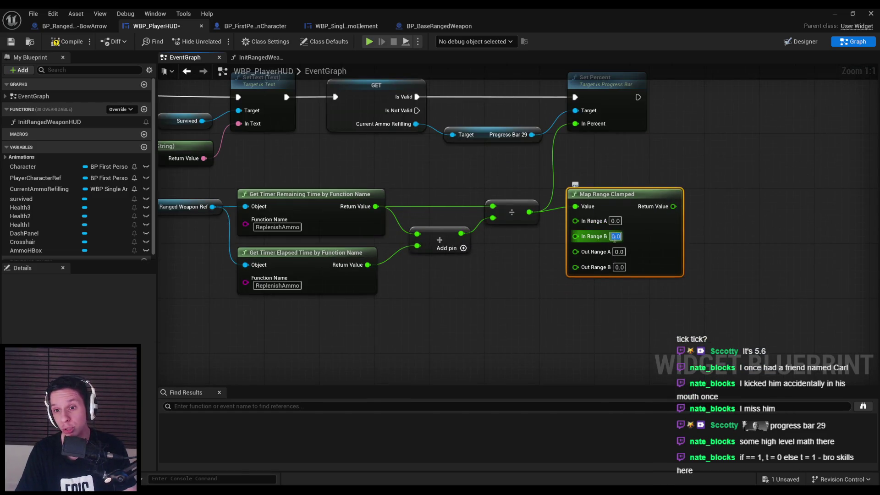
left_click(618, 252)
type("1")
left_click_drag(673, 206, 576, 124)
scroll(649, 222, "down", 2)
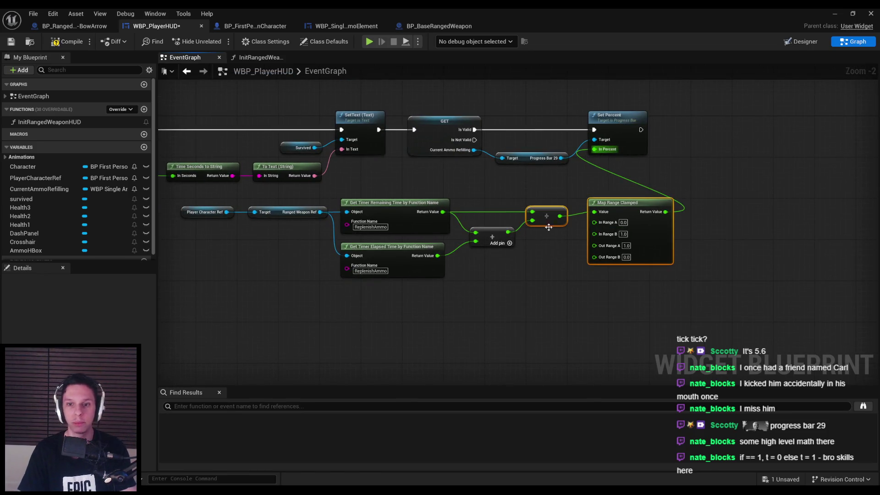
left_click_drag(663, 233, 663, 237)
left_click(69, 42)
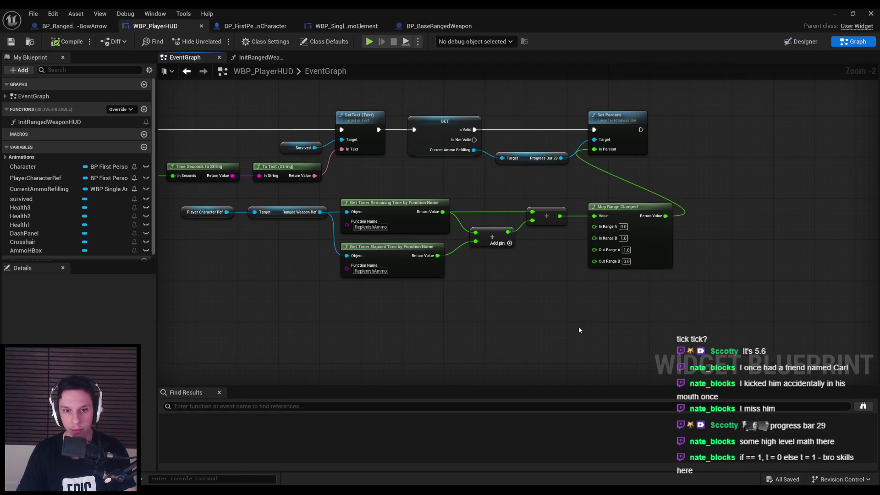
left_click(844, 14)
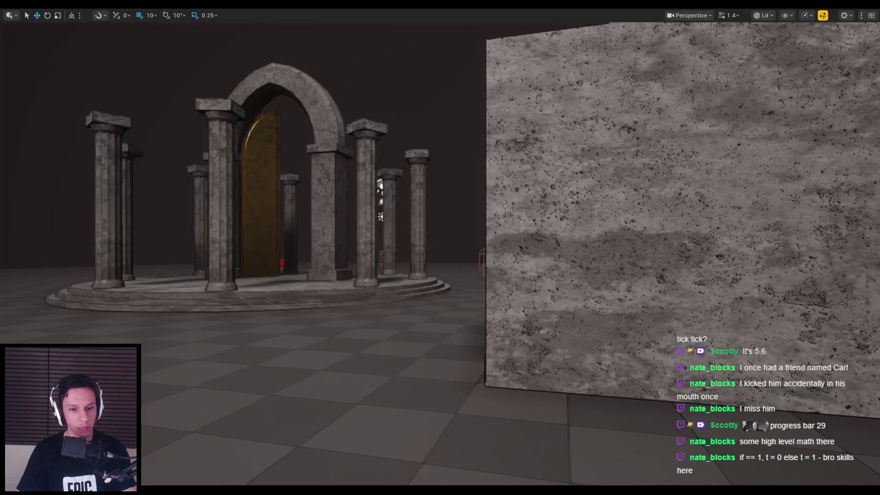
- Connect the divide output directly to In Percent and run a quick play test
key("alt+Tab")
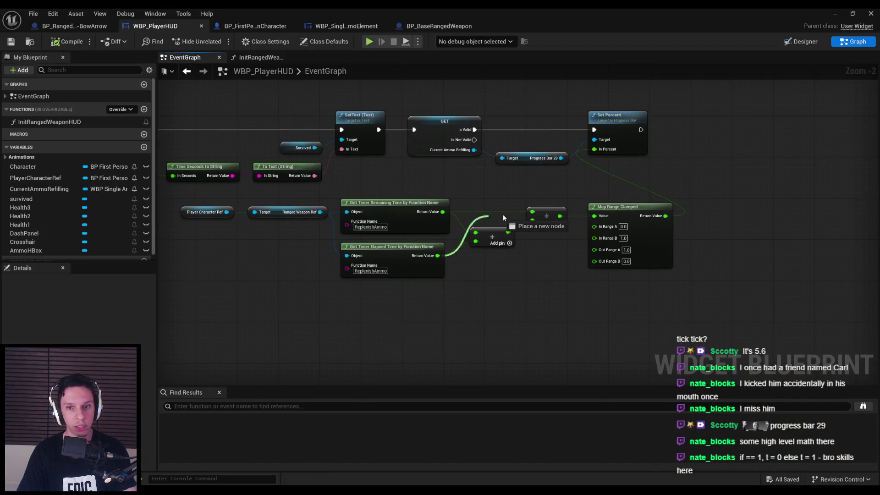
left_click_drag(560, 216, 595, 150)
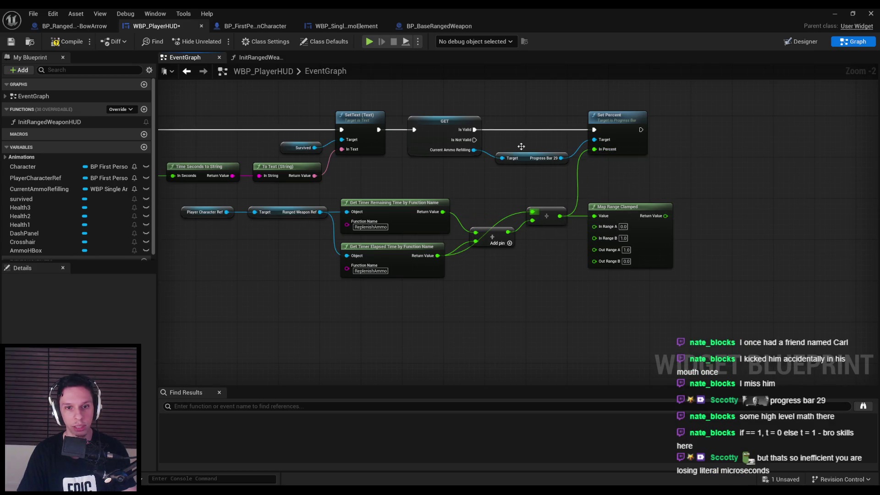
left_click(835, 13)
key("alt+p")
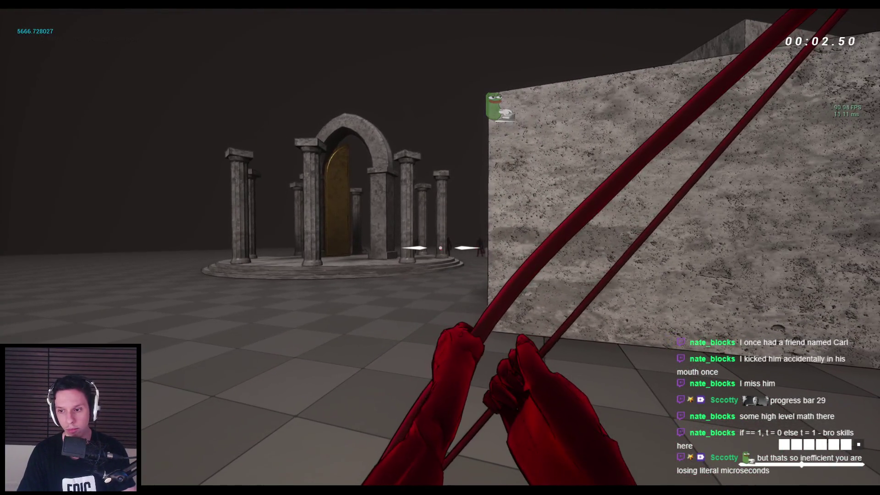
key("2")
key("Escape")
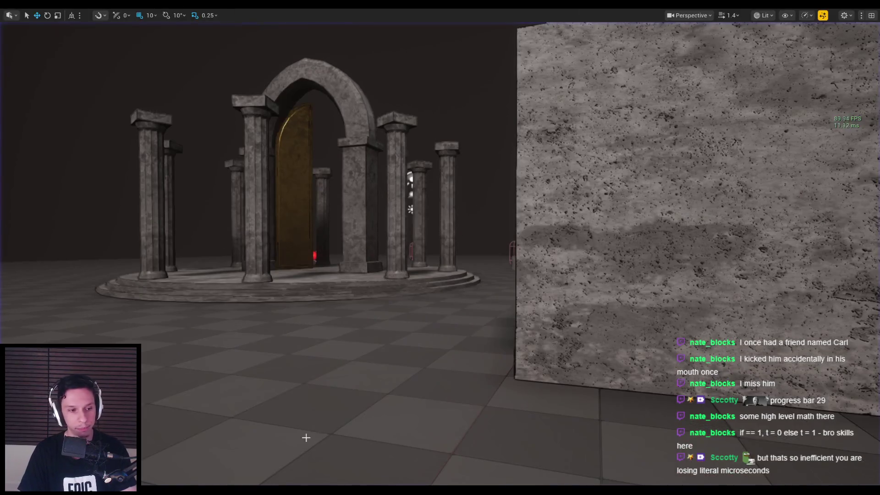
- Delete the Map Range Clamped node, tidy the add and divide nodes, compile, save, and play
left_click(224, 454)
key("Delete")
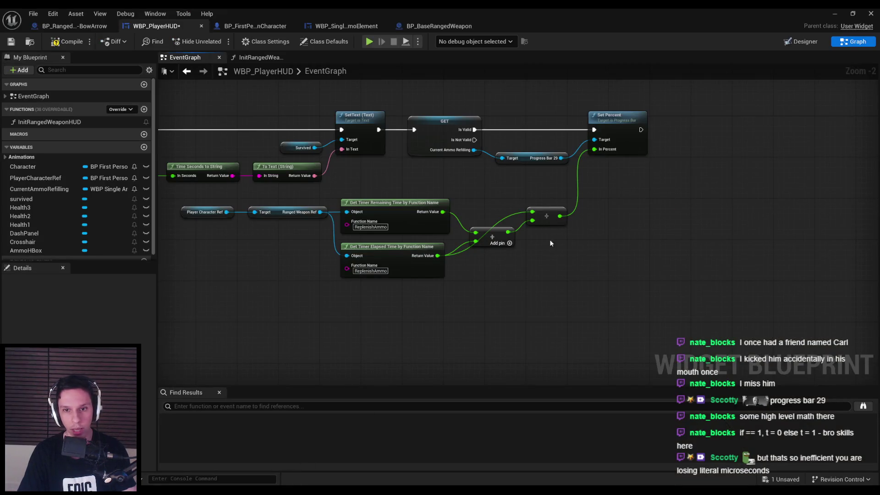
mouse_move(538, 225)
left_mouse_down()
mouse_move(495, 243)
mouse_move(556, 255)
mouse_move(558, 263)
left_mouse_up()
left_click(555, 316)
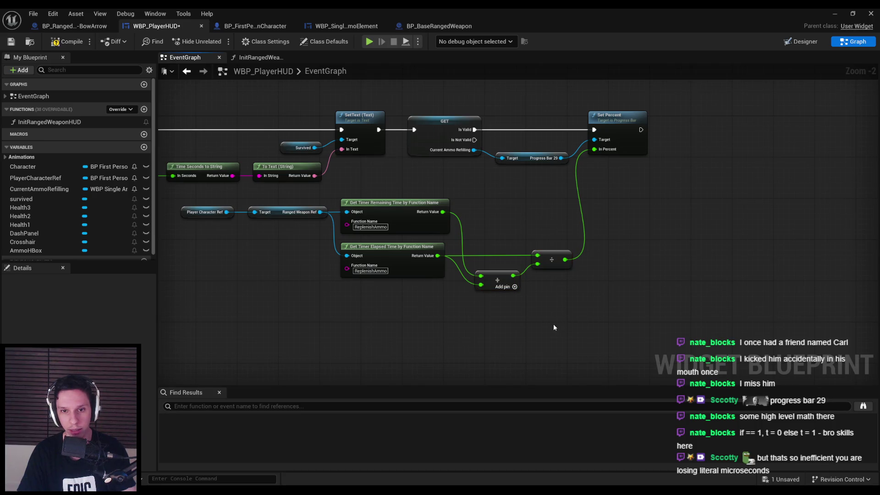
key("F7")
key("ctrl+s")
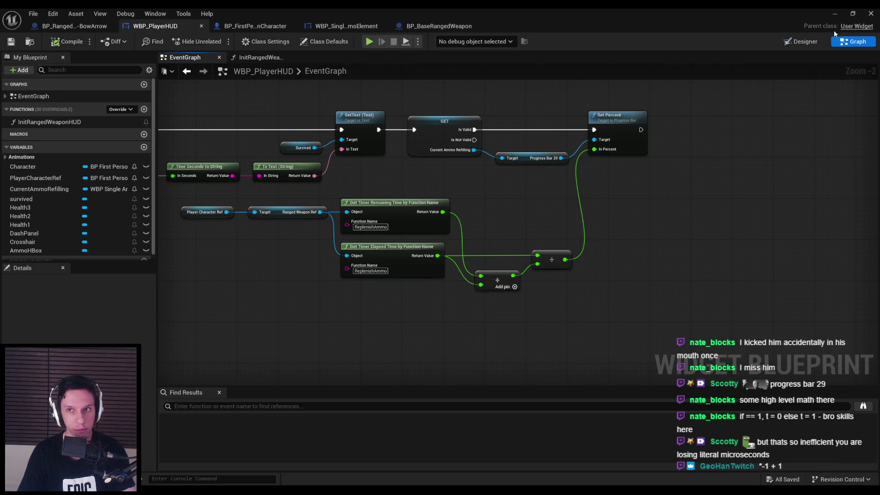
key("alt+p")
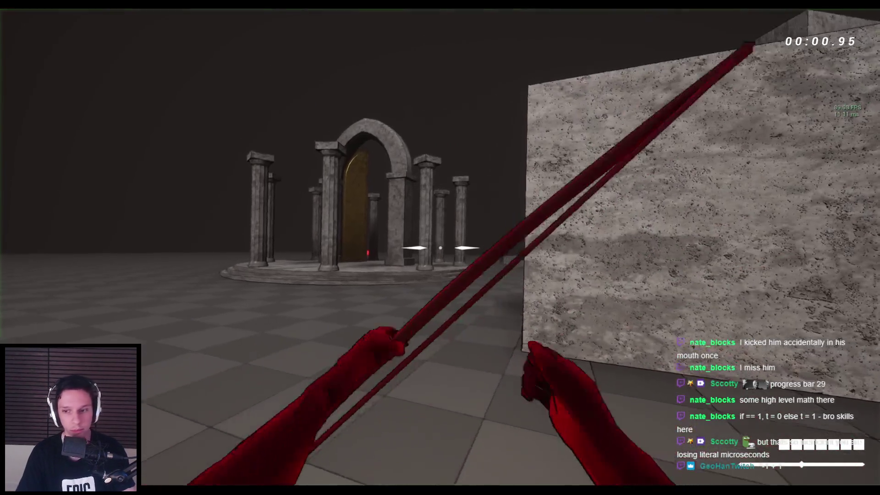
- Advance toward the pillars, fire seven arrows at the spiders and knight, then stop the test
key("w")
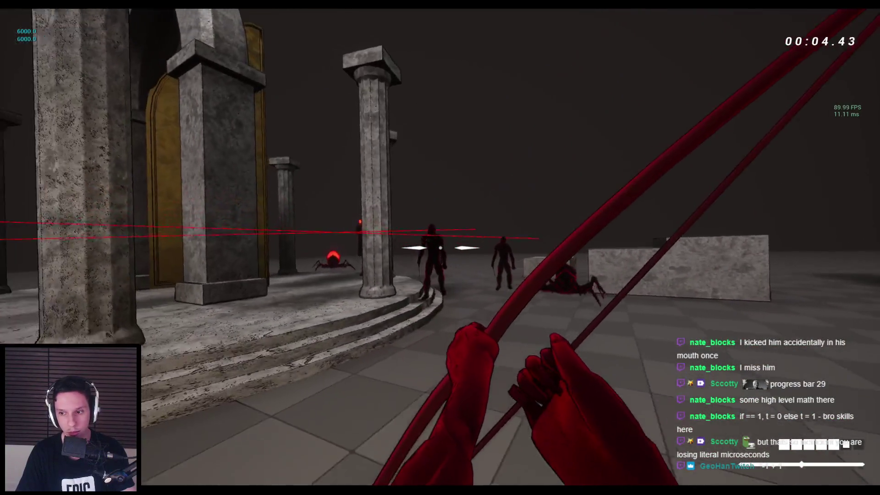
left_click(440, 248)
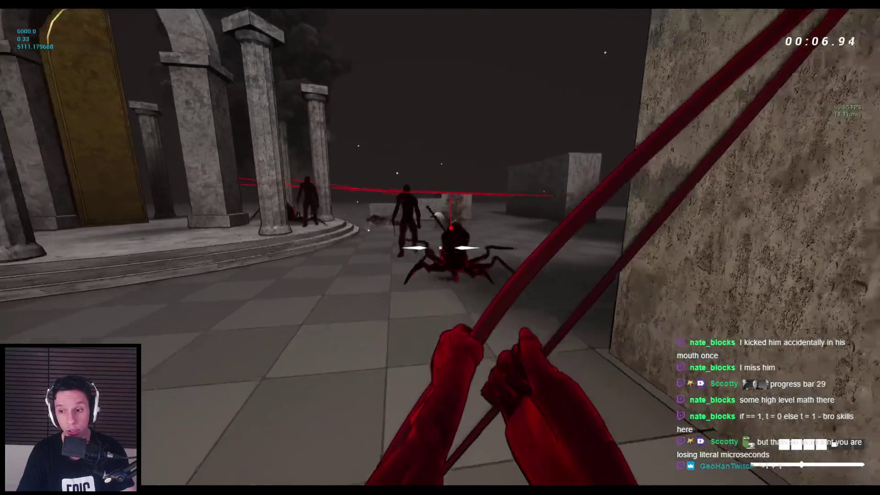
left_click(440, 248)
left_click(440, 248)
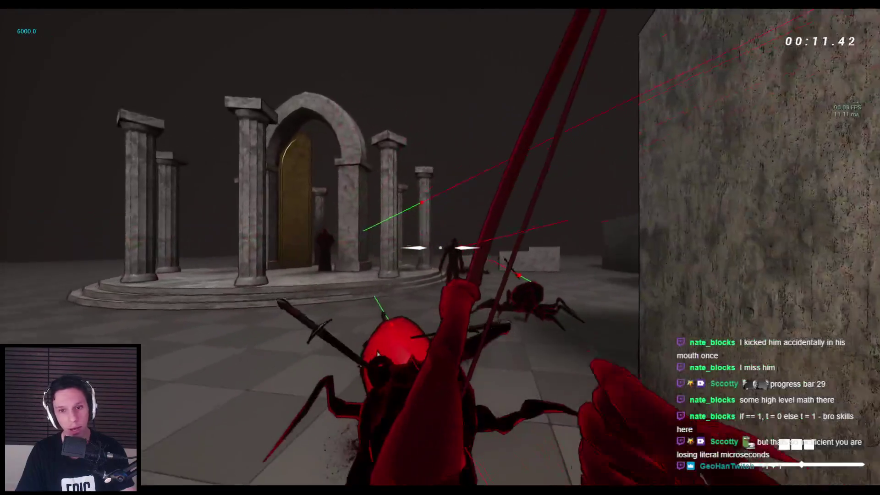
left_click(440, 248)
left_click(440, 248)
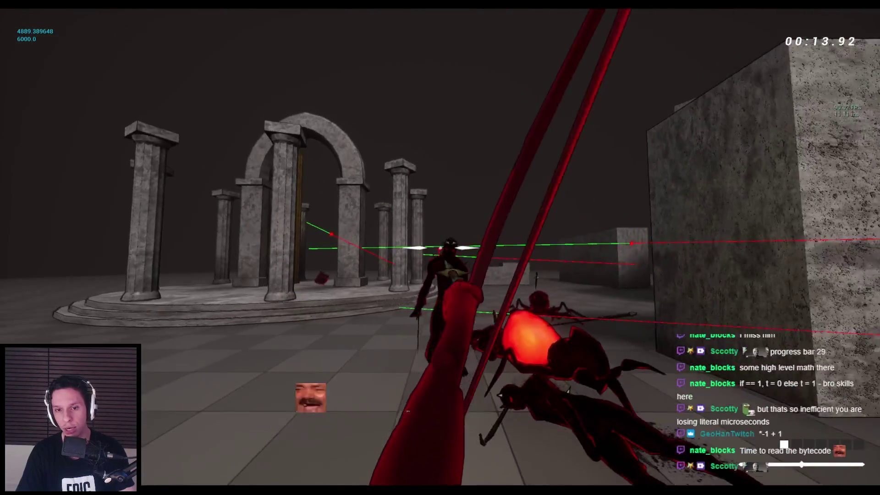
left_click(440, 248)
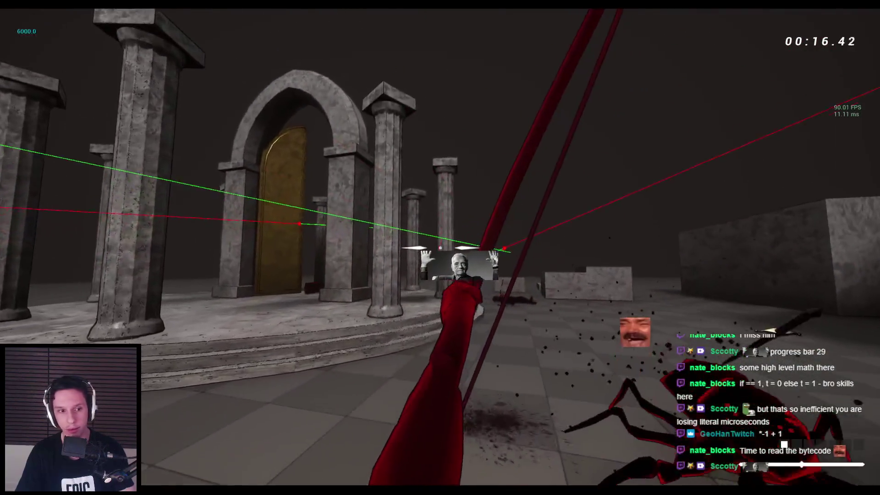
left_click(440, 248)
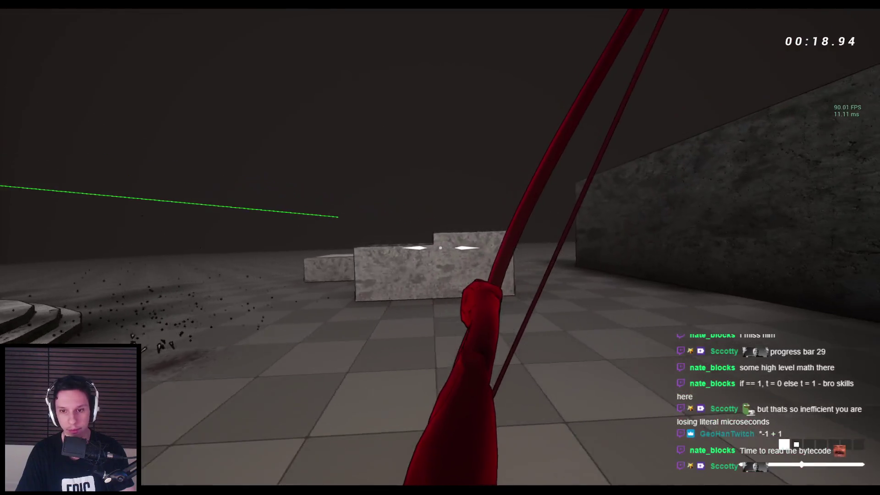
scroll(440, 248, "down", 1)
scroll(440, 248, "up", 1)
scroll(440, 248, "down", 1)
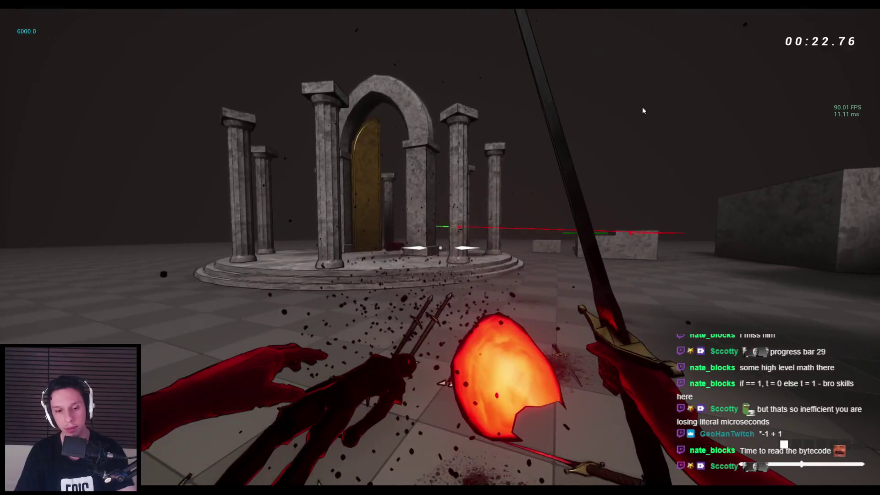
key("Escape")
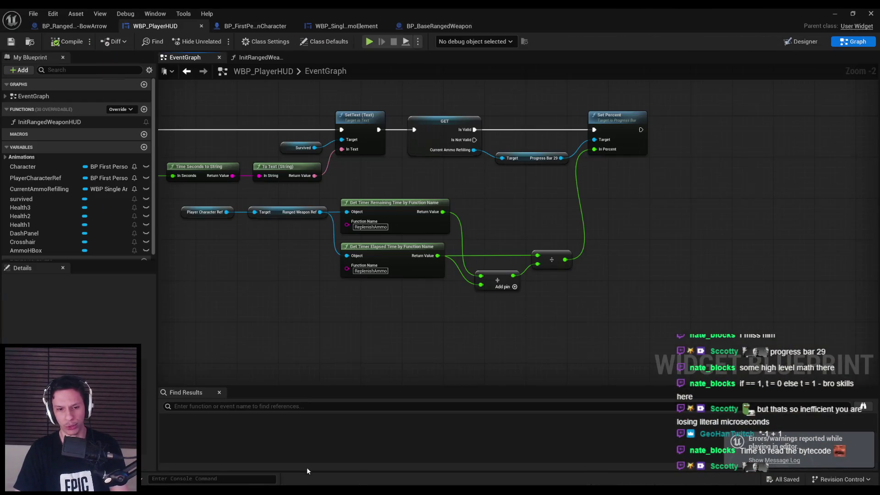
- Set WBP_SingleAmmoElement's ProgressBar_29 Bar Fill Type to Bottom to Top, then start a play test
left_click(346, 26)
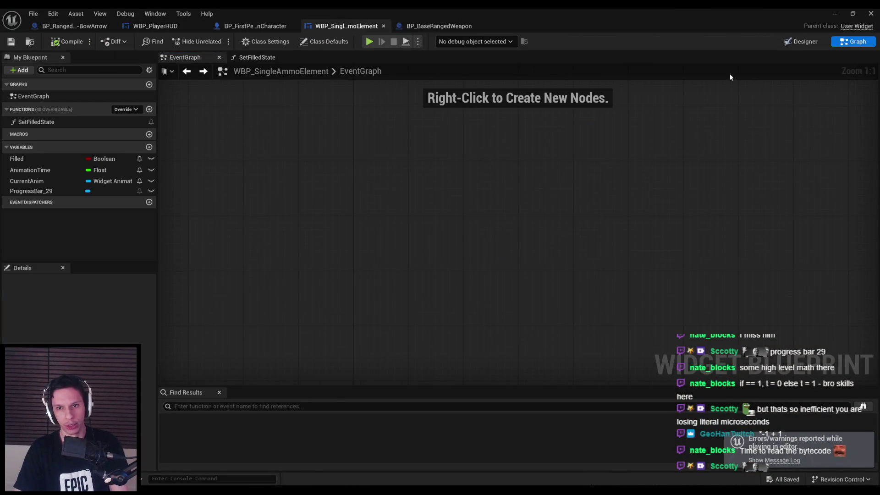
left_click(802, 41)
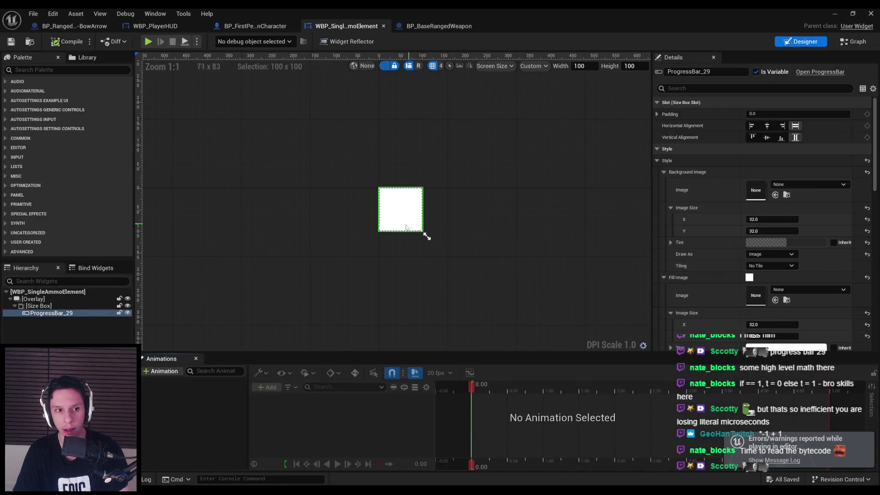
scroll(740, 282, "down", 5)
left_click(770, 278)
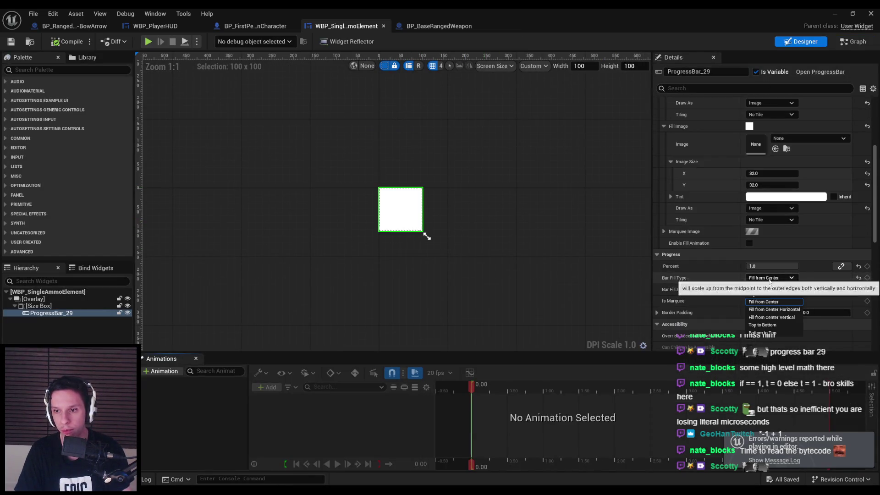
left_click(773, 332)
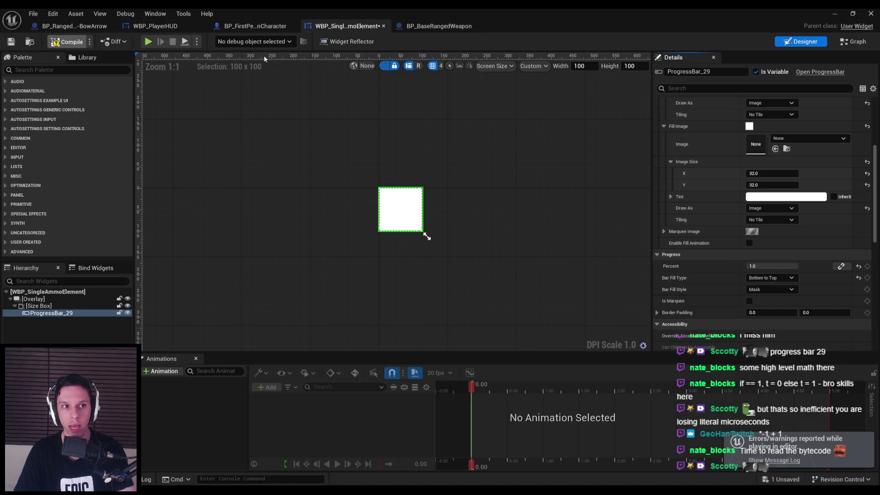
left_click(835, 13)
key("alt+p")
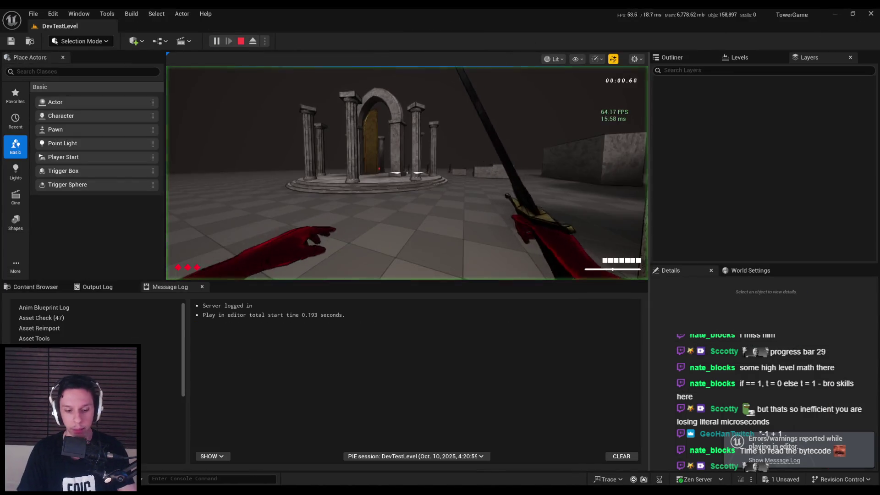
- Go full screen and shoot arrows at the spider while backing from the temple, then try the sword
key("F11")
key("2")
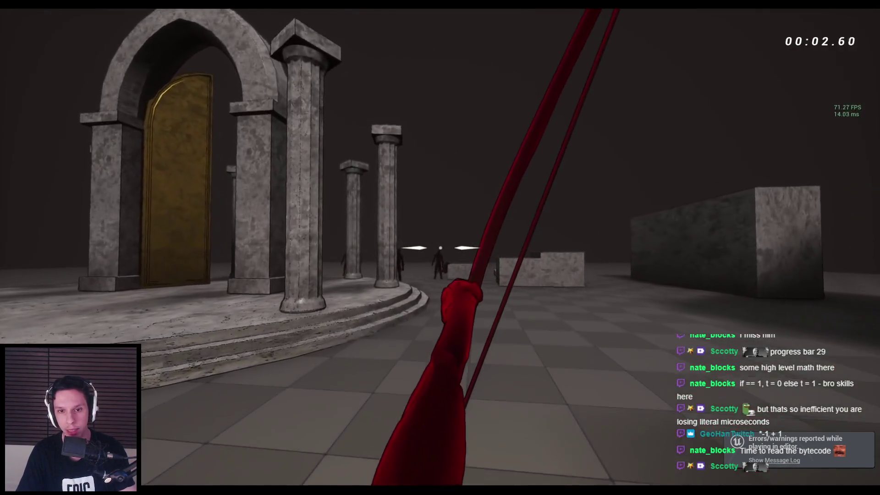
key("s")
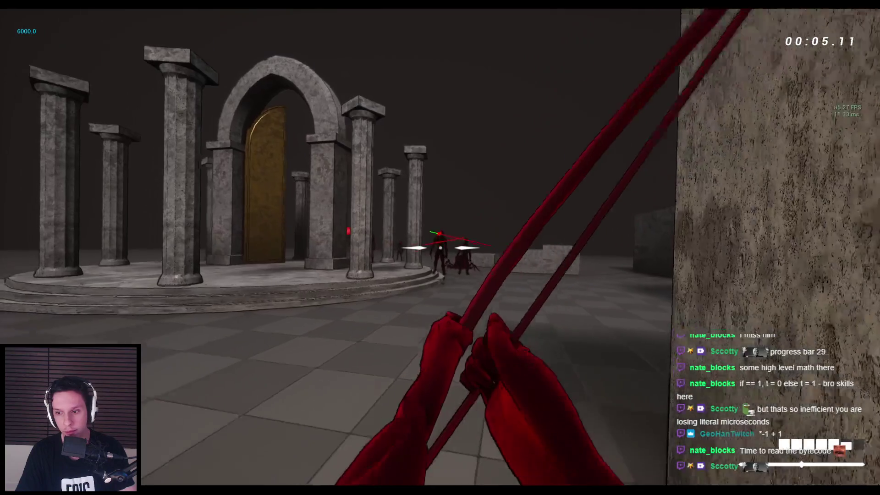
left_click(440, 247)
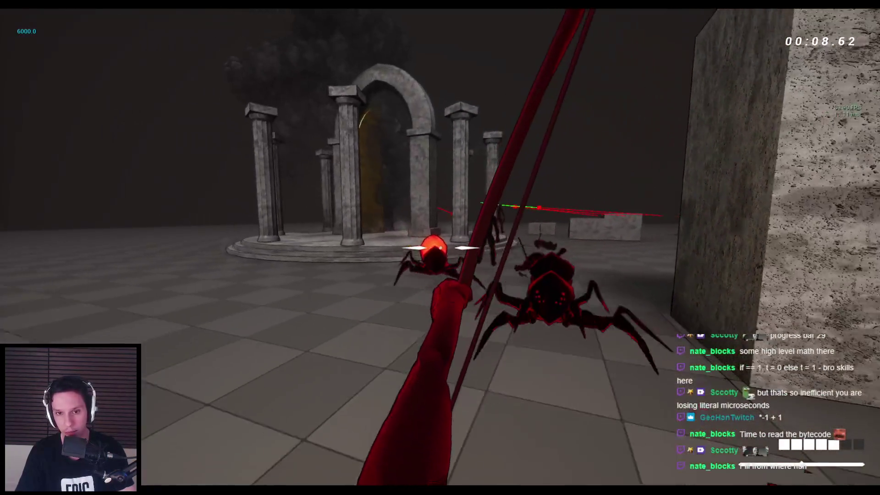
left_click(441, 248)
key("s")
left_click(440, 248)
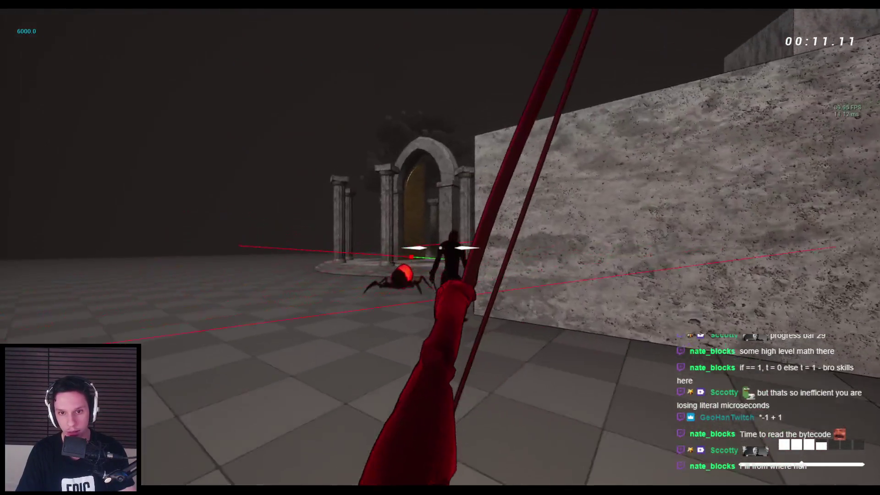
key("s")
left_click(440, 248)
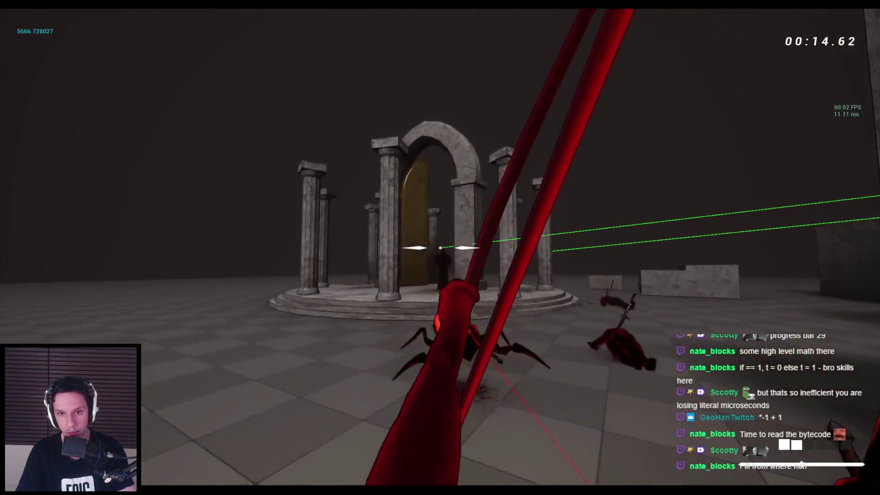
key("1")
left_click(440, 247)
key("2")
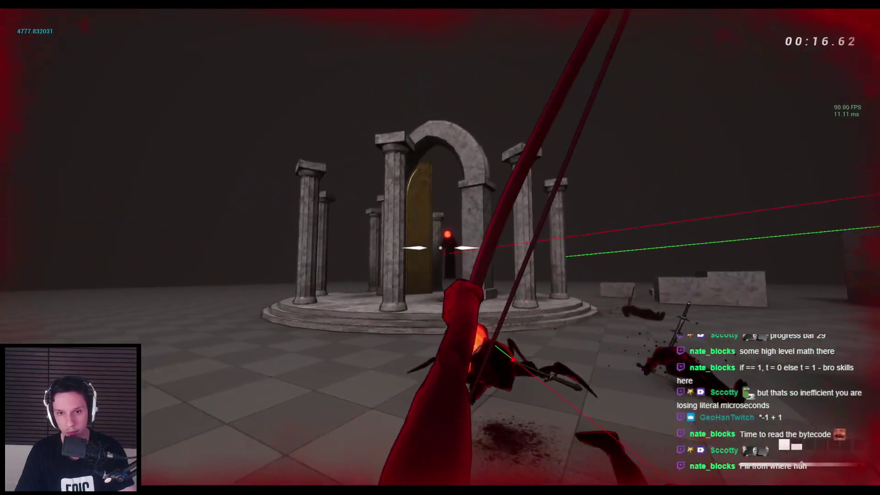
key("1")
- Wall-run along the blocks onto the ledge, swapping between bow and sword
key("space")
key("space")
key("space")
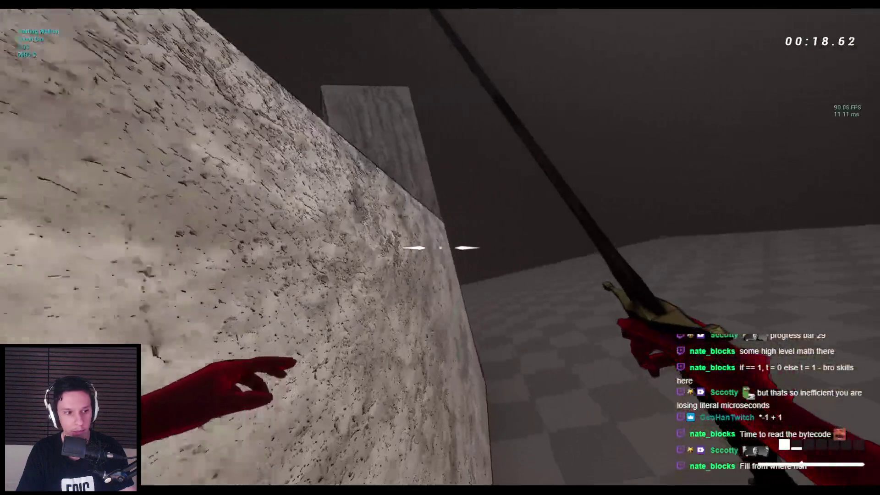
key("space")
key("space")
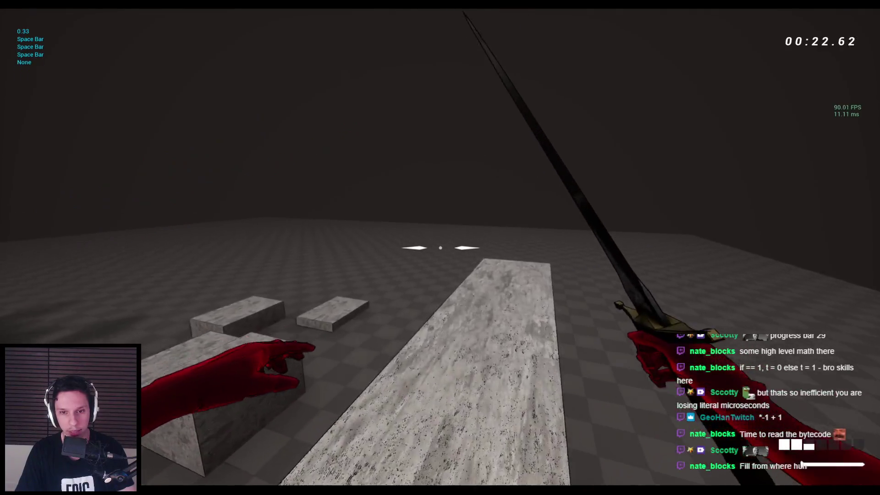
key("2")
key("1")
key("super")
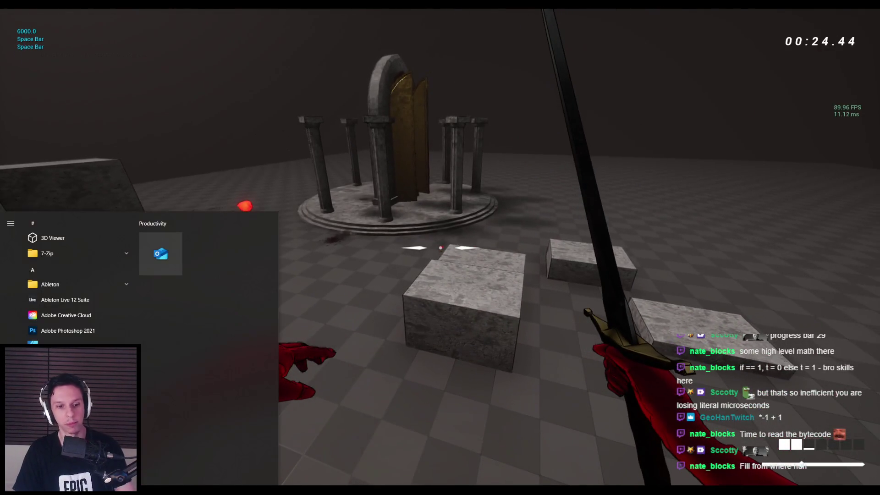
key("super")
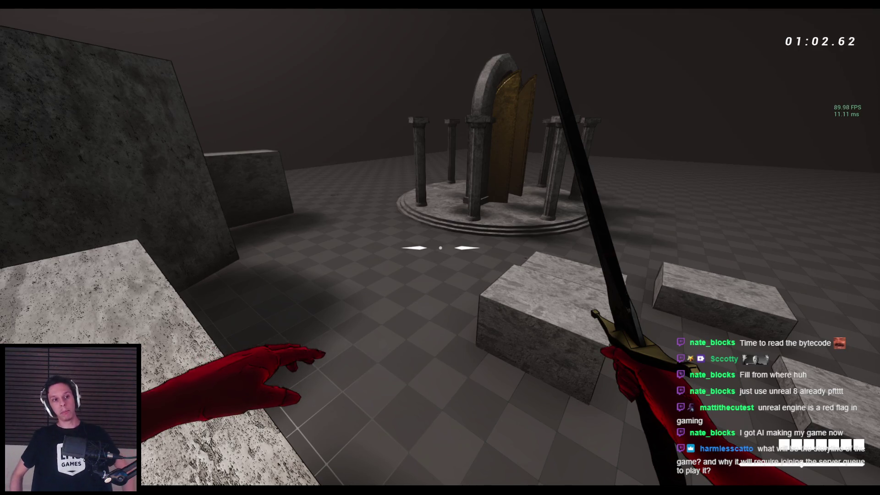
- Jump onto the stone block platform and wall-run up to the long stone ramp
key("w")
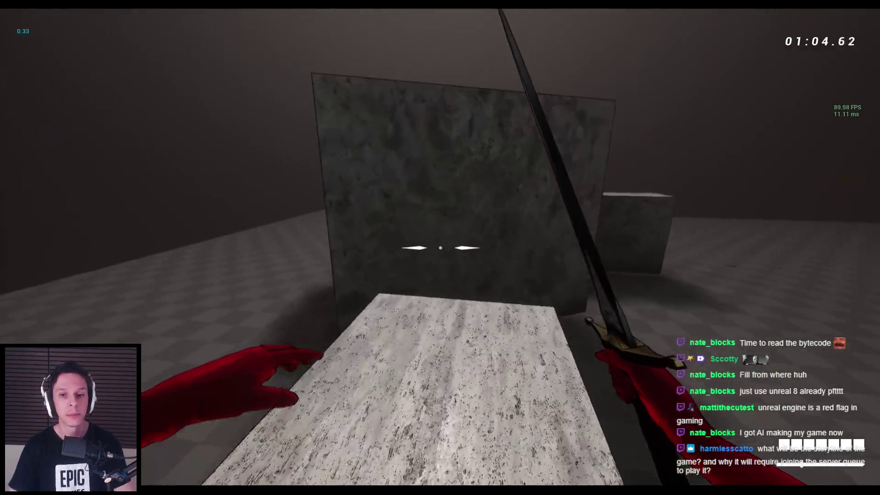
key("space")
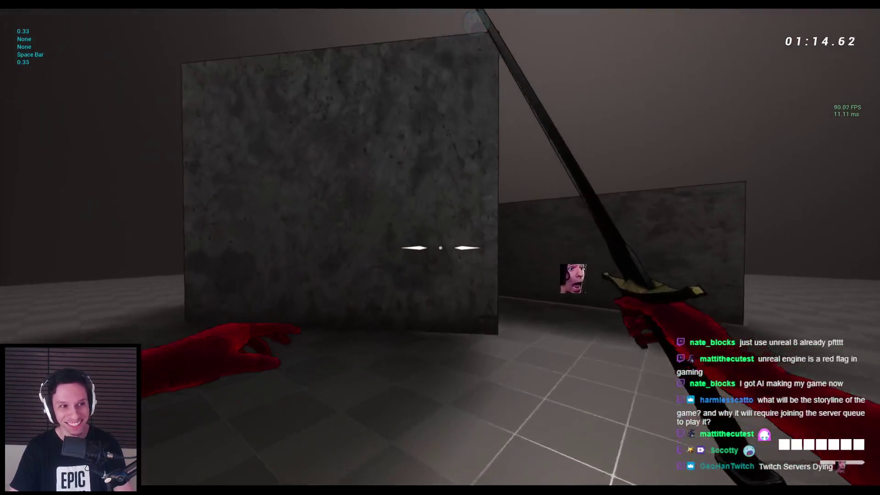
key("space")
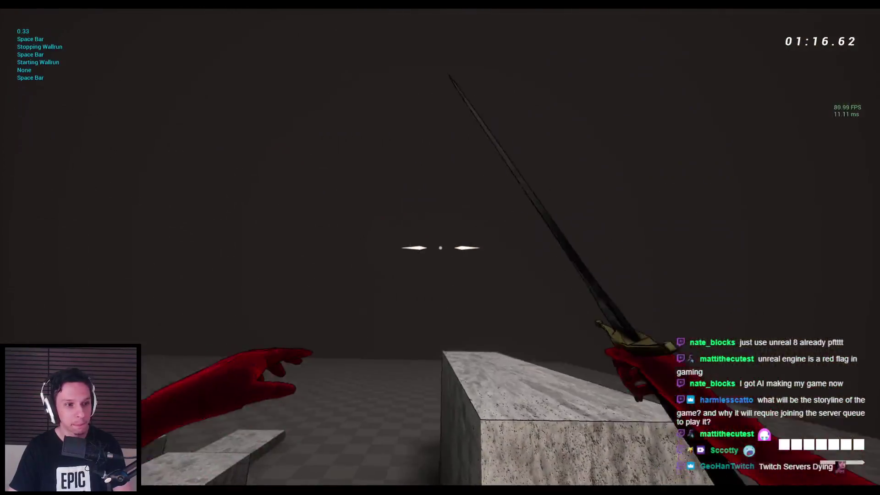
key("space")
key("space")
key("space")
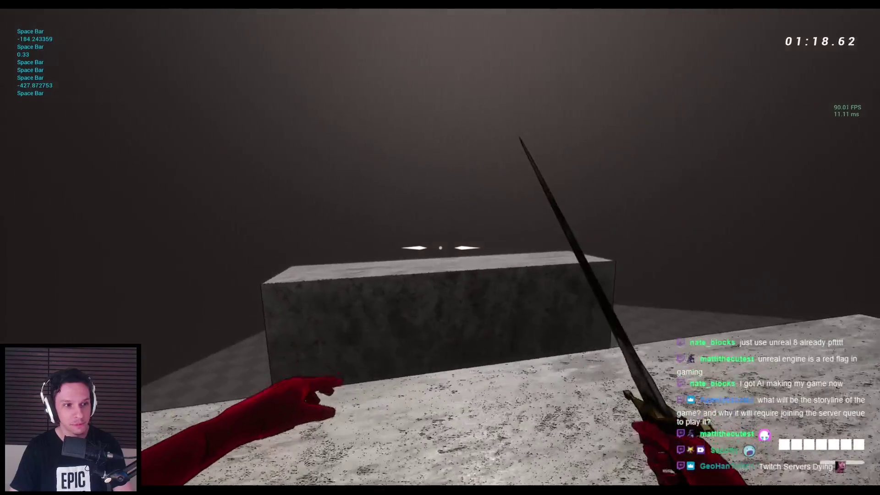
key("space")
key("space")
key("space")
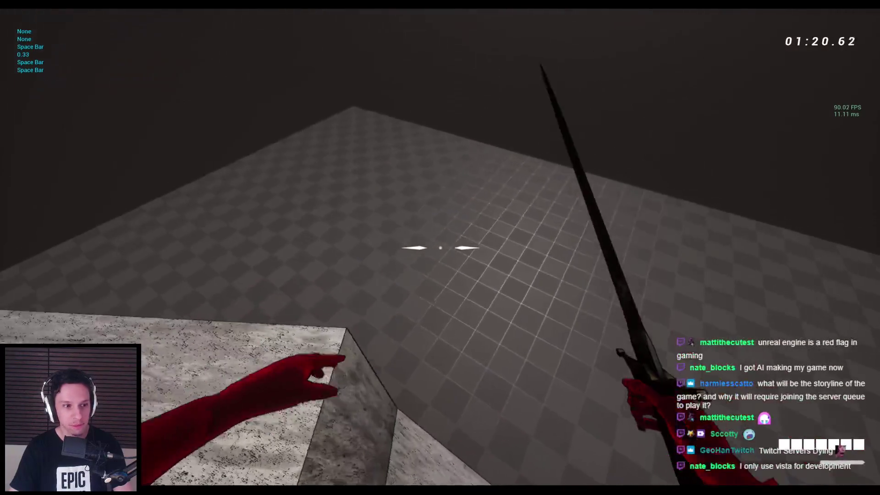
key("space")
key("space")
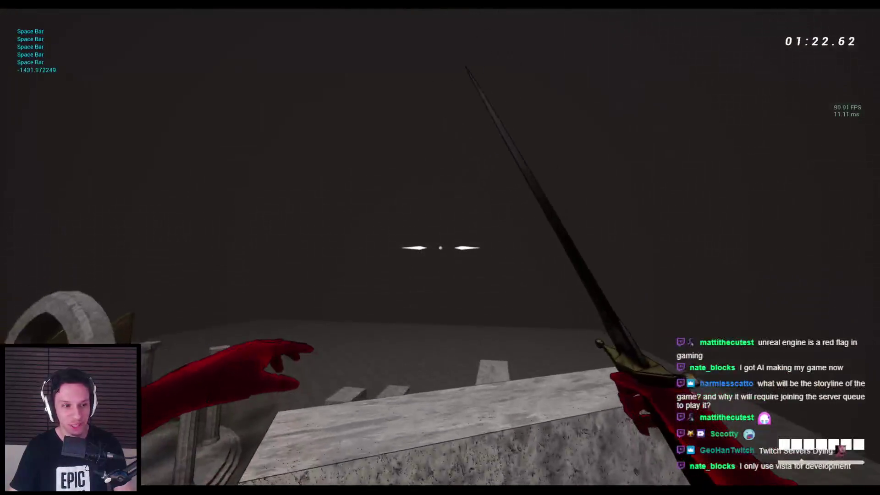
key("w")
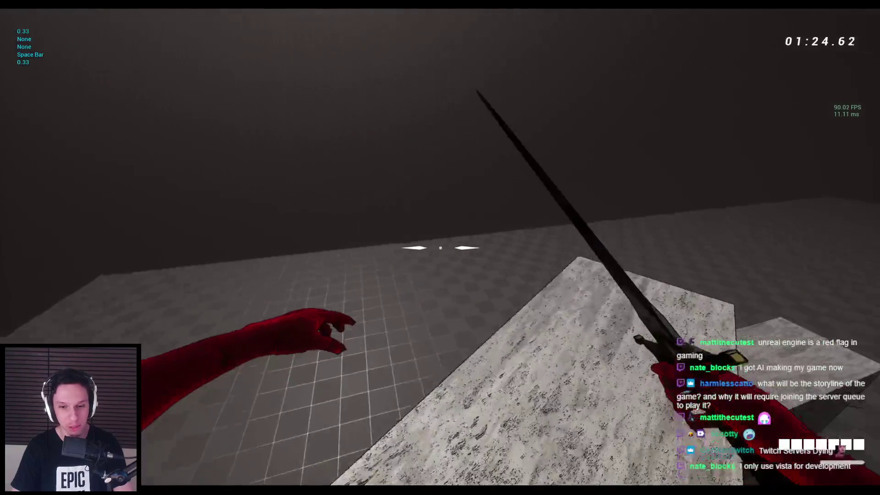
key("space")
key("space")
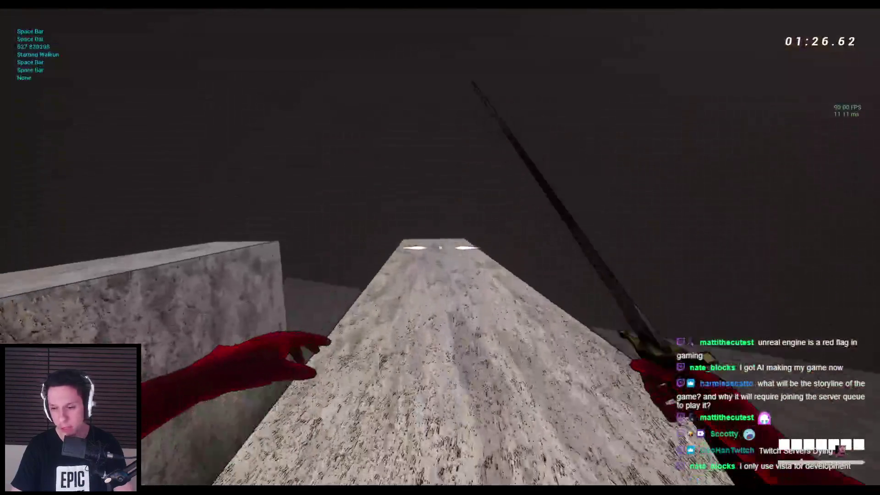
key("space")
key("space")
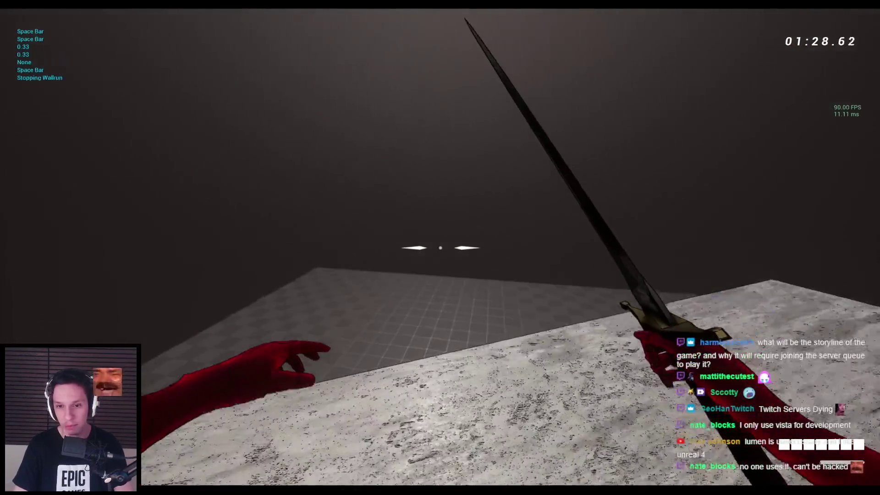
- Wall-run along the concrete blocks and the stone wall beside the temple
key("w")
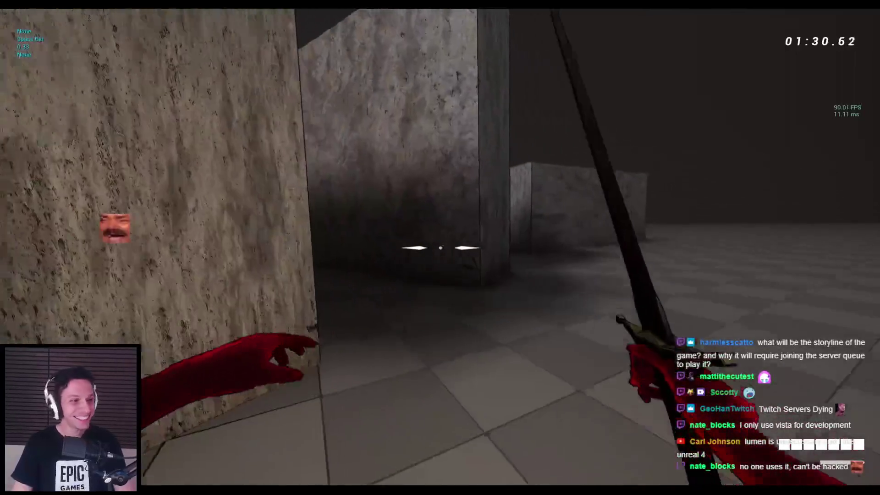
key("space")
key("space")
key("space")
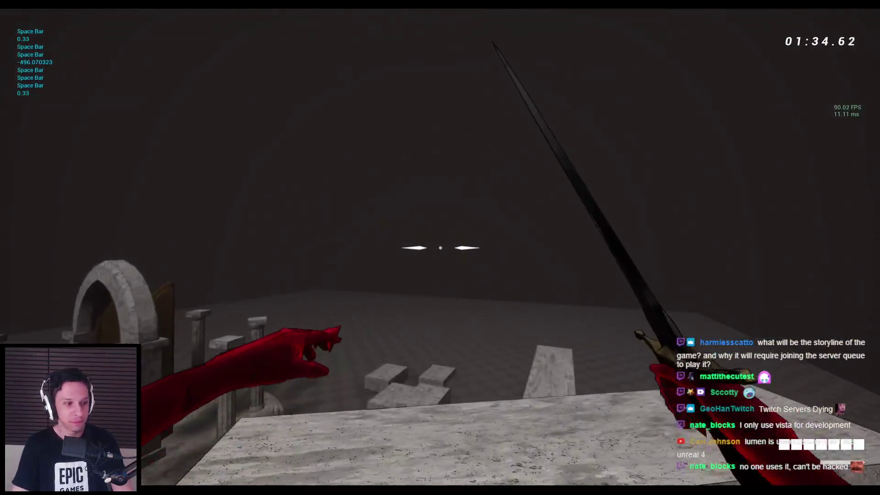
key("w")
key("space")
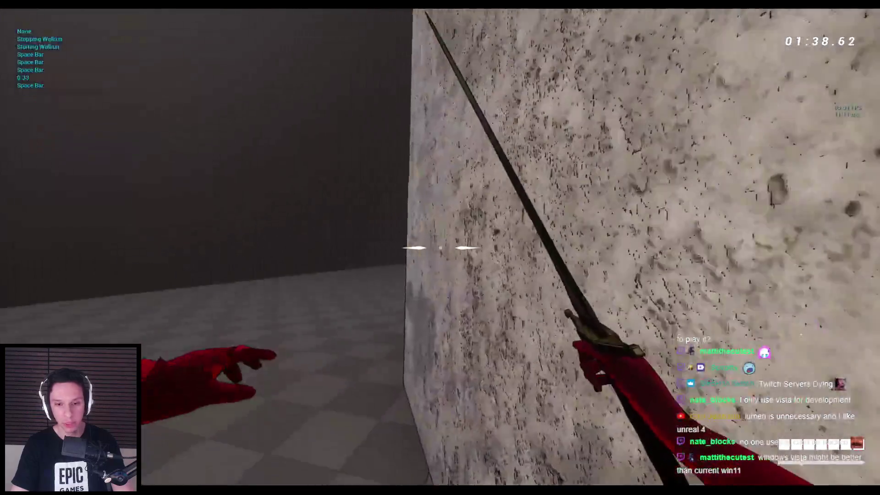
key("space")
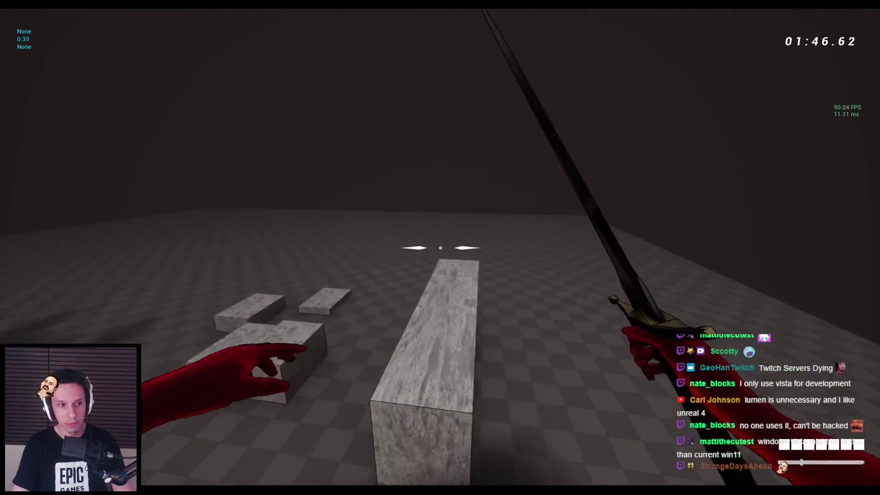
key("space")
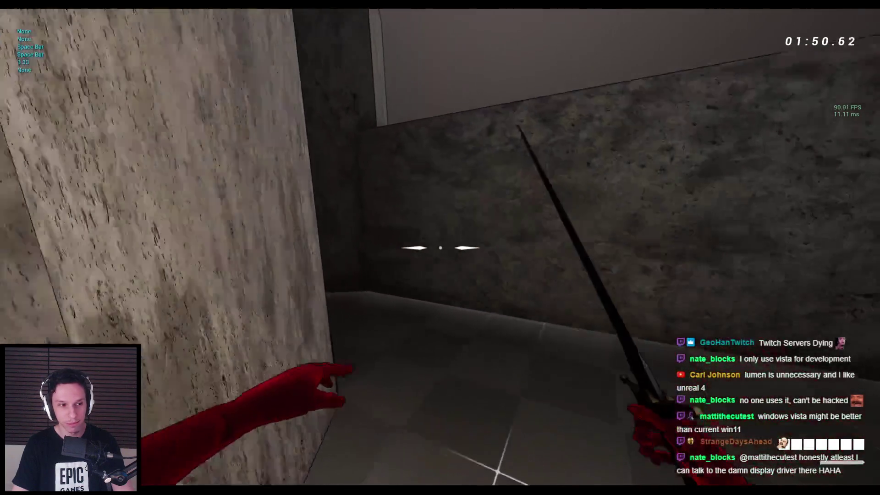
key("space")
key("space")
key("space")
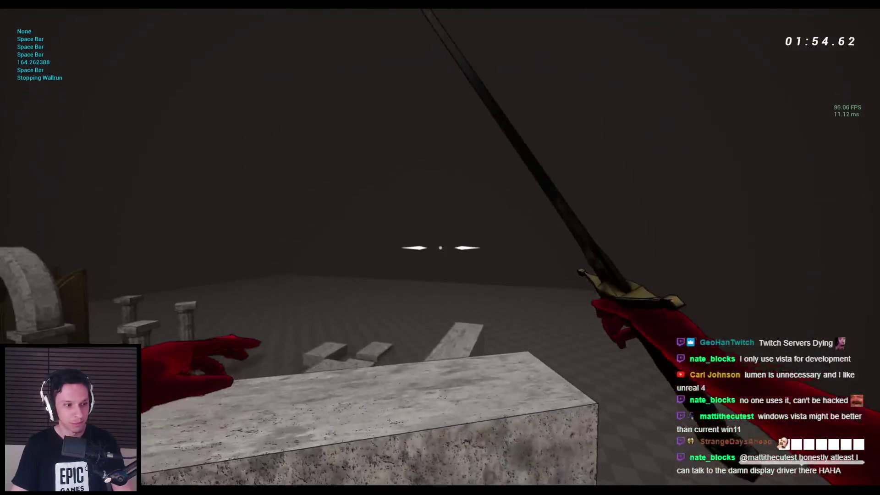
key("space")
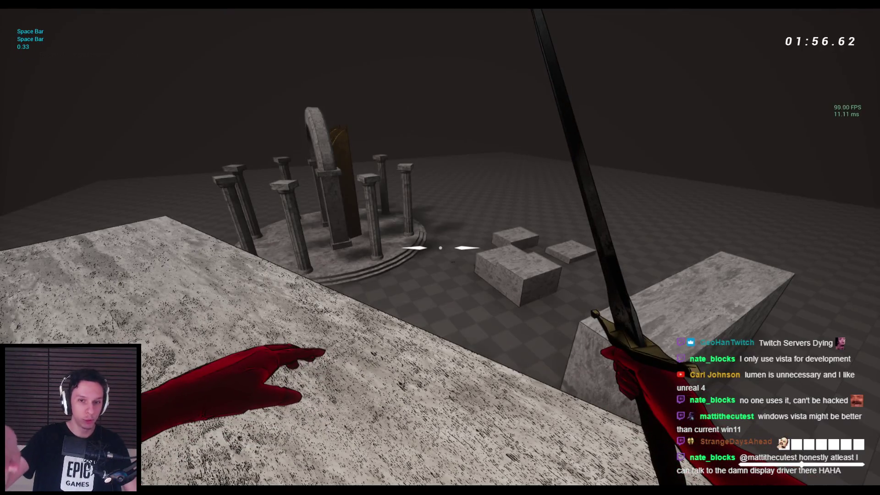
key("space")
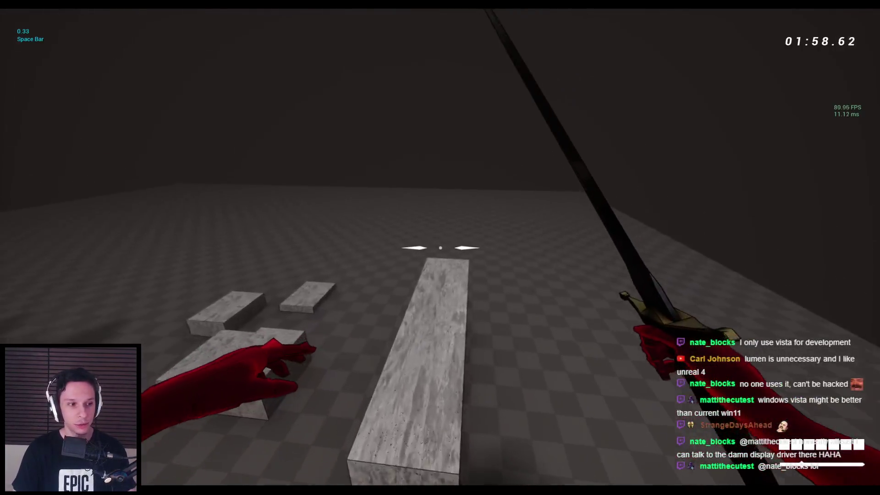
- Fire seven arrows with the bow to drain the ammo slots, then end the play test
key("2")
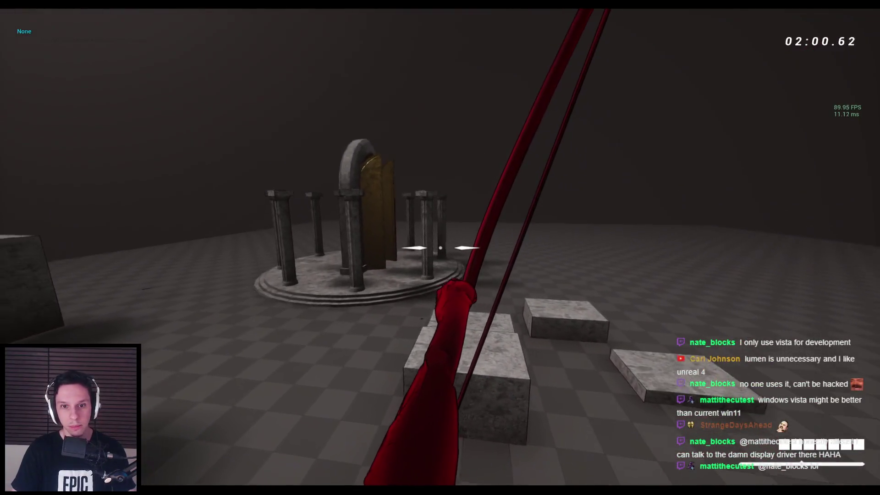
left_click(440, 248)
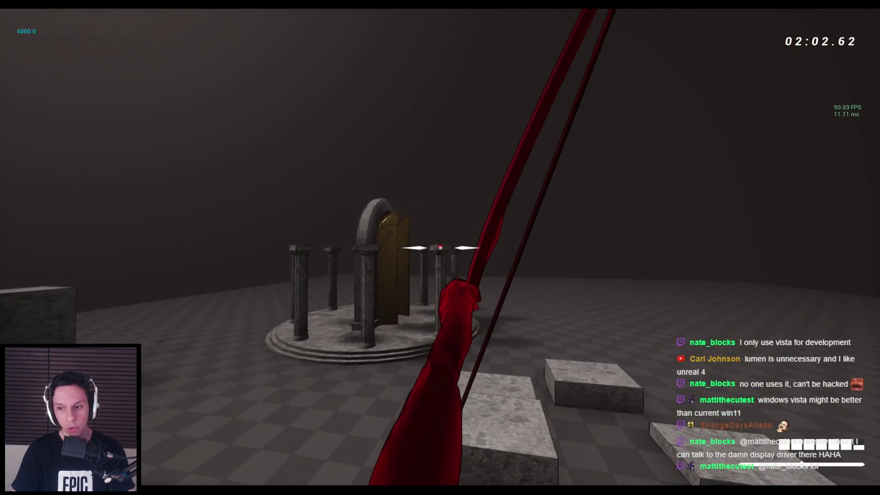
left_click(440, 247)
left_click(440, 248)
left_click(440, 247)
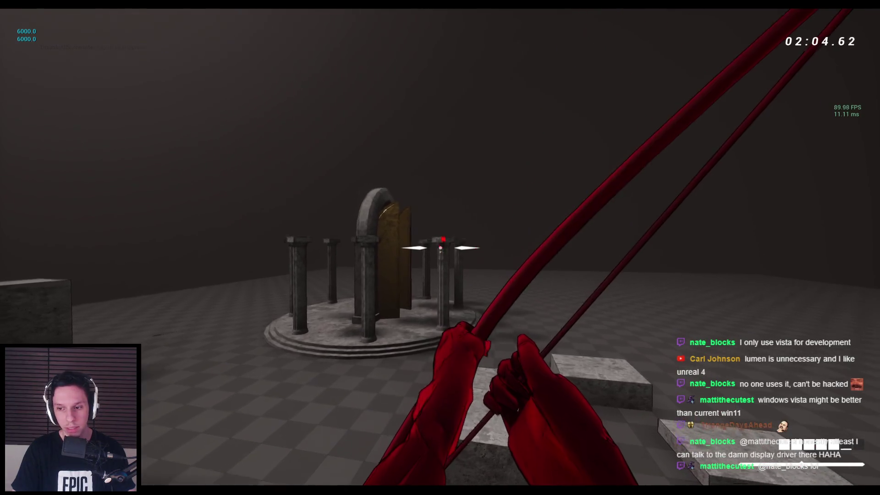
left_click(440, 247)
left_click(440, 248)
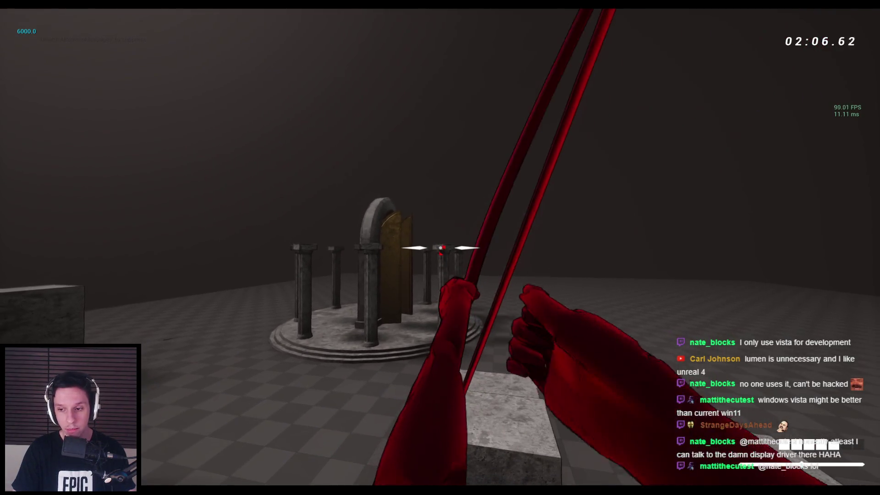
left_click(440, 247)
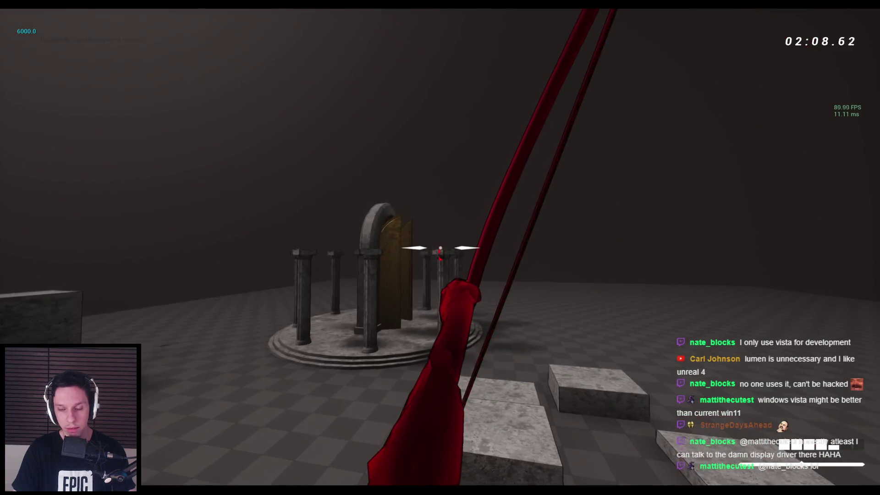
key("2")
key("Escape")
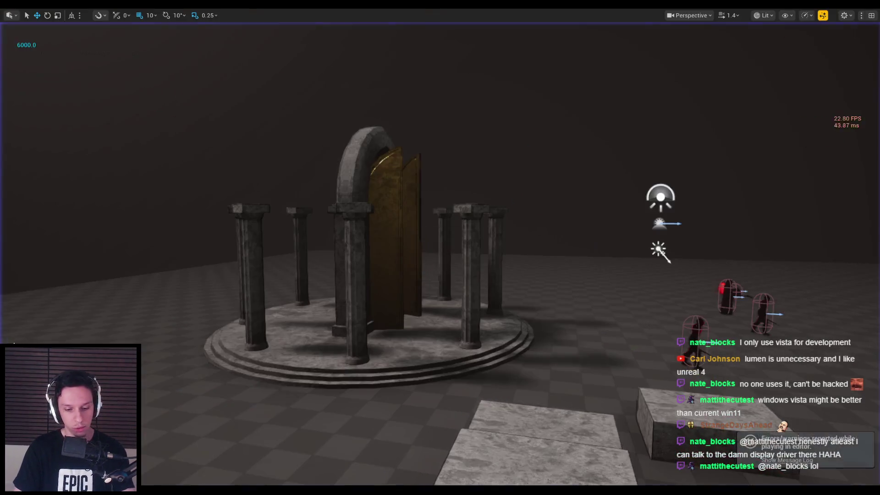
- Check the HealthPiece widget's diamond image for its Render Transform Angle of 45
left_click(32, 292)
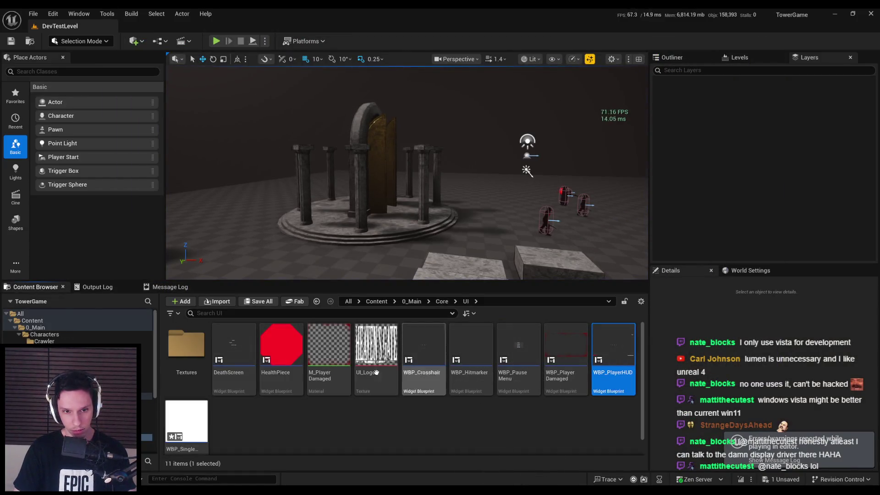
double_click(295, 354)
left_click(399, 210)
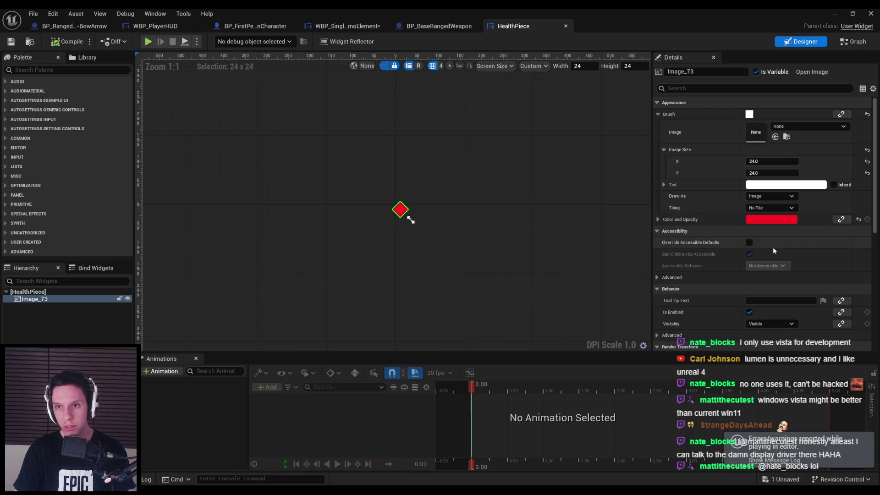
scroll(772, 250, "down", 10)
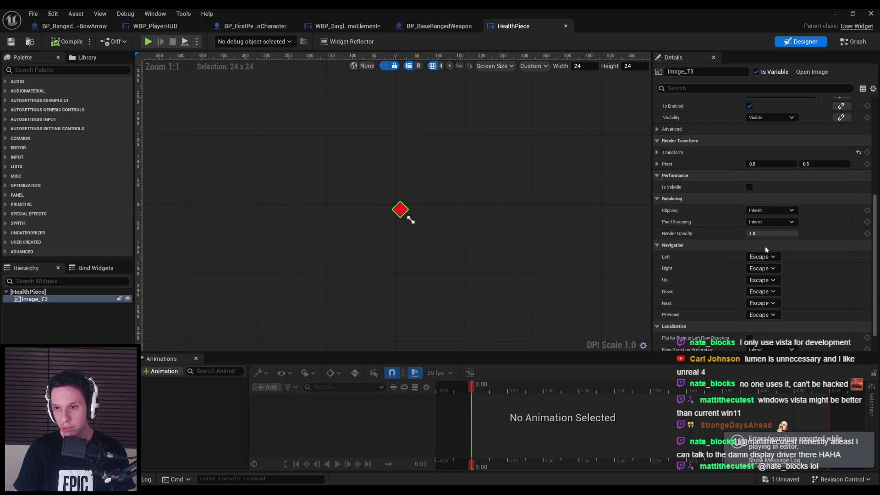
scroll(765, 250, "up", 4)
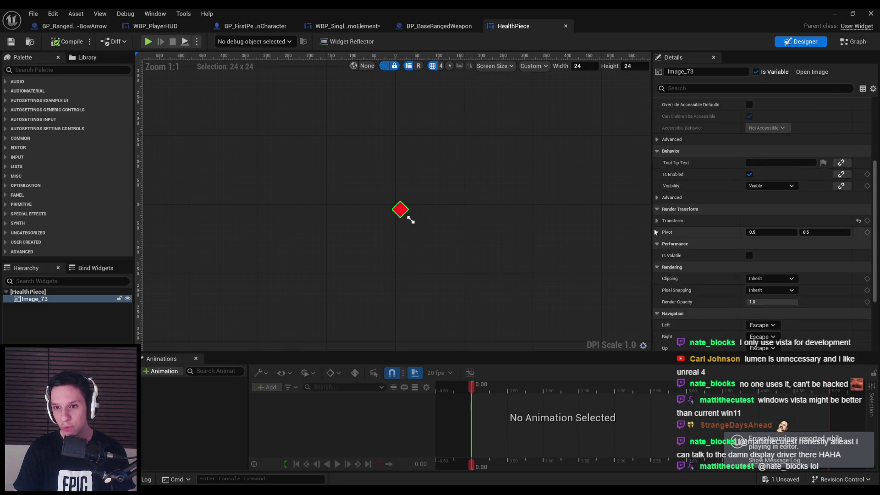
middle_click(509, 27)
- Rotate WBP_SingleAmmoElement's ProgressBar to Angle 45, then launch a play test
left_click(362, 27)
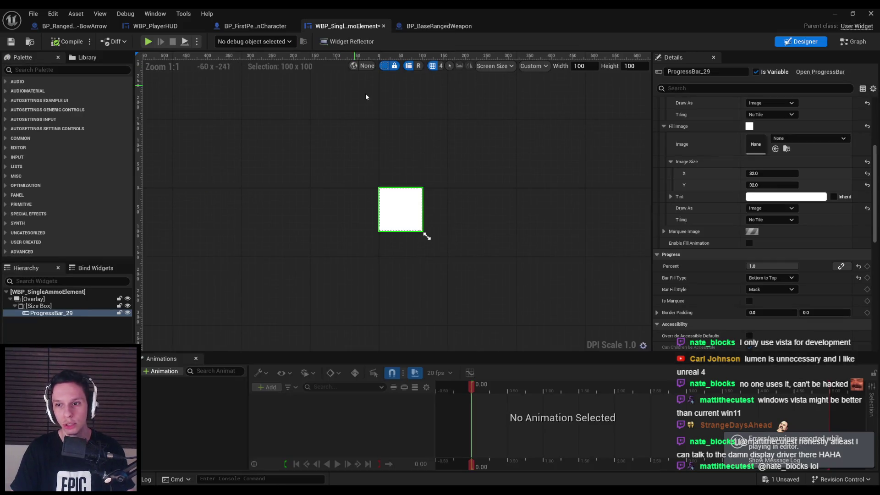
scroll(703, 251, "down", 5)
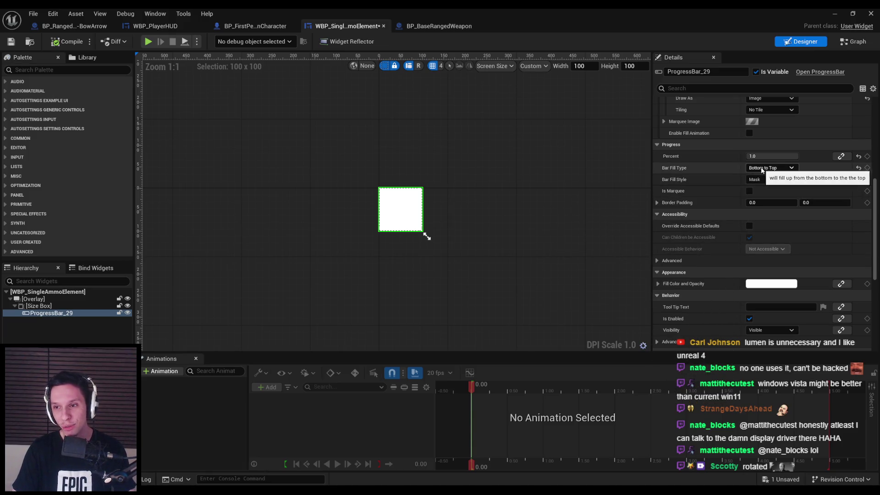
scroll(728, 312, "down", 6)
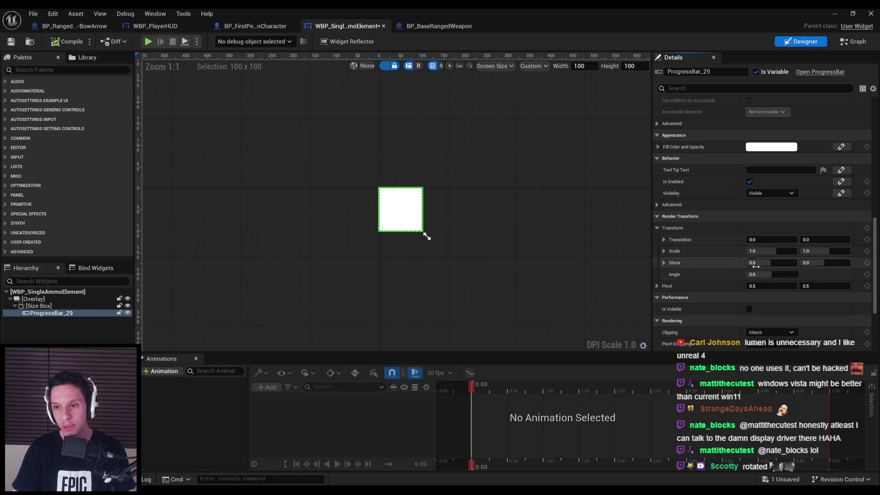
scroll(728, 273, "up", 7)
left_click(772, 183)
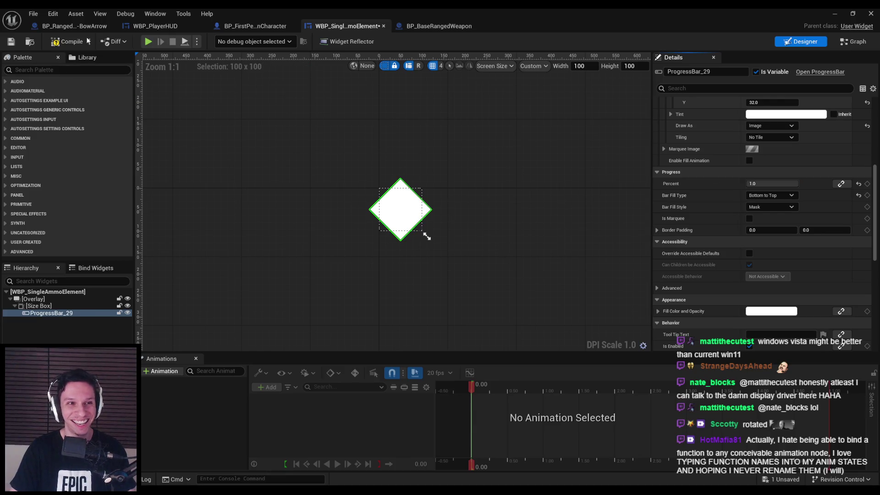
left_click(834, 15)
left_click(216, 41)
key("F11")
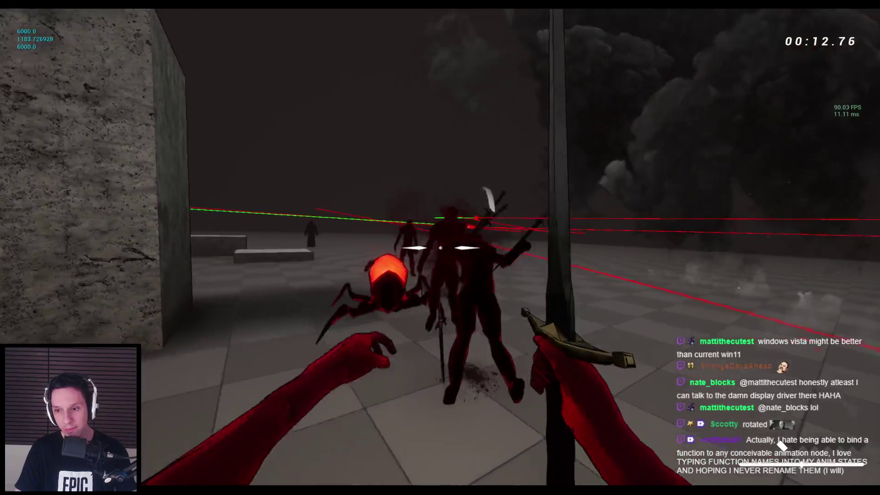
- End the play test and bring up WBP_PlayerHUD's EventGraph with its left-hand nodes in view
key("Escape")
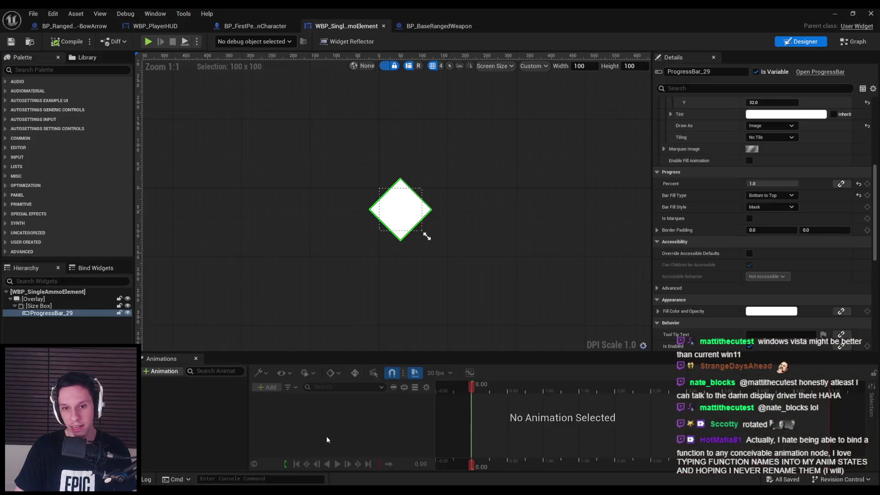
scroll(717, 225, "up", 3)
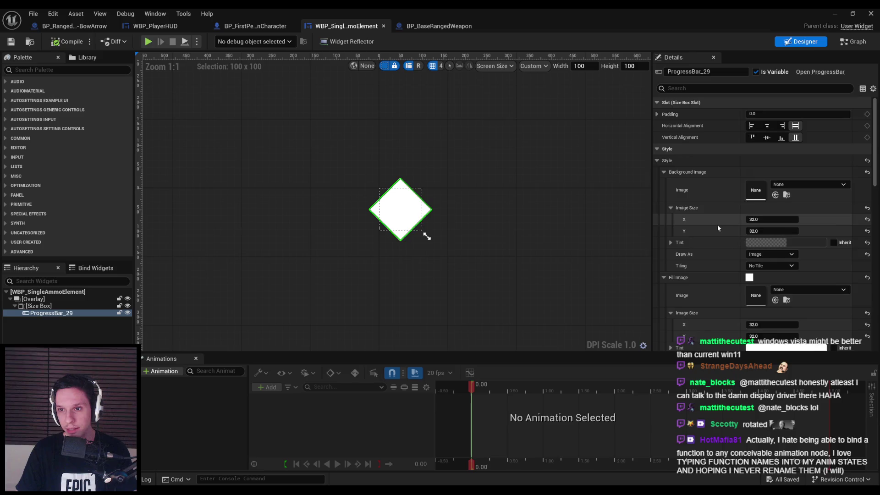
scroll(717, 224, "down", 4)
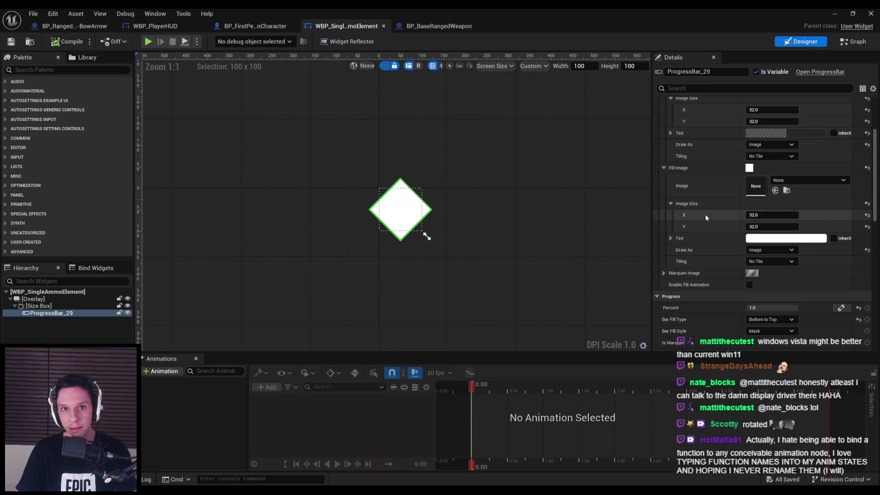
left_click(63, 306)
left_click(155, 26)
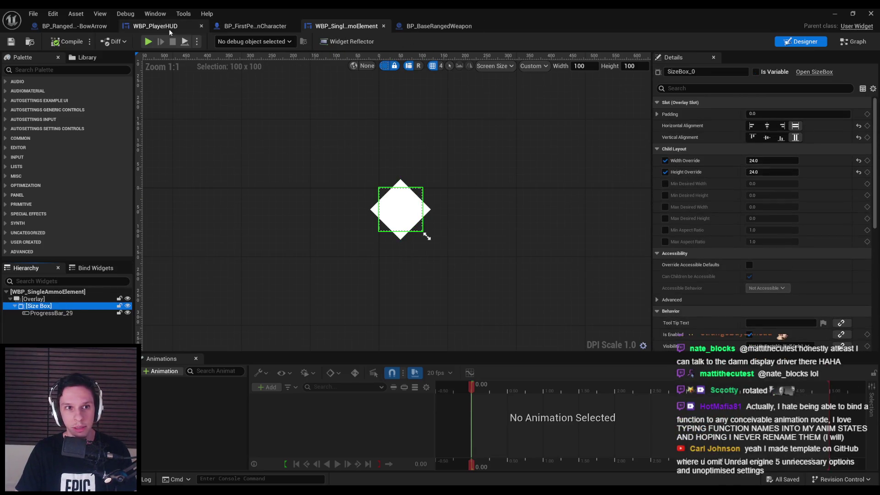
left_click_drag(285, 179, 437, 179)
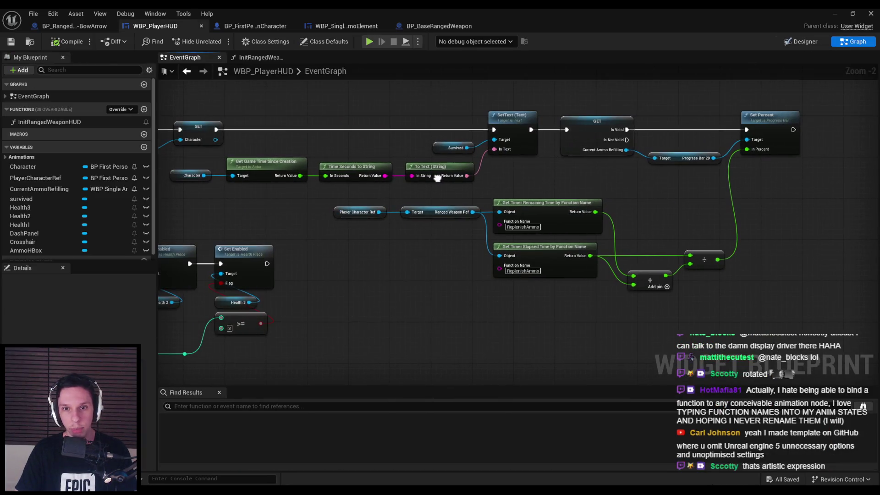
- In InitRangedWeaponHUD, change the ammo slot Make Margin Left from 8.0 to 12.0
double_click(44, 122)
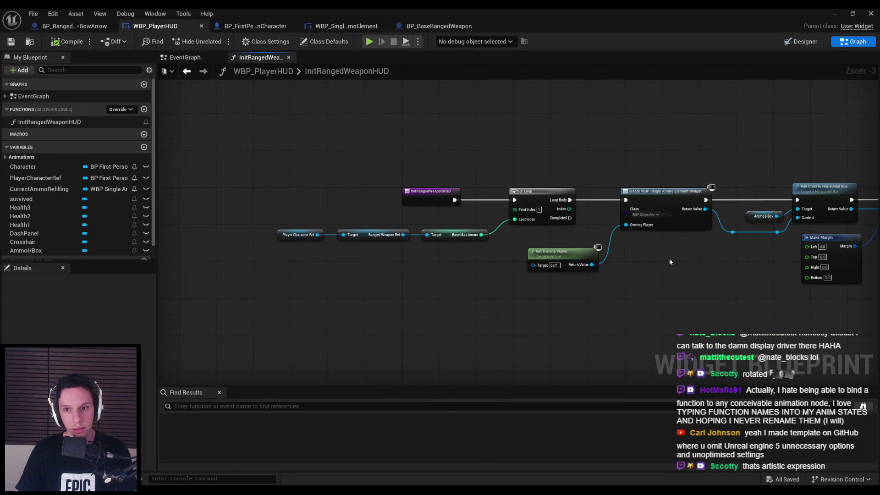
scroll(356, 234, "up", 3)
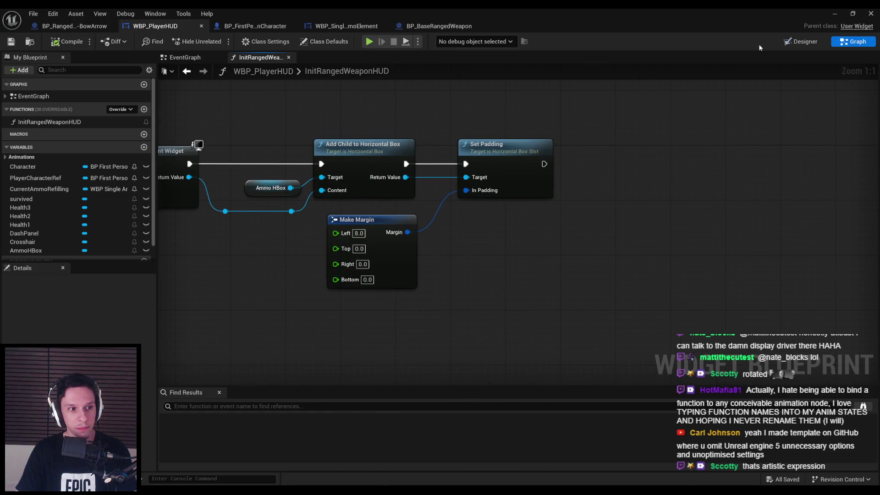
left_click(834, 14)
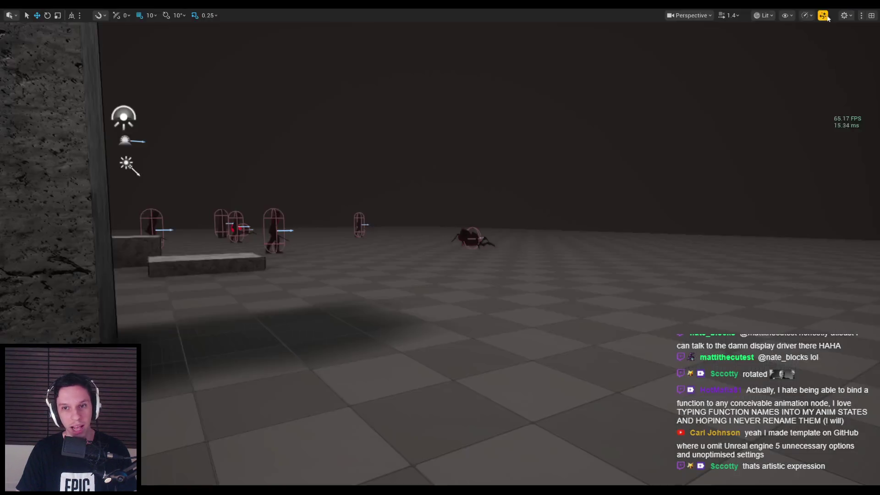
key("alt+p")
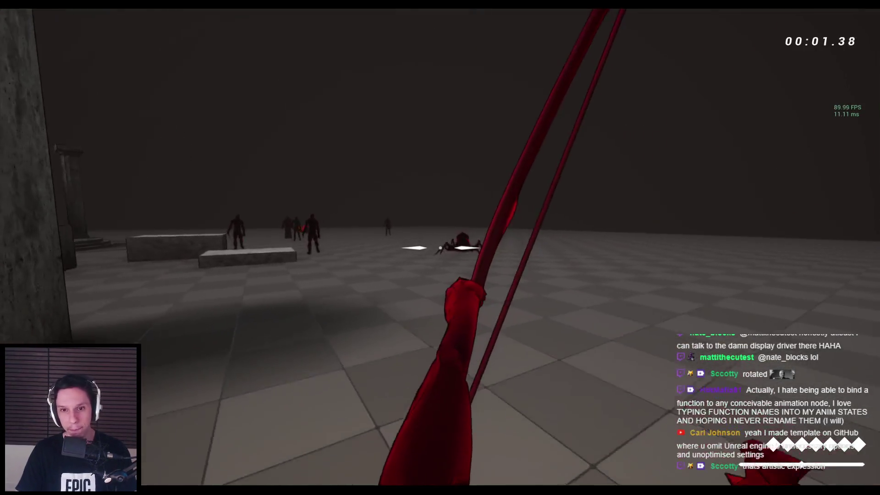
key("Escape")
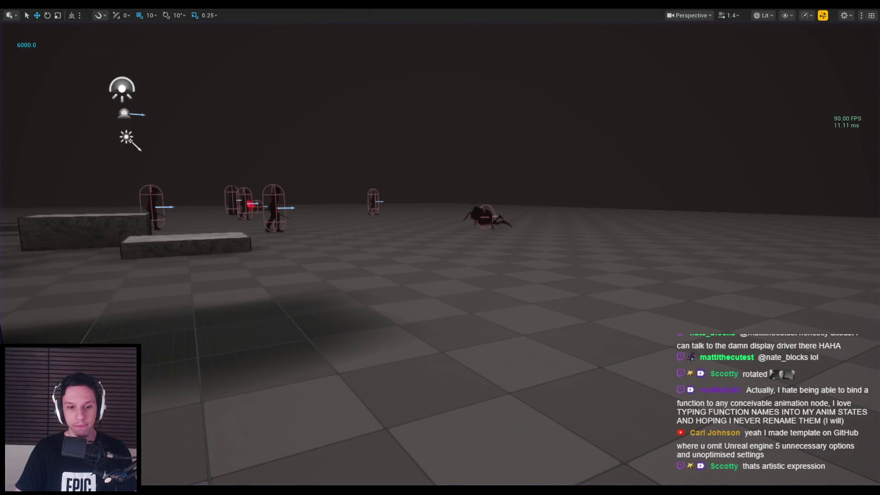
type("12")
key("Return")
scroll(386, 244, "down", 3)
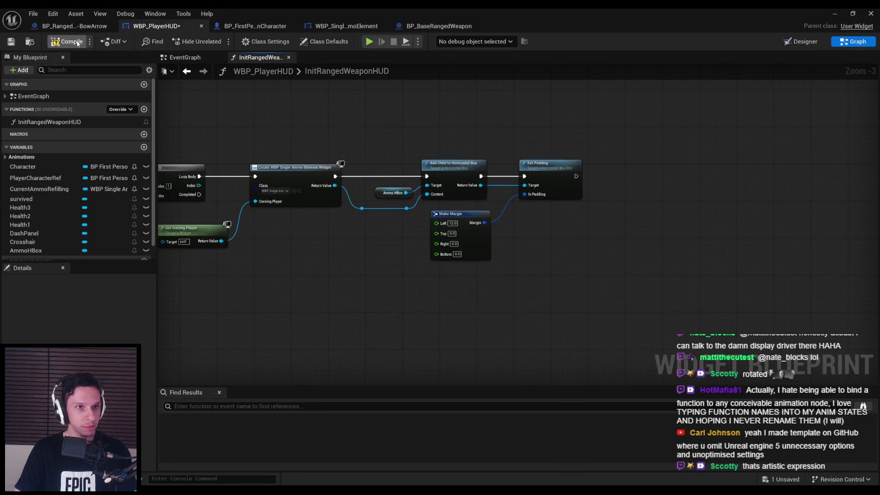
- Start a play test and fire six arrows at the spiders to spend ammo
left_click(834, 13)
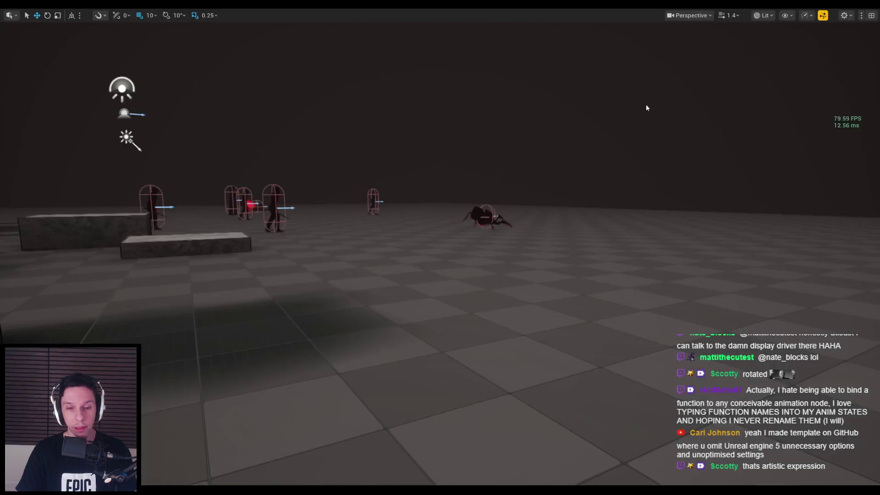
key("alt+p")
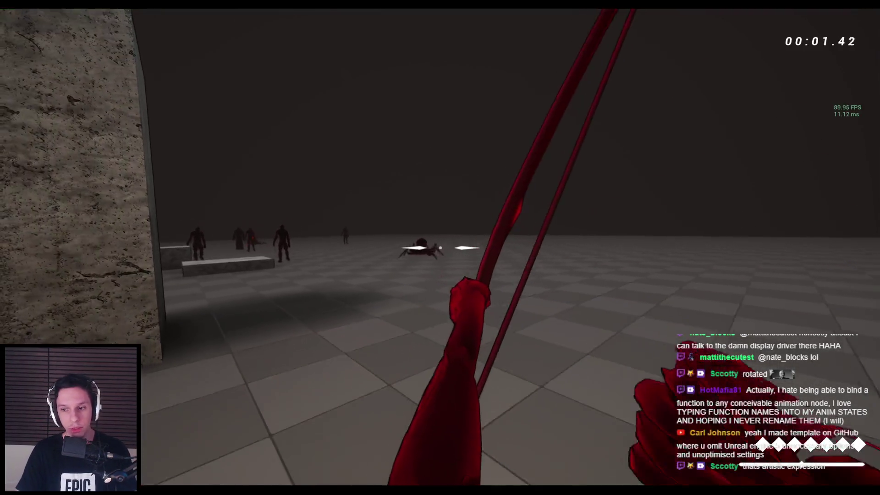
left_click(440, 247)
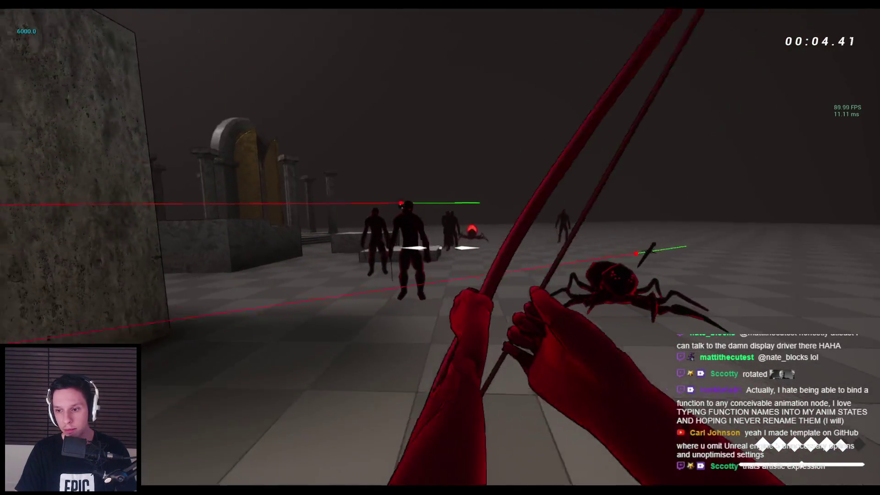
left_click(440, 248)
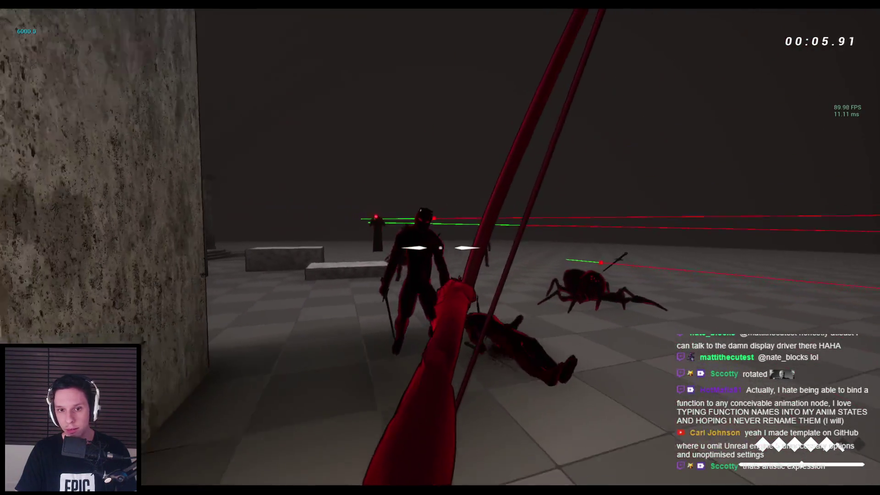
left_click(440, 247)
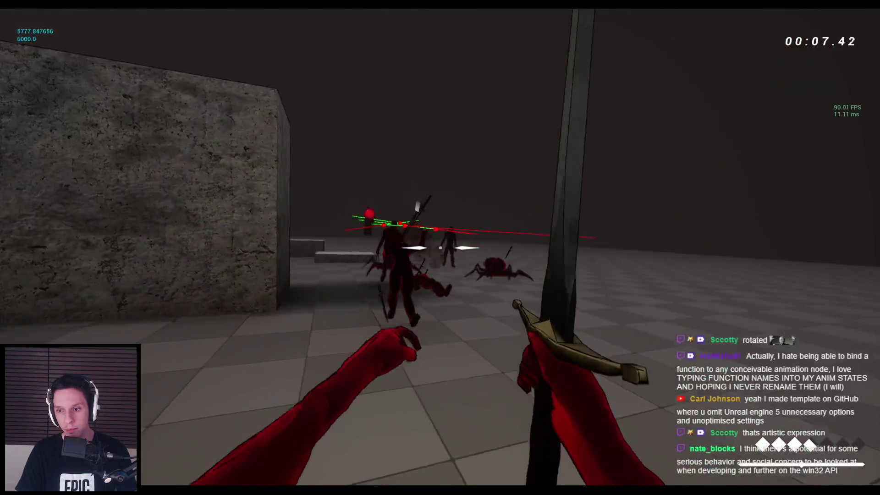
left_click(440, 247)
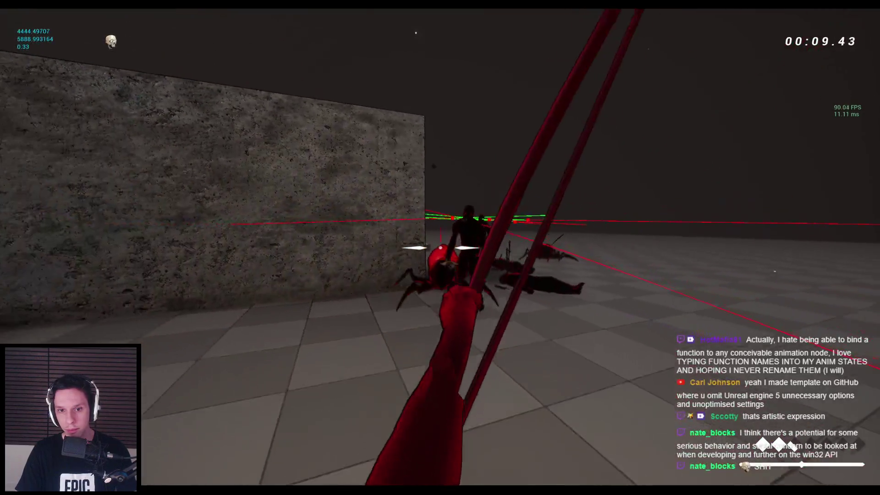
left_click(440, 247)
left_click(440, 247)
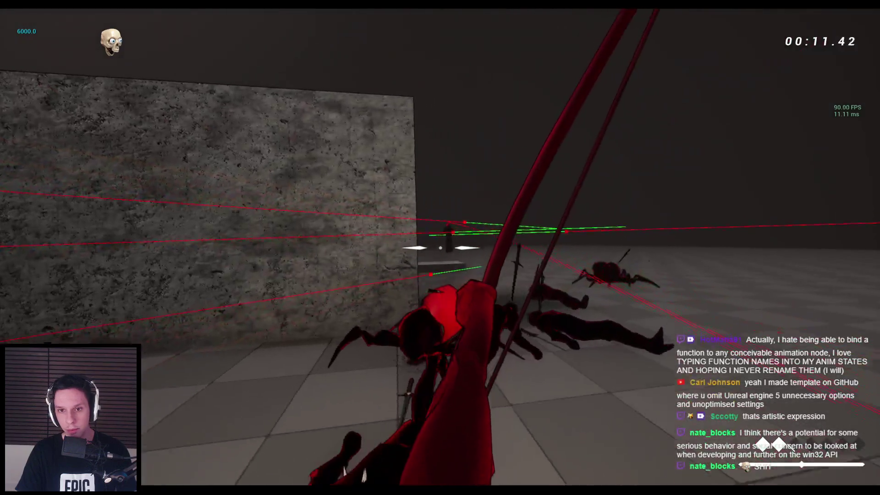
- Switch to the sword, wall-run and climb across the stone blocks, then stop the play test
key("space")
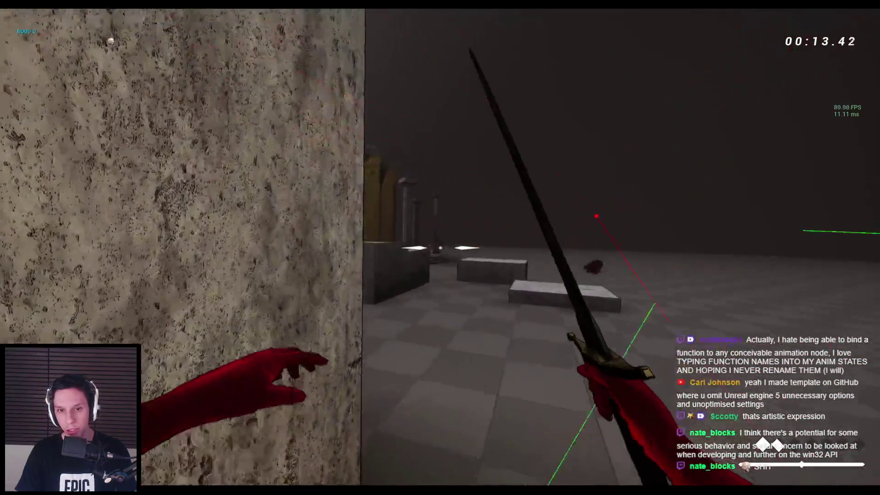
key("space")
key("space")
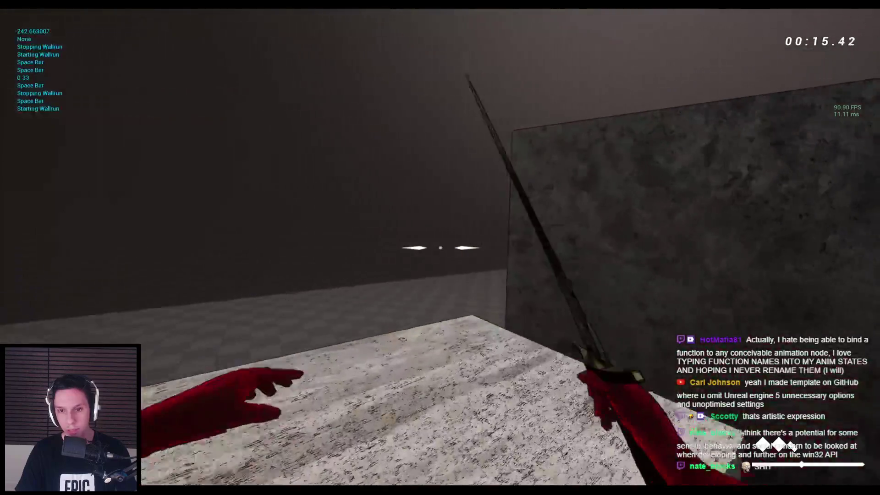
key("space")
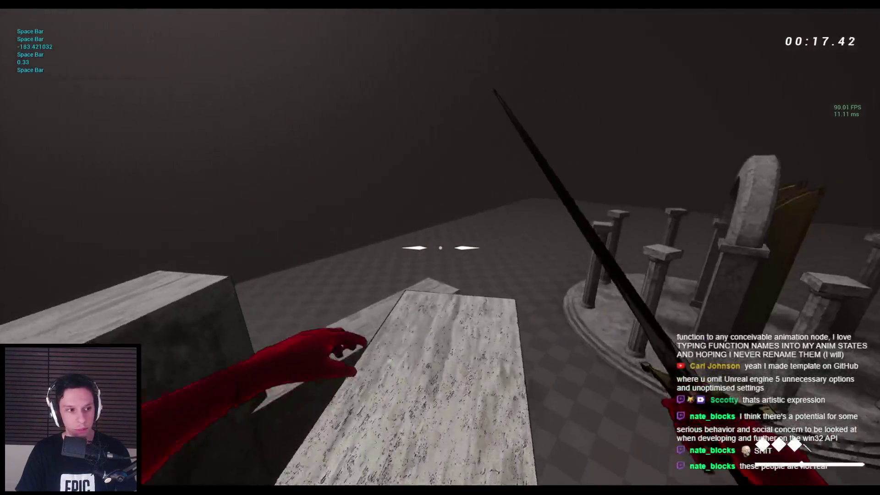
key("space")
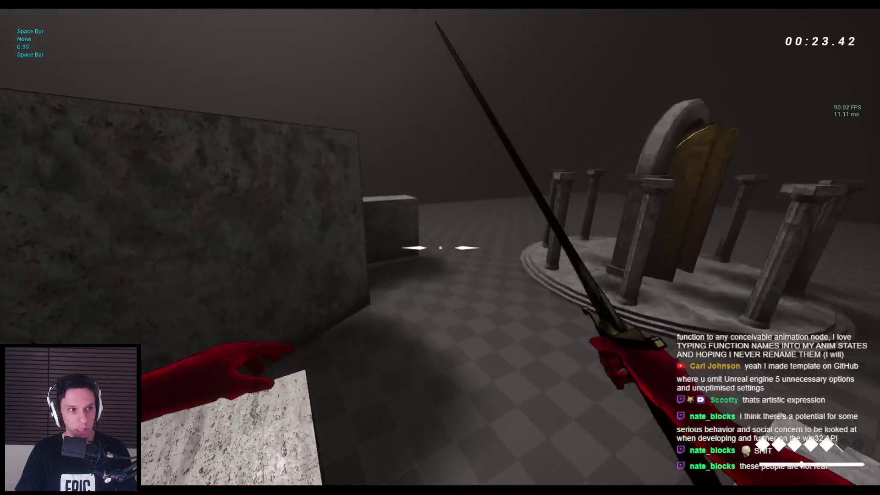
key("space")
key("space")
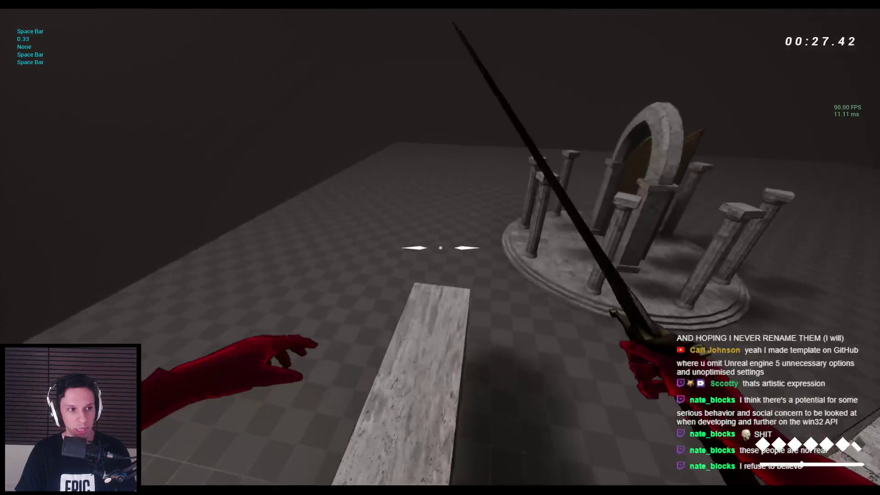
key("space")
key("space")
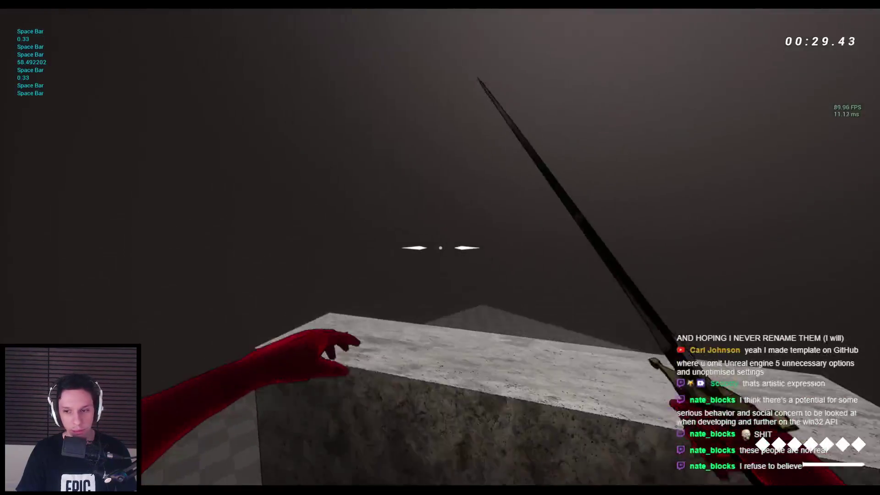
key("space")
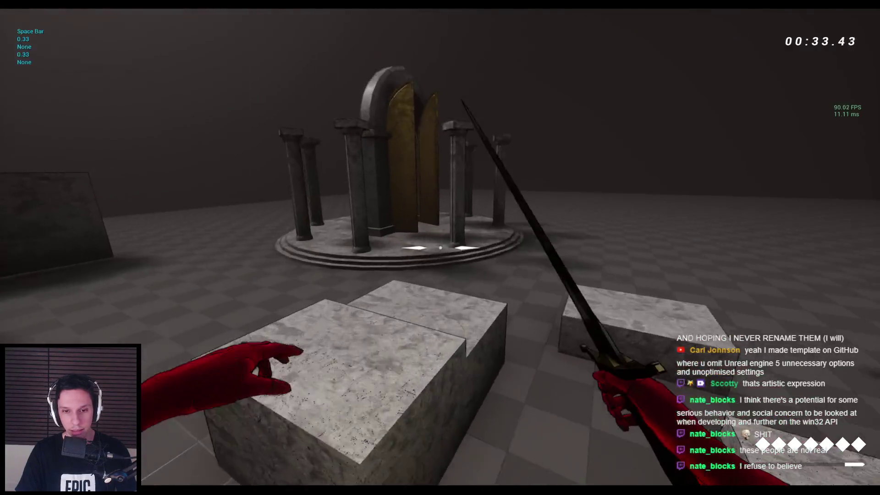
key("space")
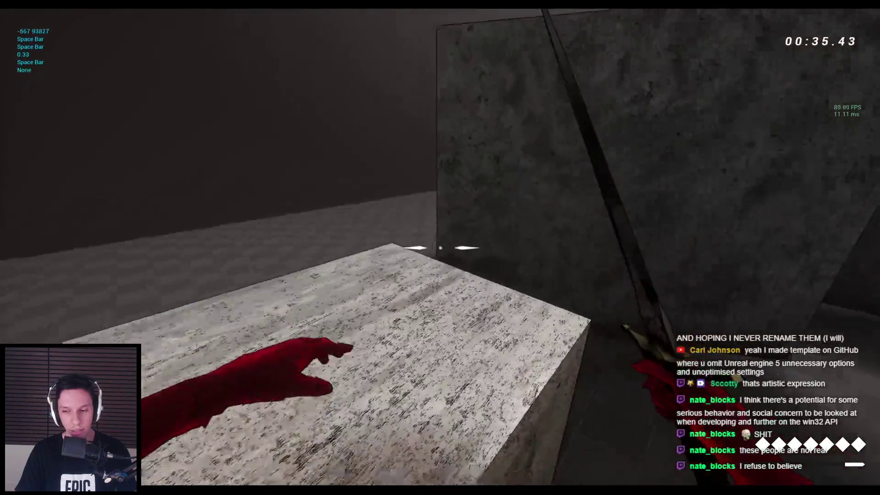
key("w")
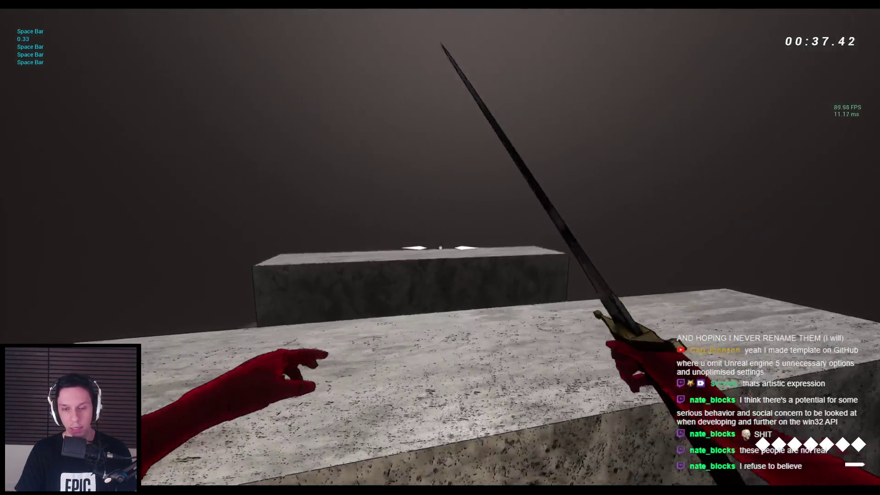
key("space")
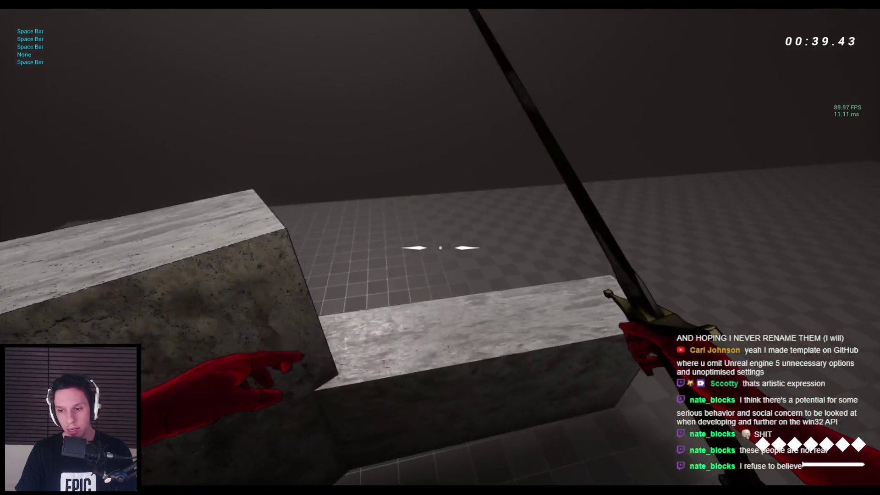
key("space")
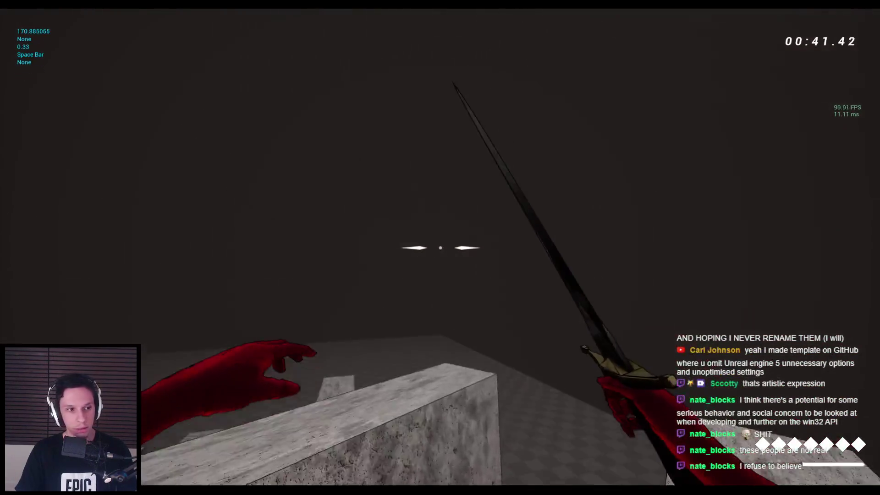
key("w")
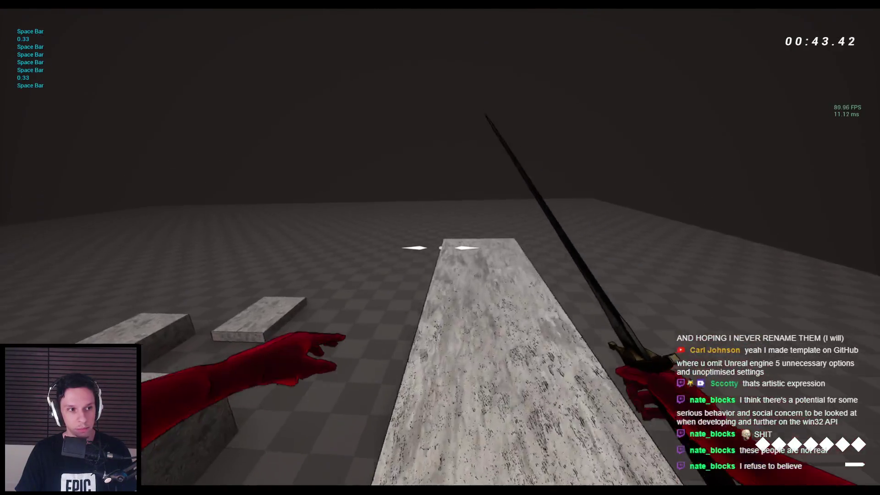
key("w")
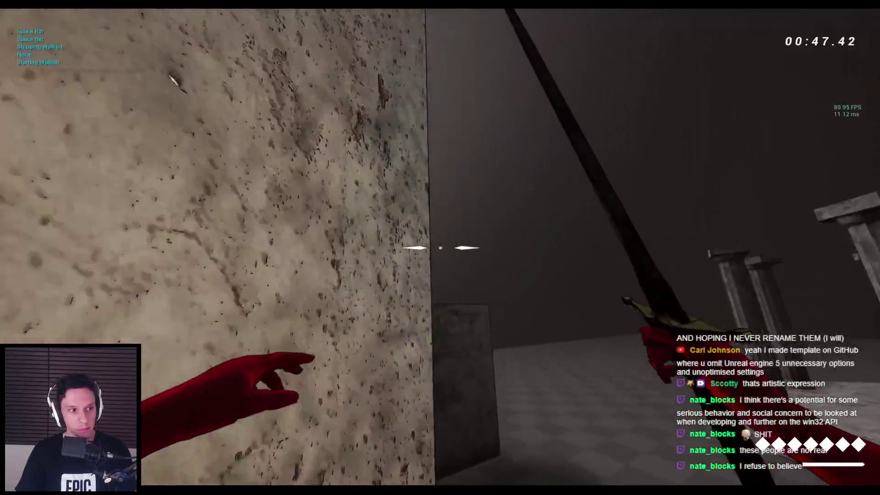
key("space")
key("space")
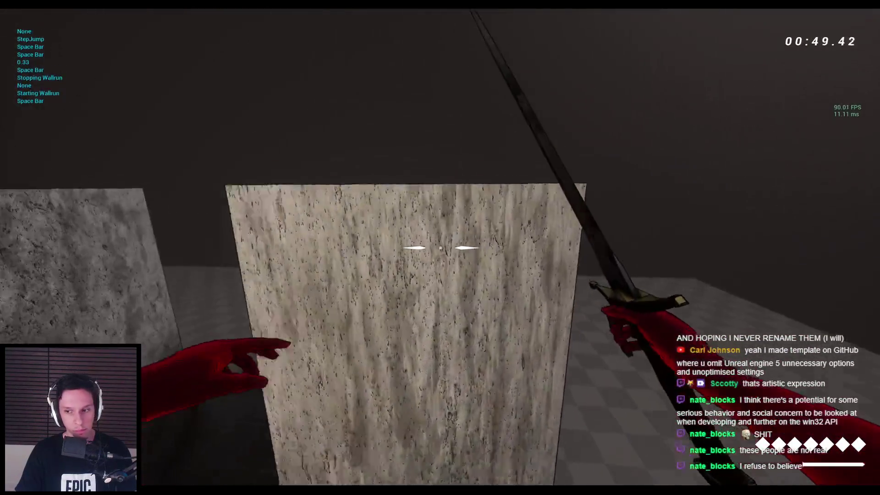
key("Escape")
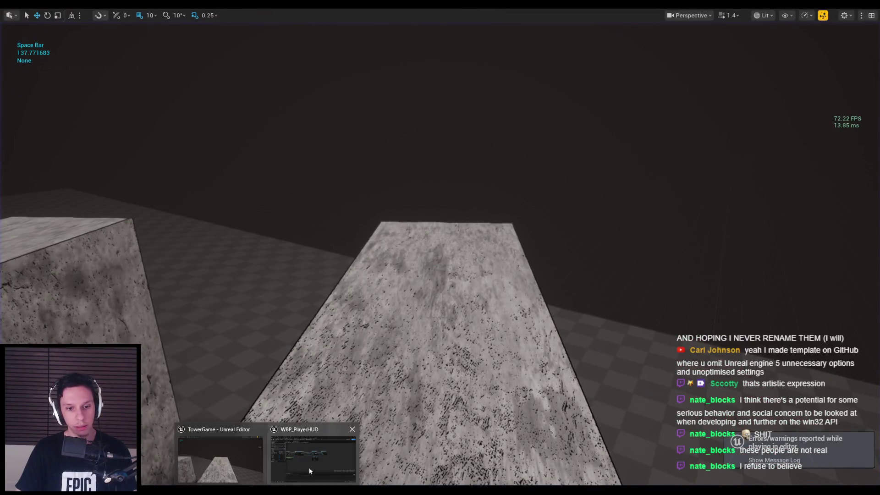
- Return to the WBP_SingleAmmoElement designer via the HUD and BP_BaseRangedWeapon tabs, then start Play-In-Editor
left_click(305, 474)
left_click(431, 25)
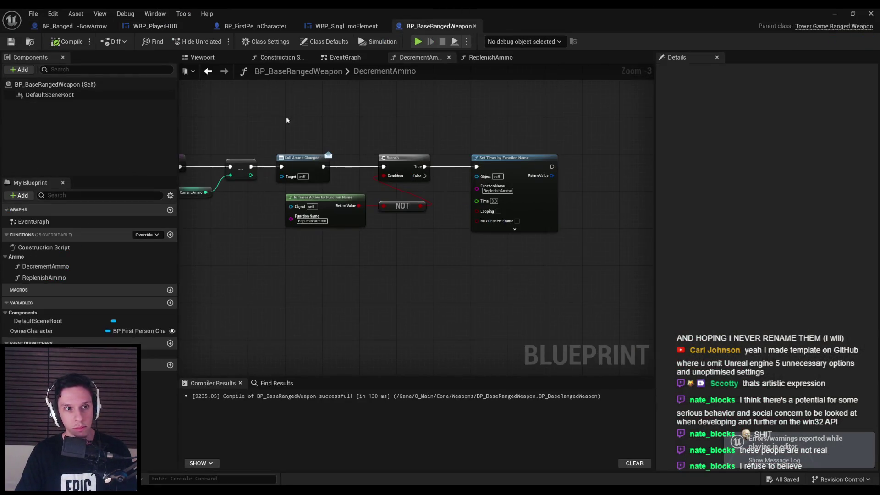
left_click(346, 26)
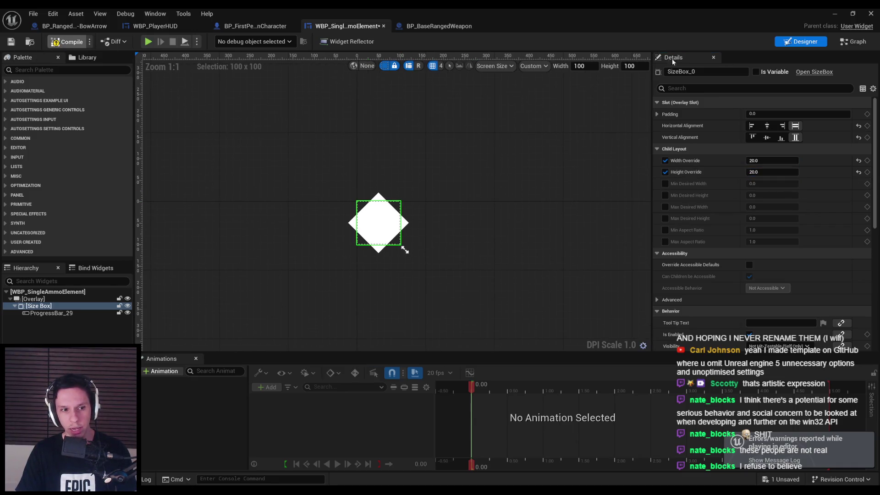
left_click(834, 13)
key("alt+p")
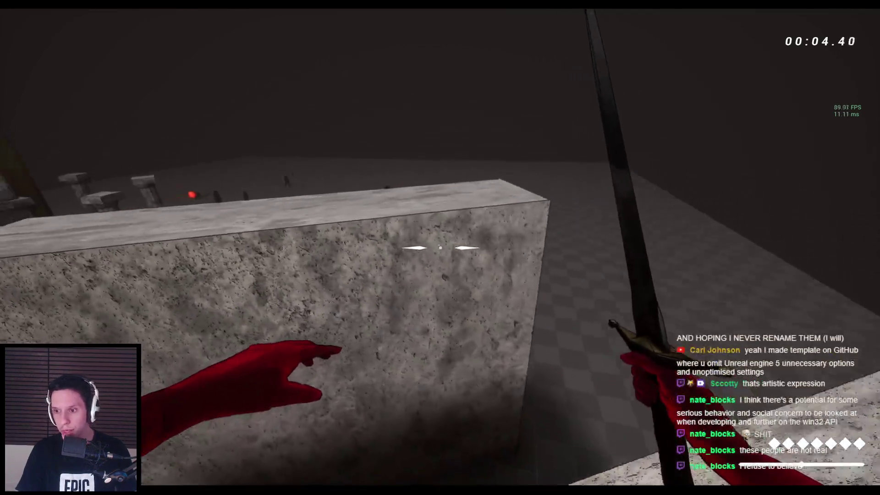
- Fire arrows to empty ammo diamonds, slash the spider with the sword, then stop
scroll(440, 248, "down", 1)
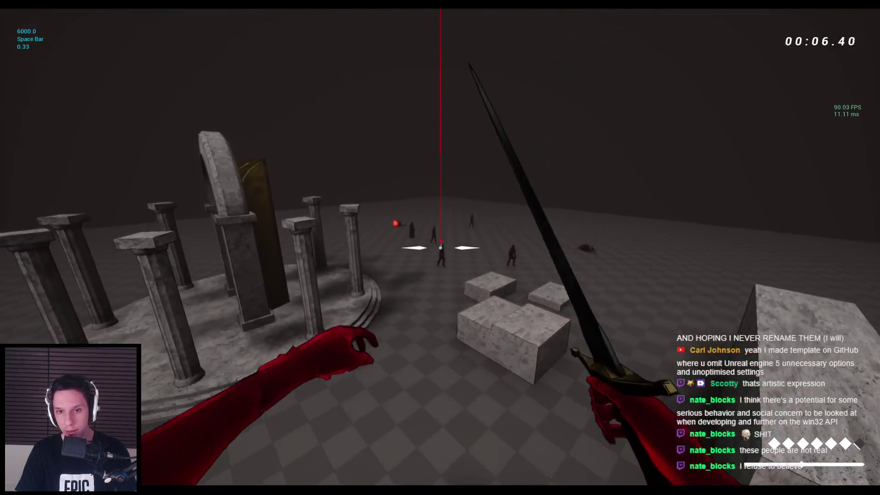
scroll(440, 248, "down", 1)
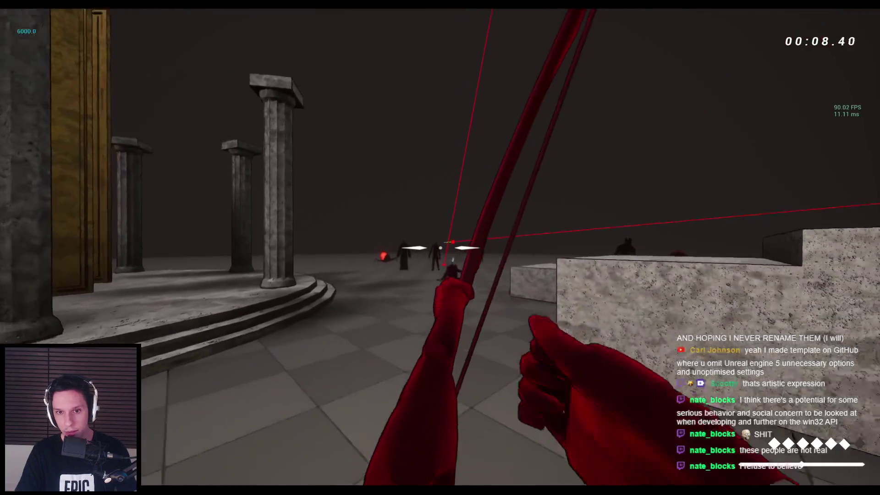
left_click(440, 247)
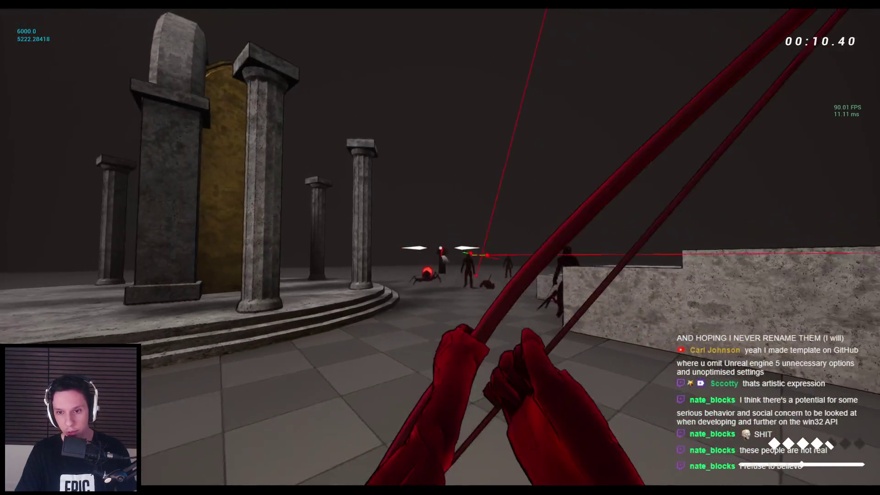
left_click(440, 248)
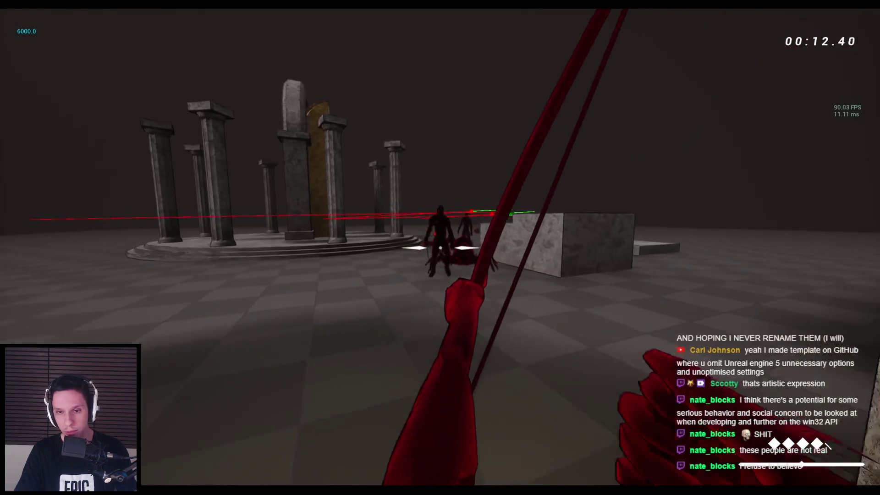
left_click(440, 248)
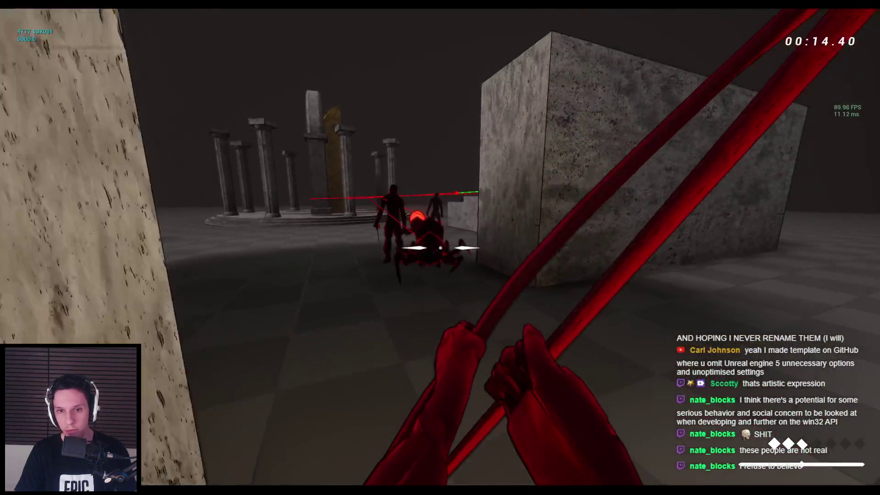
left_click(441, 248)
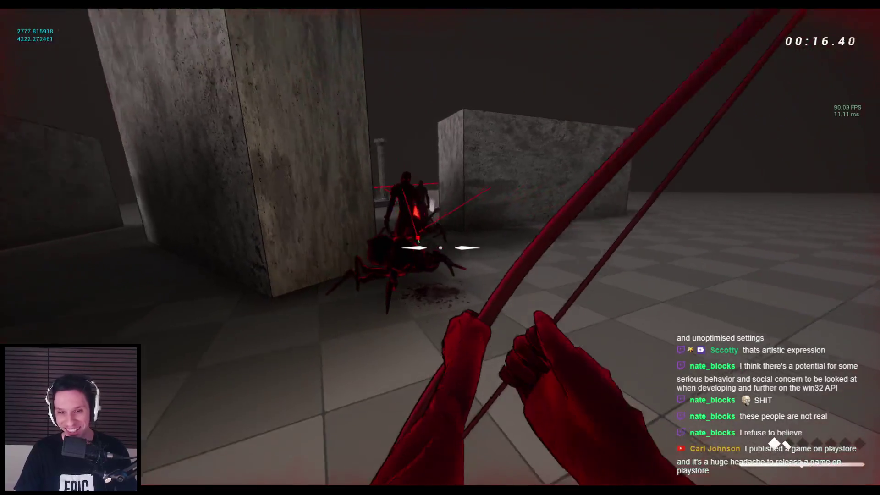
key("1")
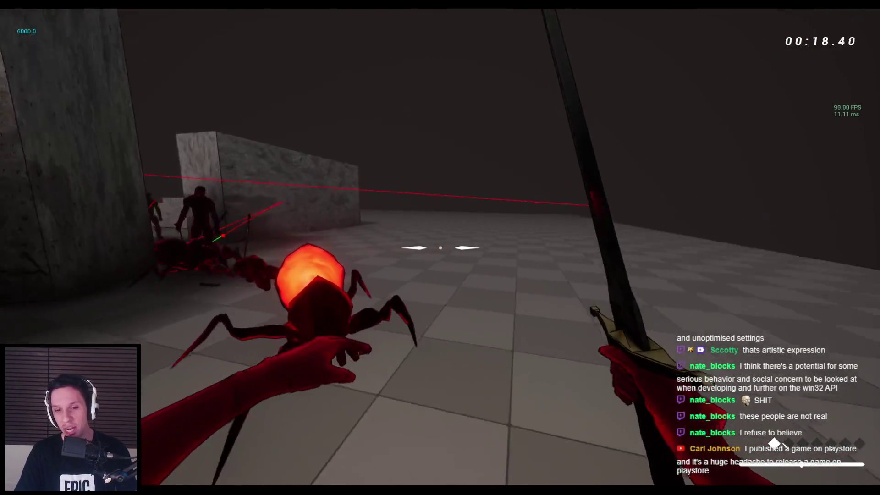
left_click(440, 247)
key("space")
key("space")
key("space")
key("space")
key("space")
key("space")
key("Escape")
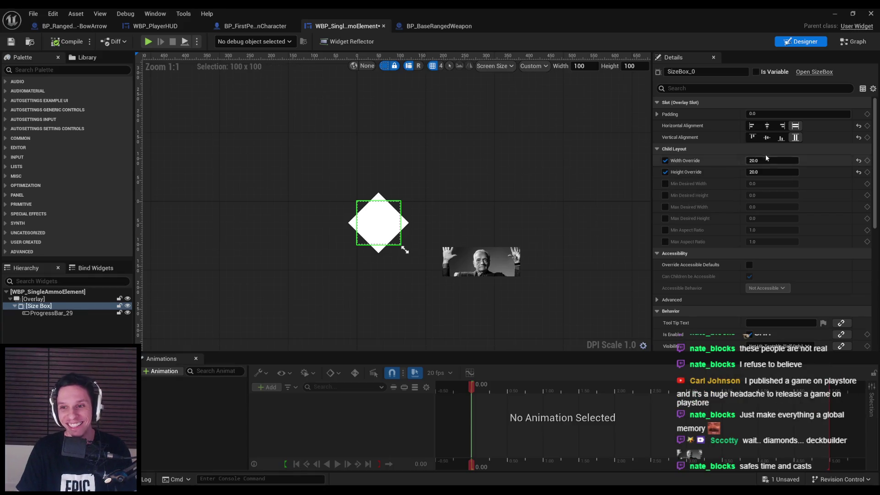
- Select ProgressBar_29, review its Progress settings, and launch another play test
left_click(387, 232)
scroll(825, 266, "down", 5)
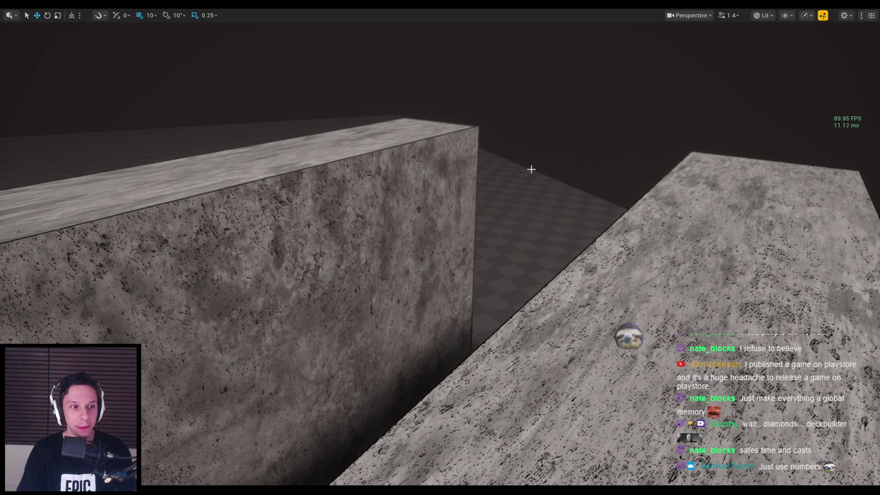
key("alt+p")
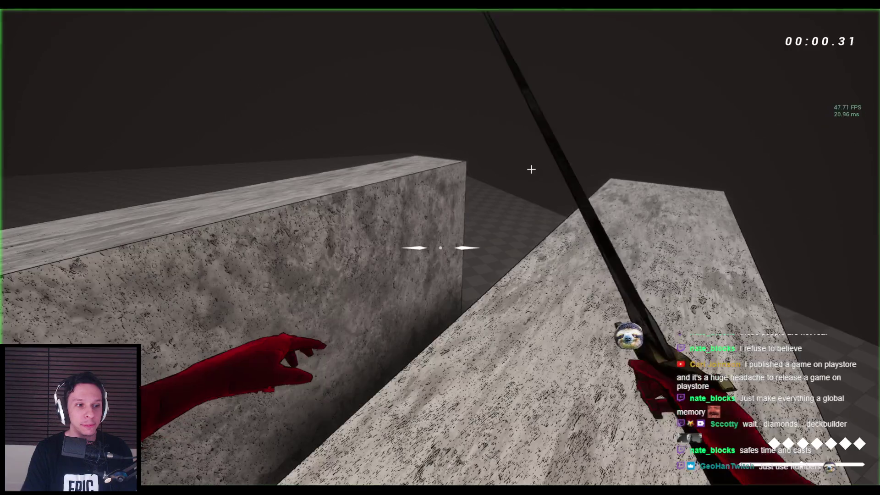
- Fire five arrows at spiders around the temple, then swap between bow and sword
key("space")
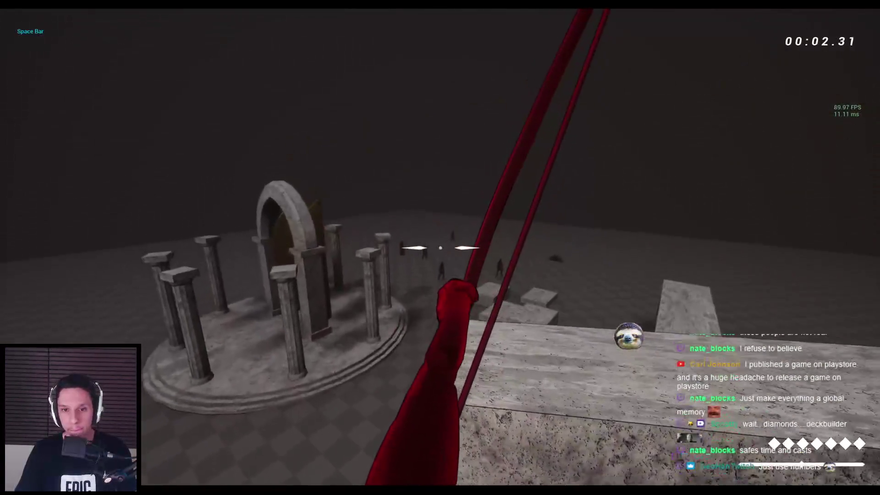
key("w")
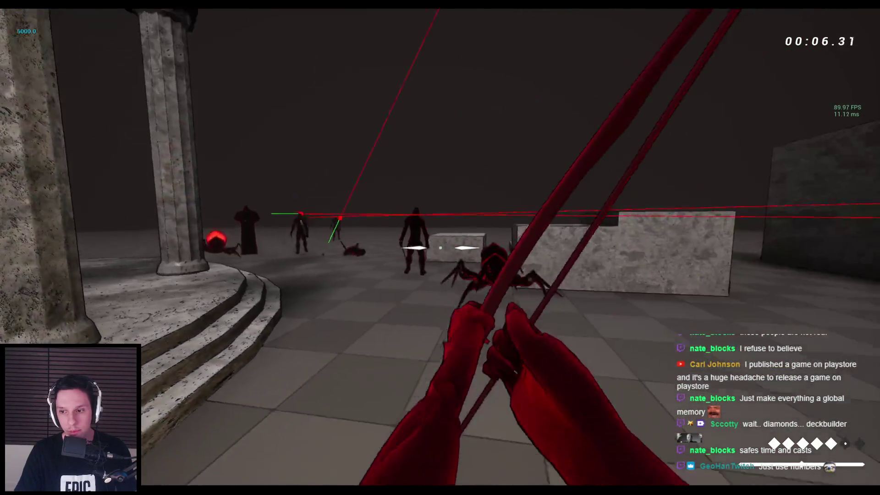
left_click(440, 247)
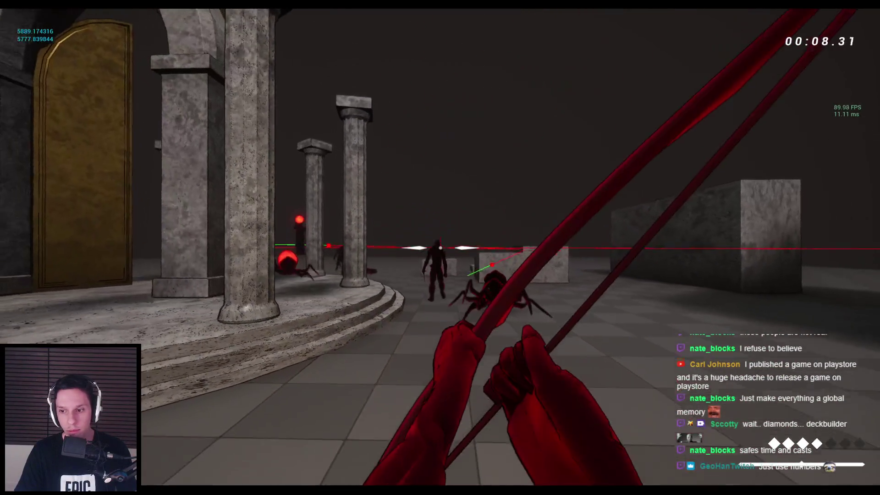
left_click(440, 247)
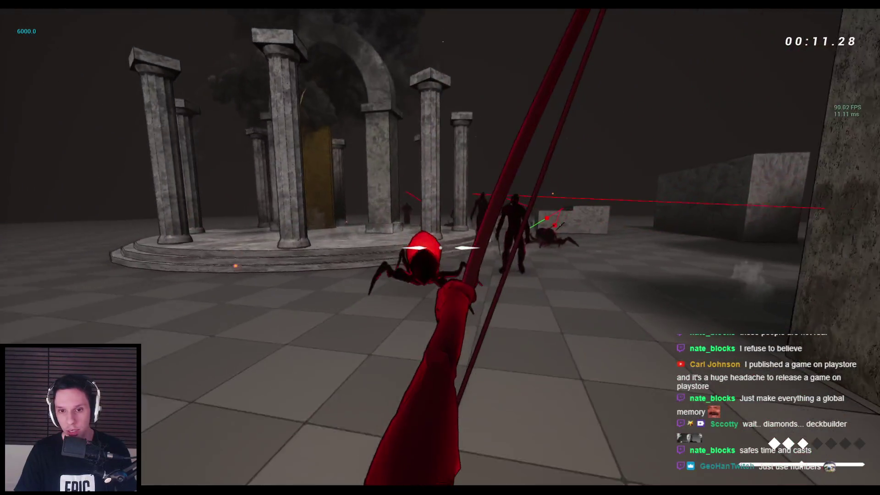
left_click(440, 248)
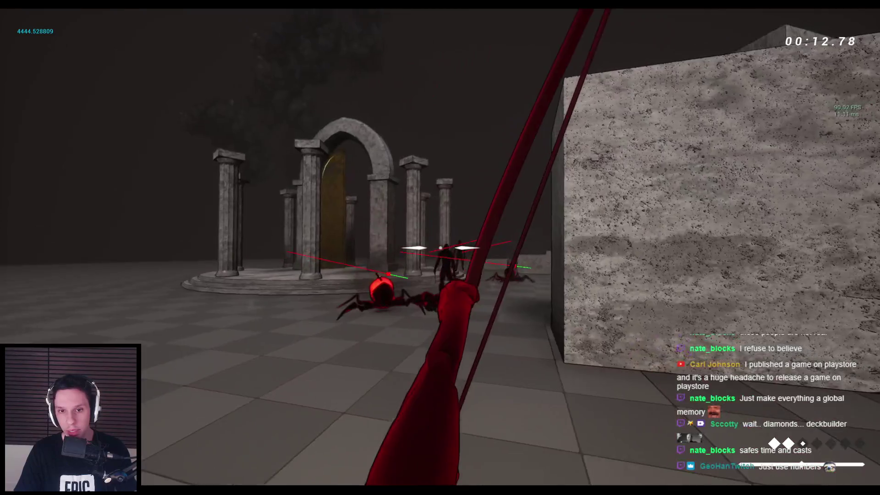
left_click(440, 247)
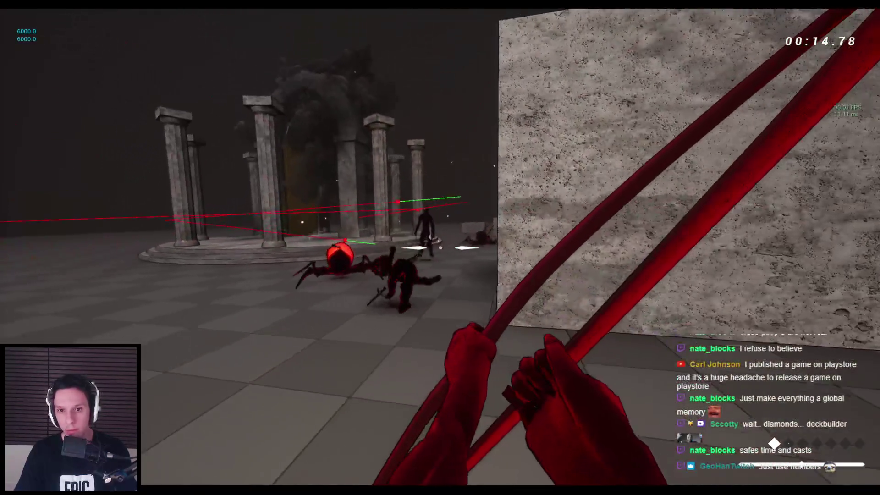
left_click(441, 248)
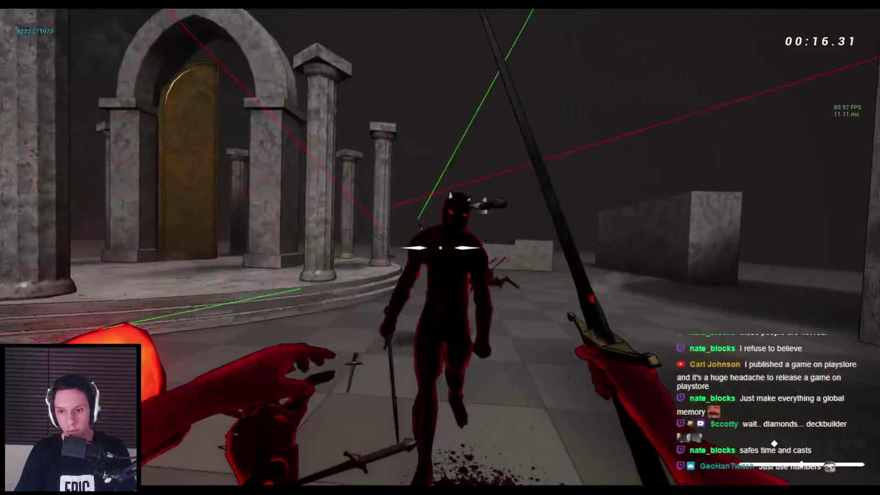
left_click(440, 248)
key("1")
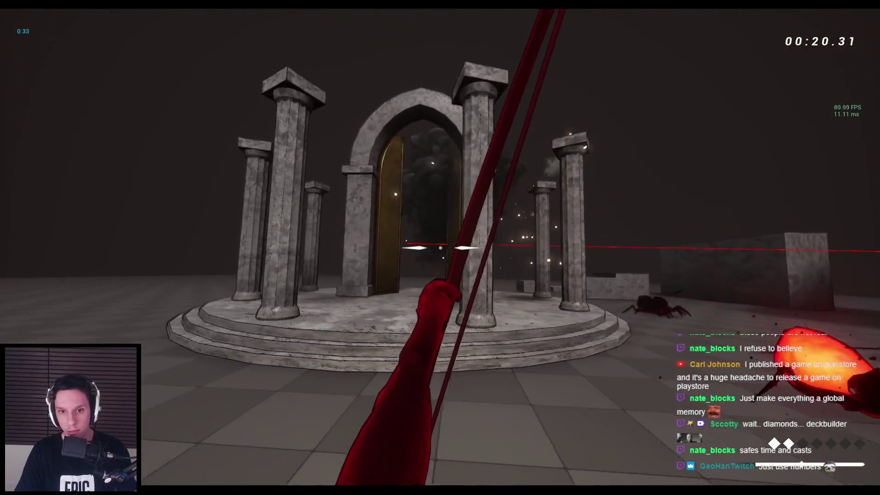
key("2")
- Jump and wall-run across the stone blocks around the pillar shrine
key("space")
key("space")
key("space")
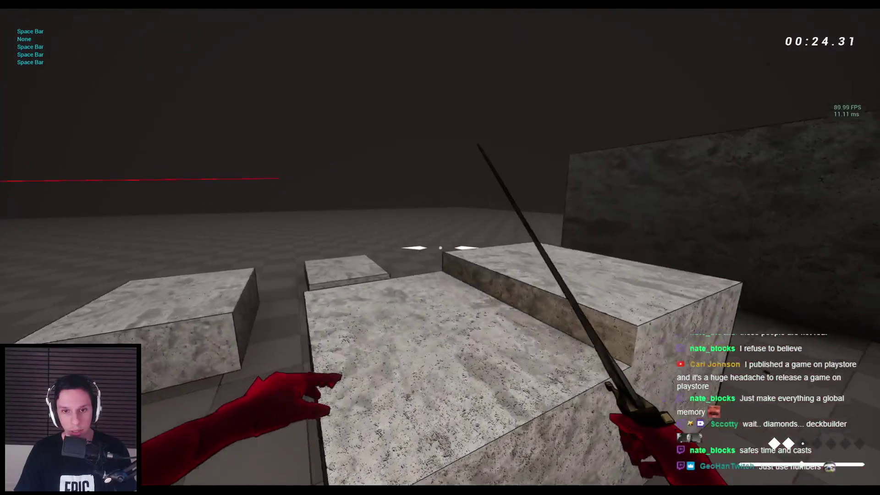
key("space")
key("space")
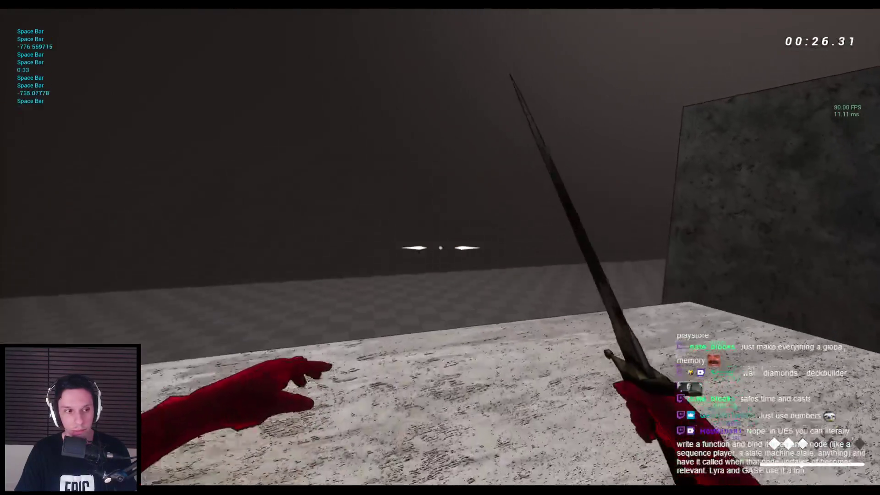
key("space")
key("space")
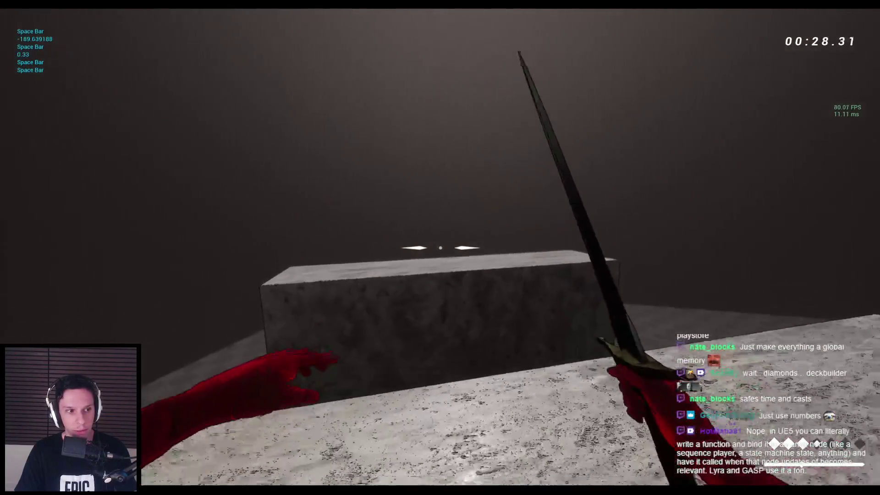
key("space")
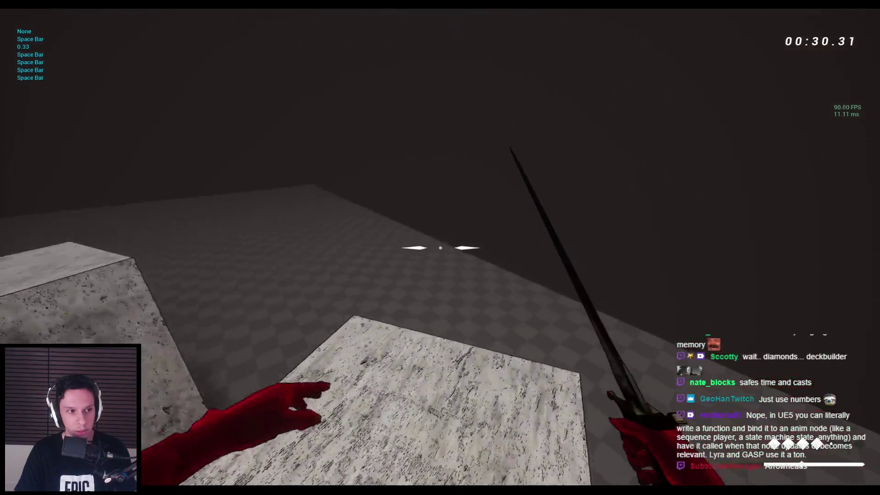
key("space")
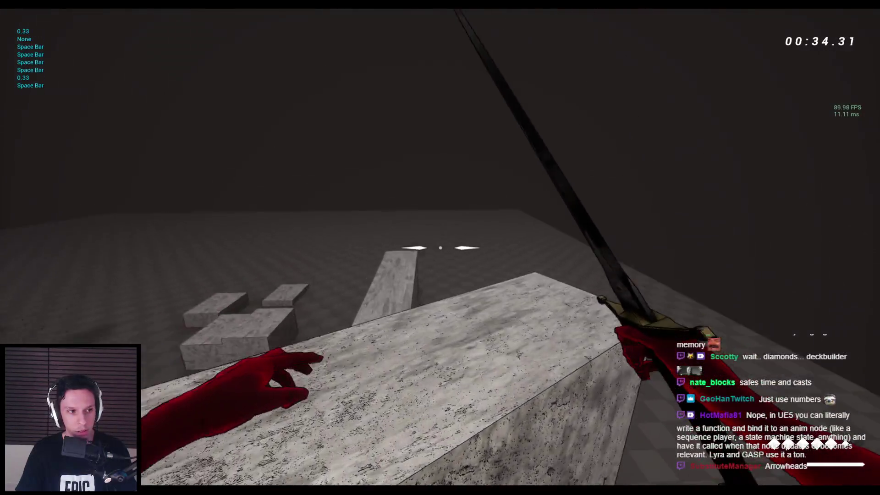
key("space")
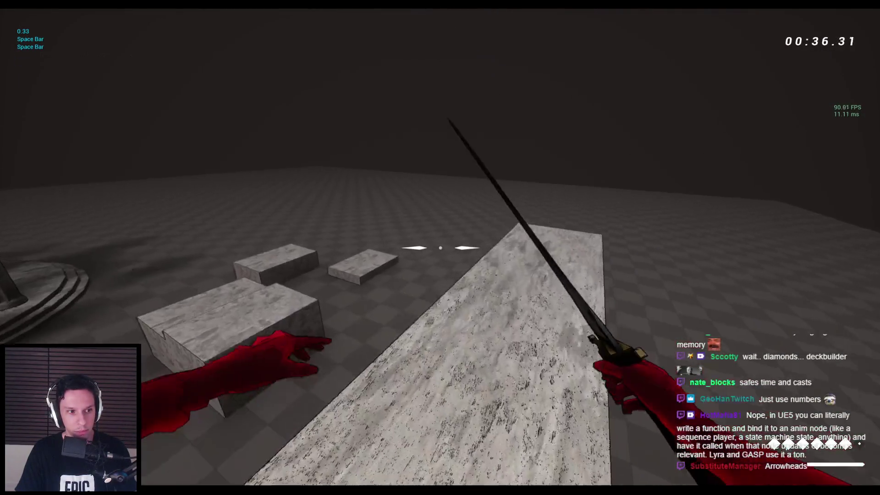
key("space")
key("space")
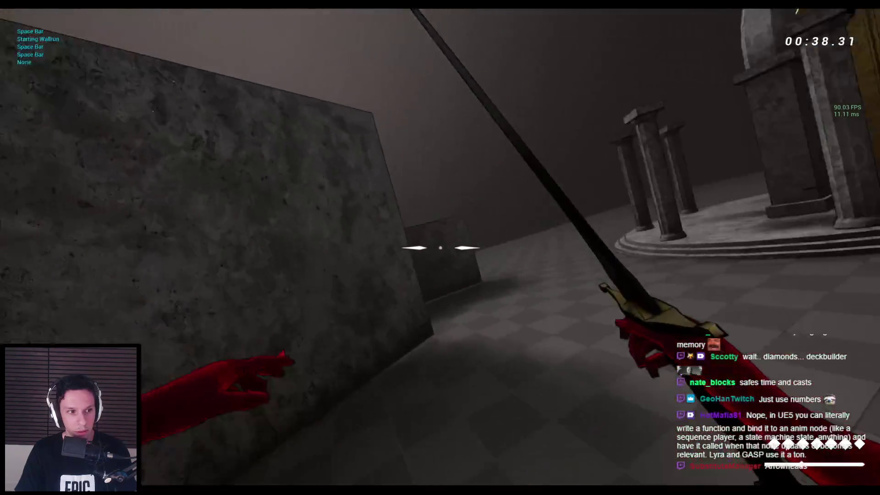
key("space")
key("space")
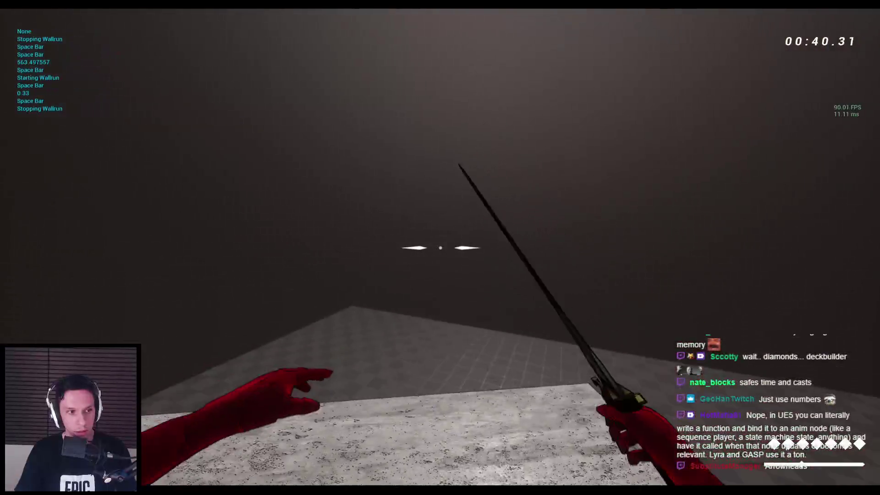
key("space")
key("space")
key("space")
key("space")
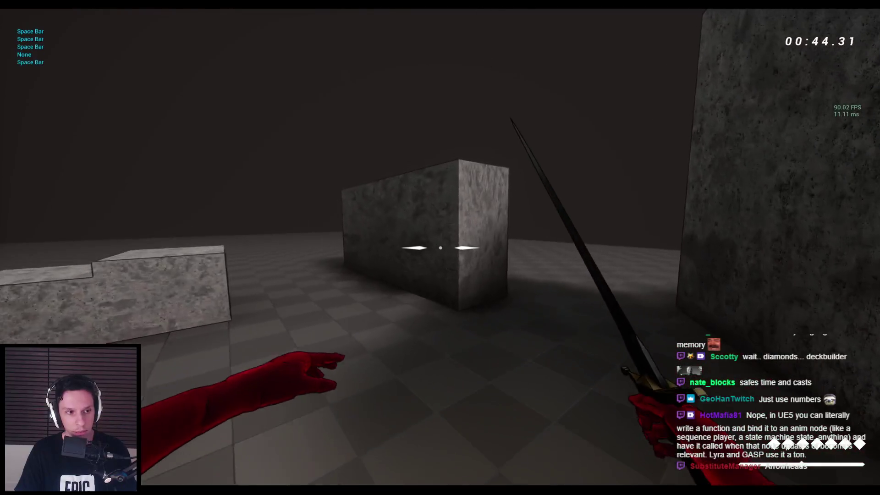
key("space")
key("space")
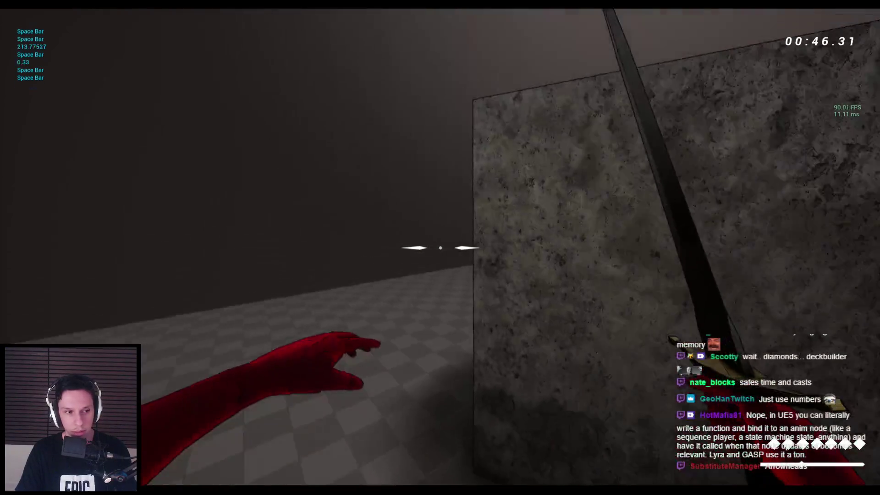
key("space")
key("space")
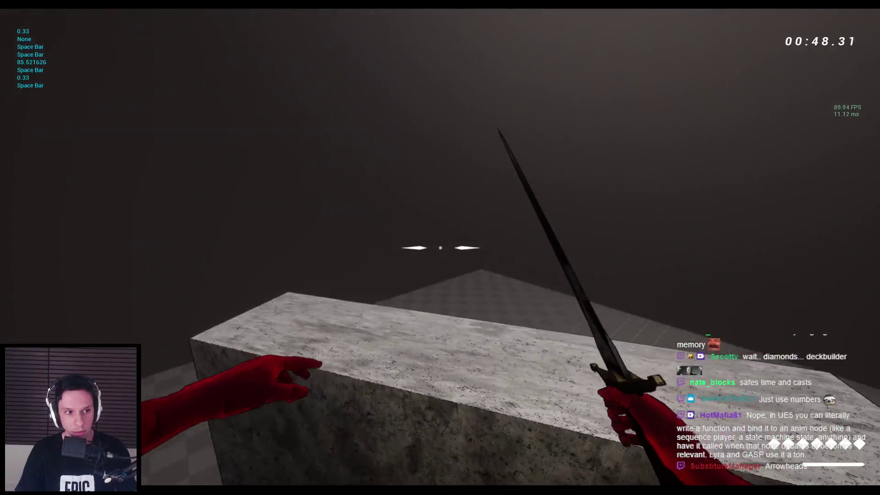
key("space")
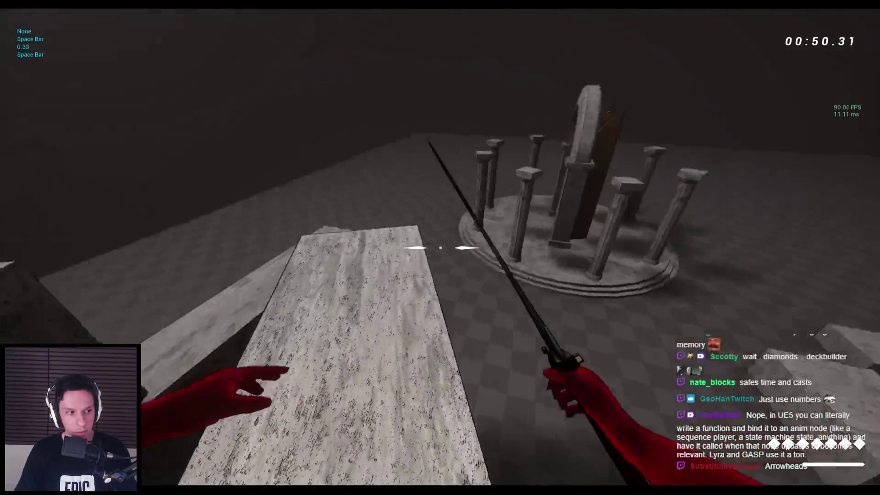
key("space")
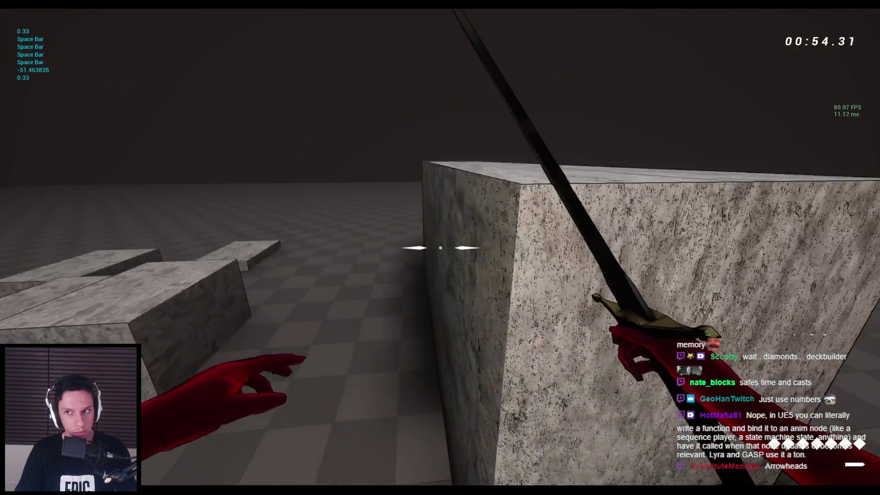
key("space")
key("space")
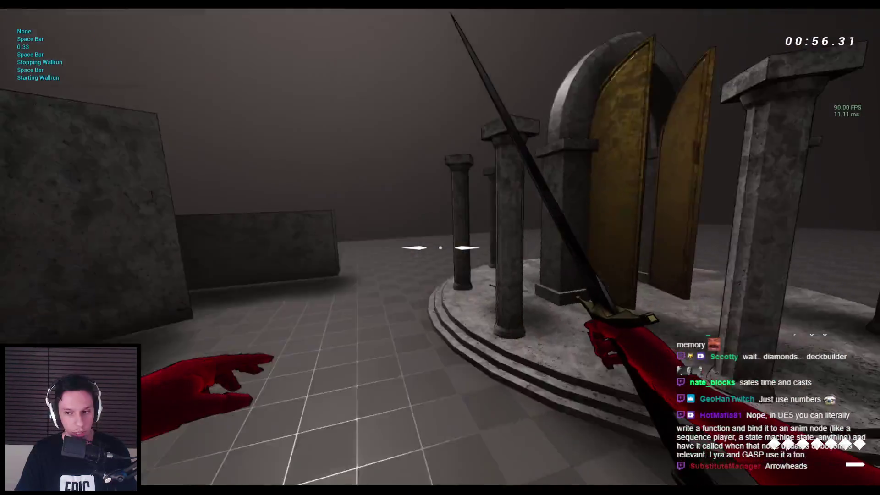
key("space")
key("space")
key("space")
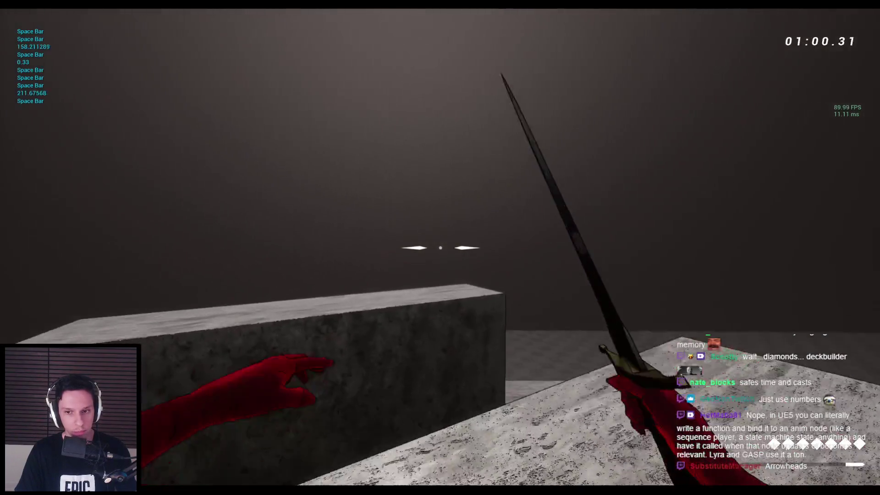
key("space")
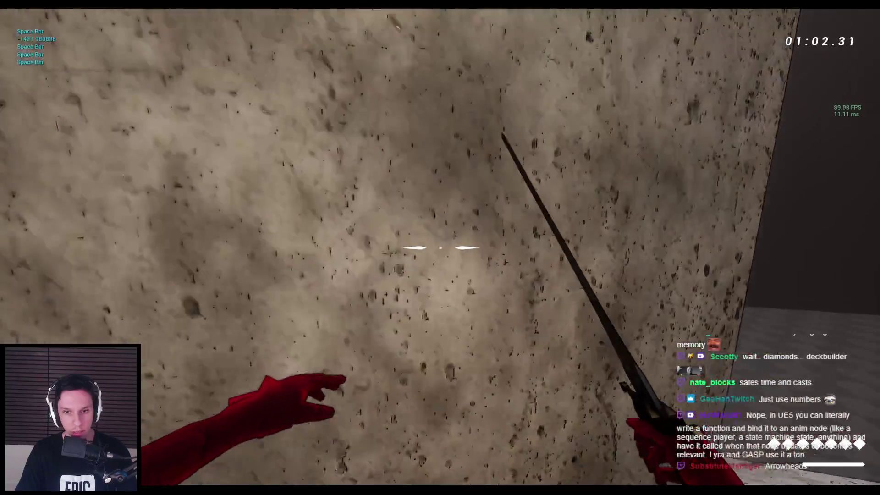
key("space")
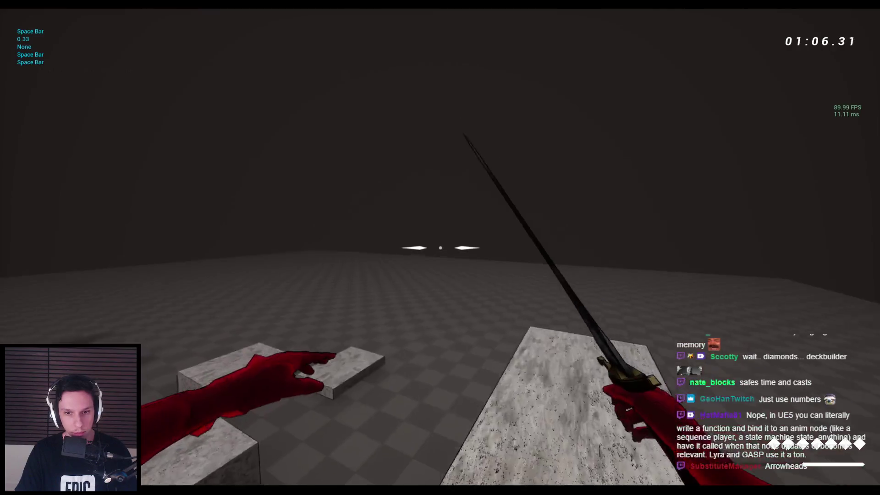
- Wall-run through the concrete corridor and blocks onto the marble walkway
key("space")
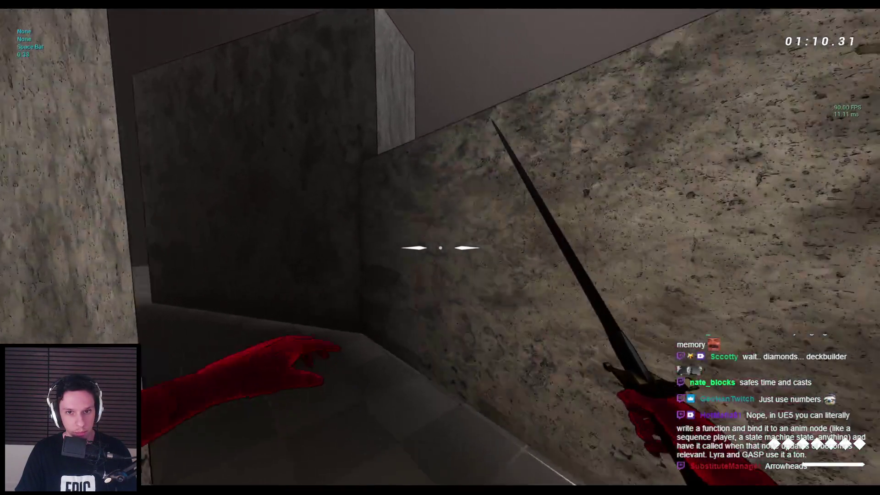
key("space")
key("space")
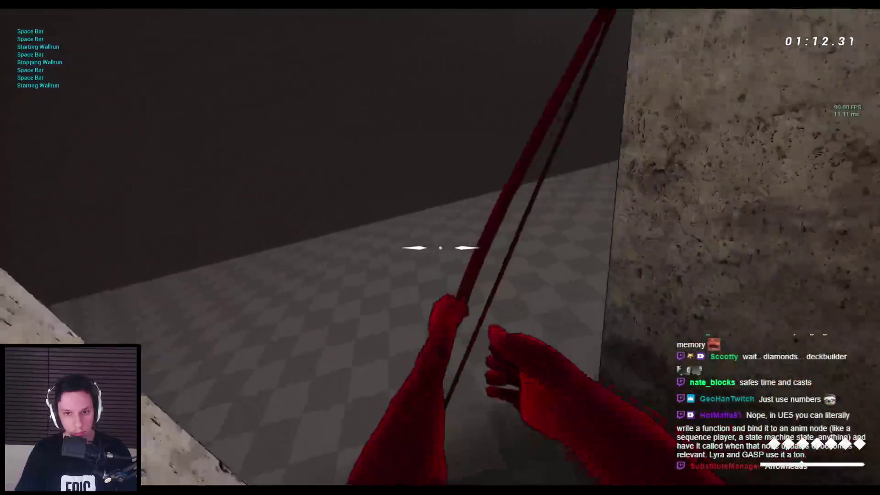
key("space")
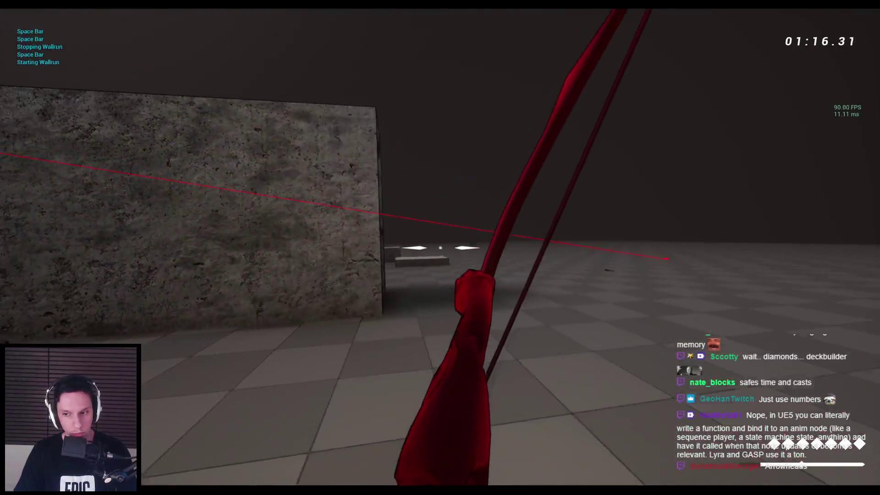
key("space")
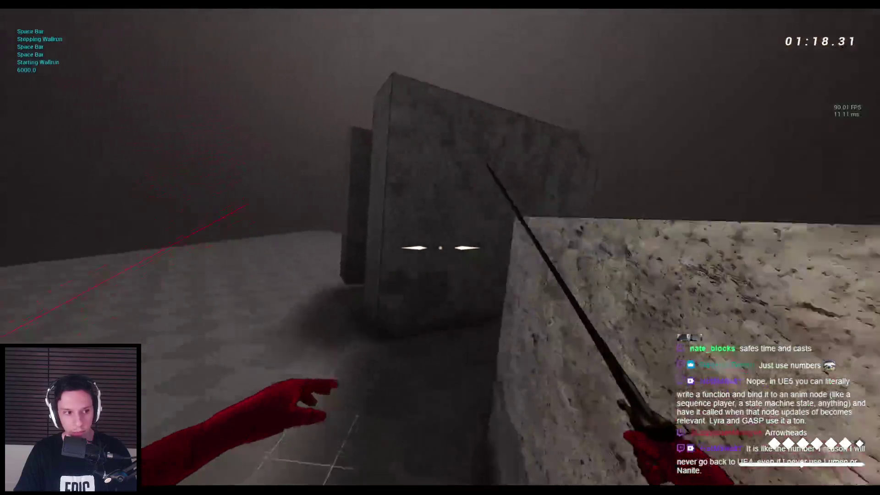
key("space")
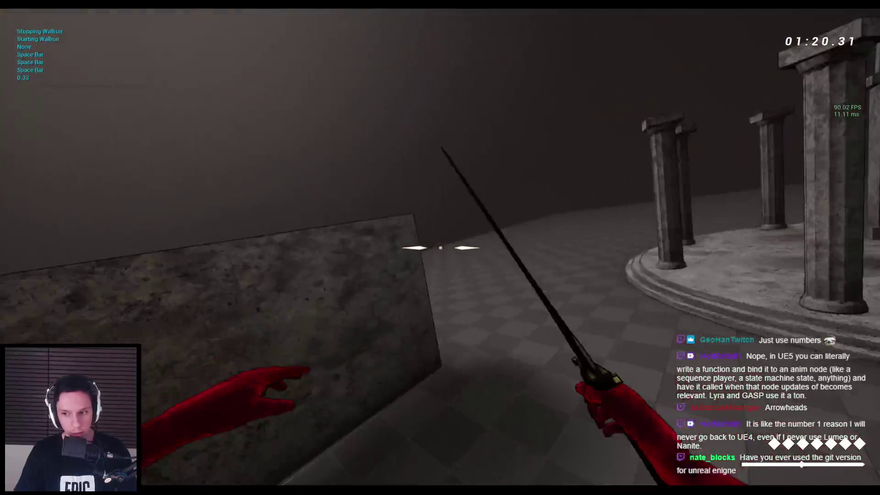
key("space")
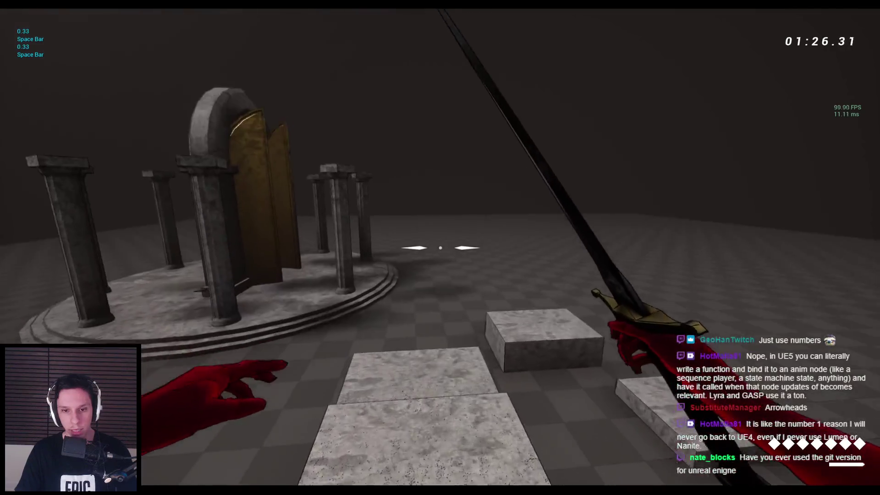
key("space")
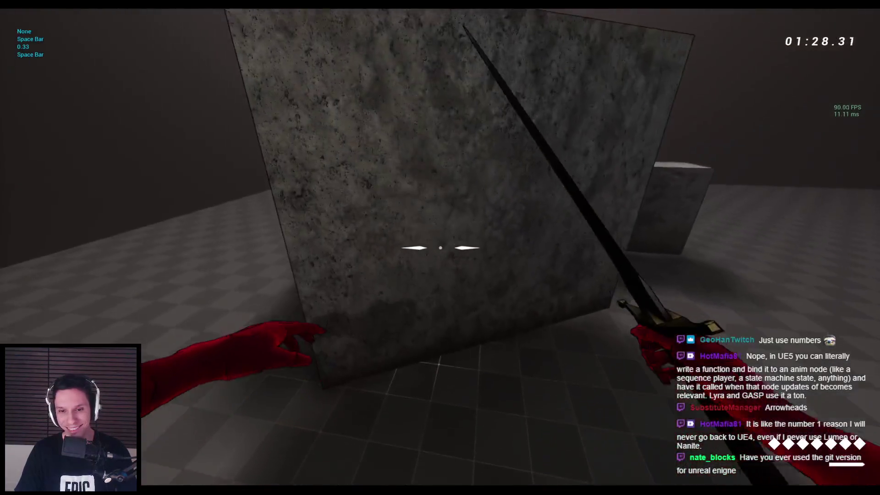
key("space")
key("space")
key("space")
key("space")
key("space")
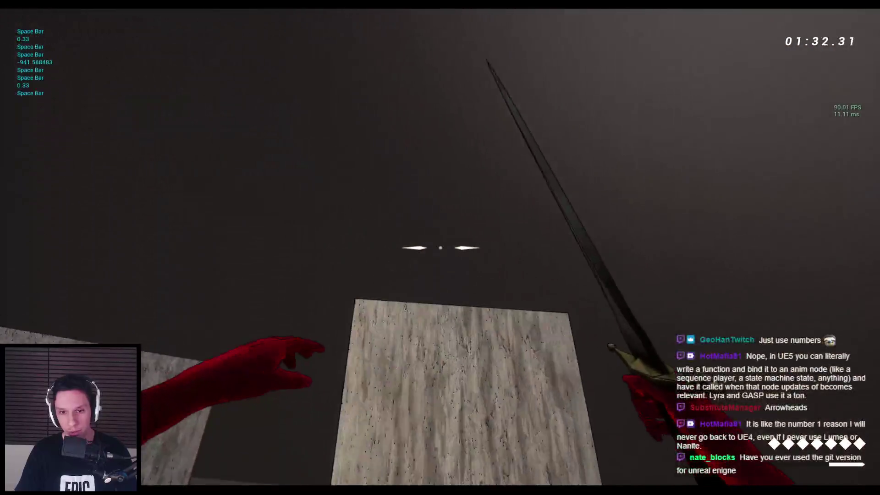
key("space")
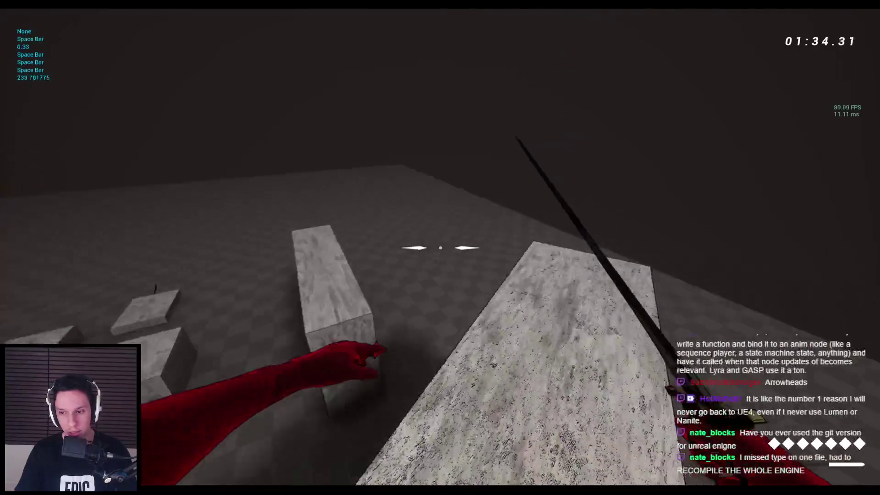
key("space")
key("space")
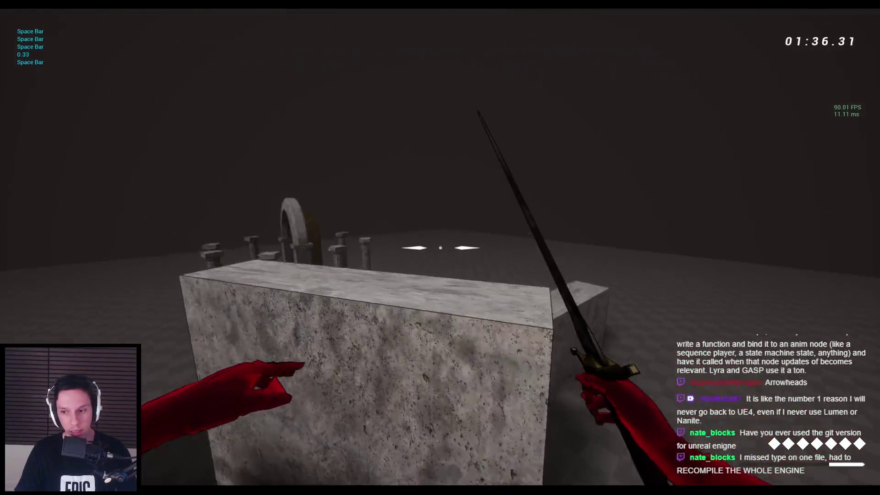
key("space")
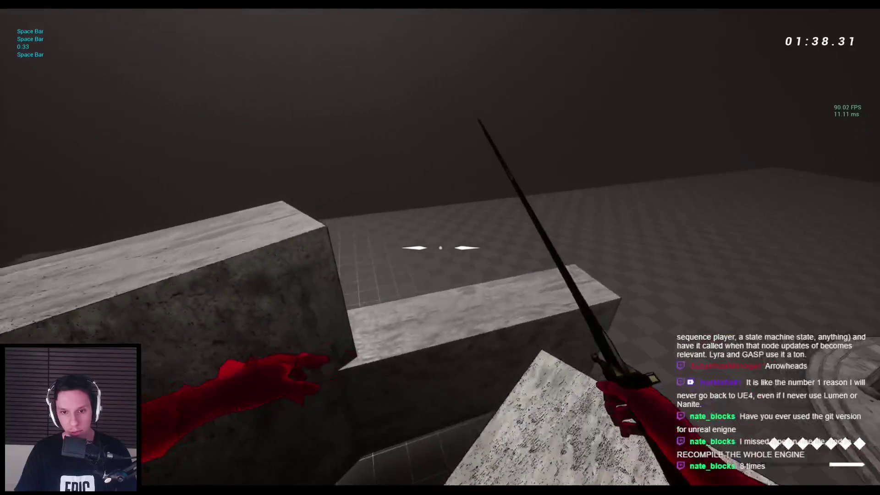
key("space")
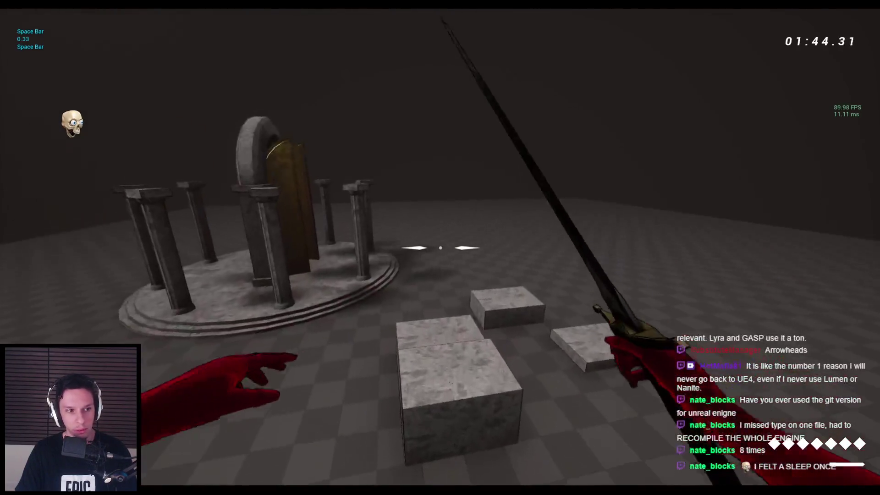
key("space")
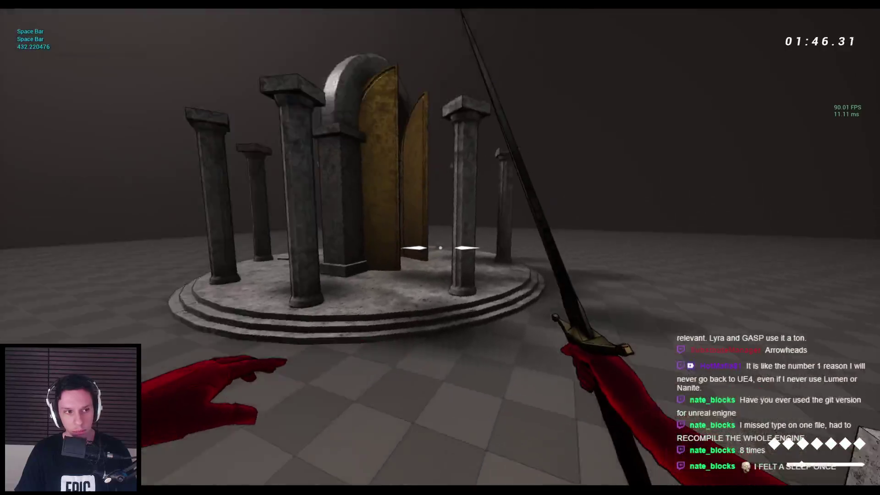
- Chain wall jumps up the stone corridor to the ledge, then end the play test
key("w")
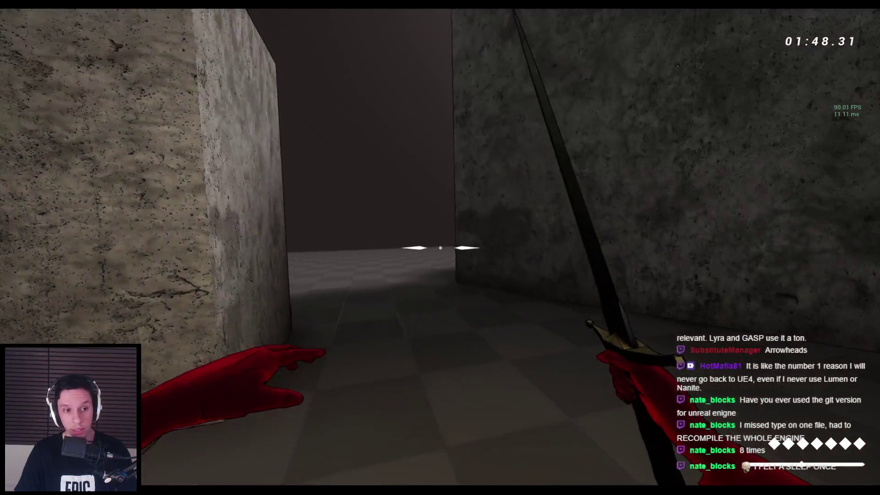
key("space")
key("space")
key("space")
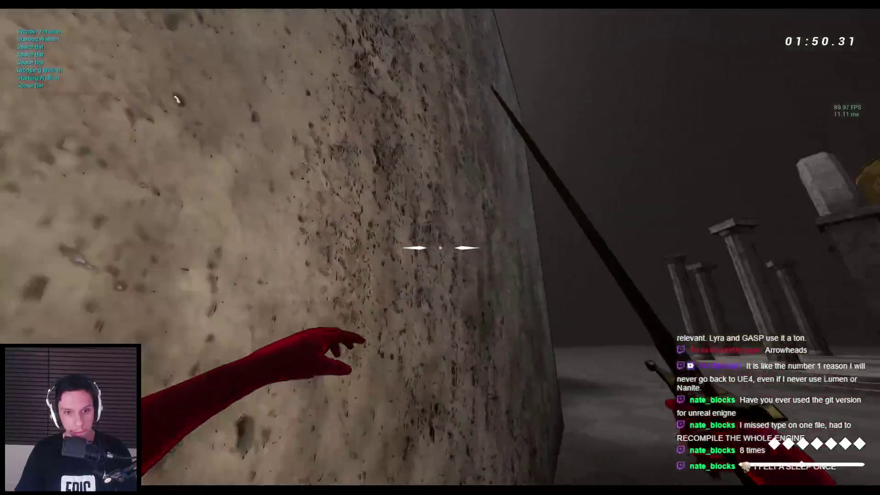
key("space")
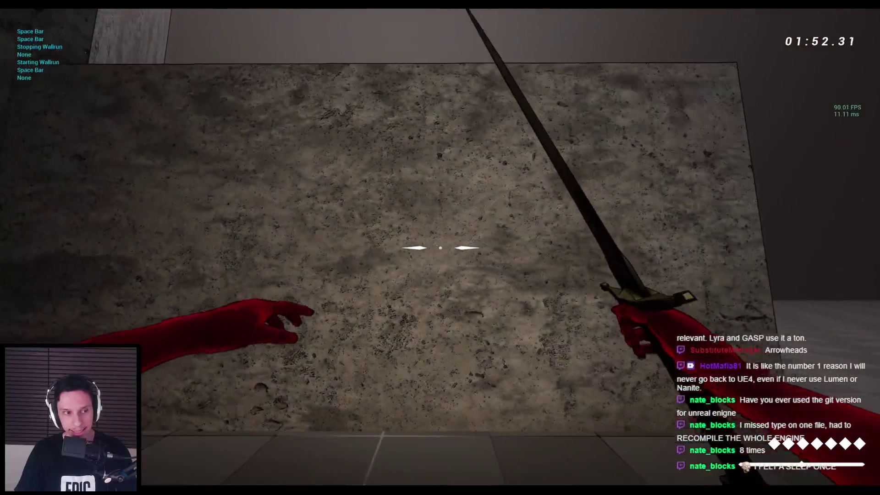
key("space")
key("space")
key("space")
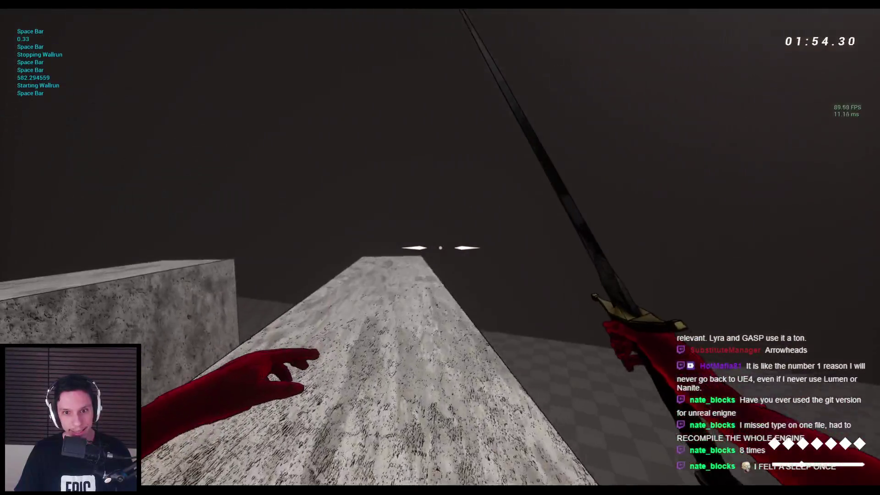
key("space")
key("space")
key("space")
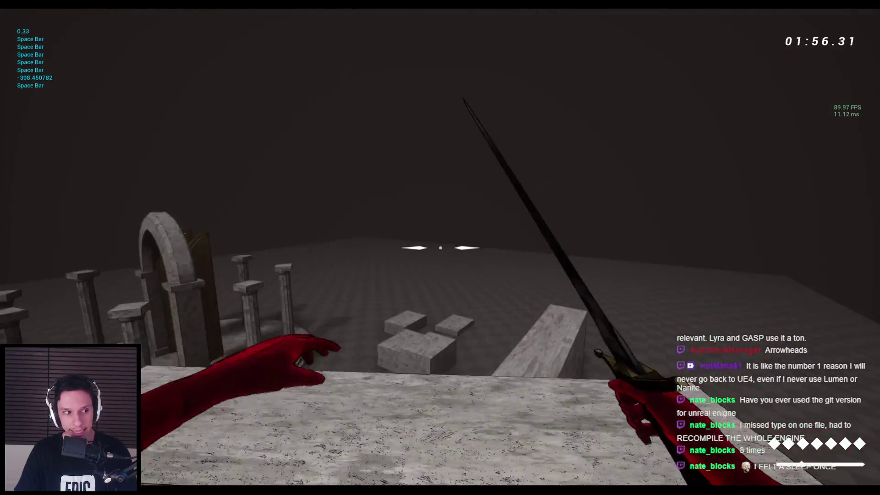
key("space")
key("space")
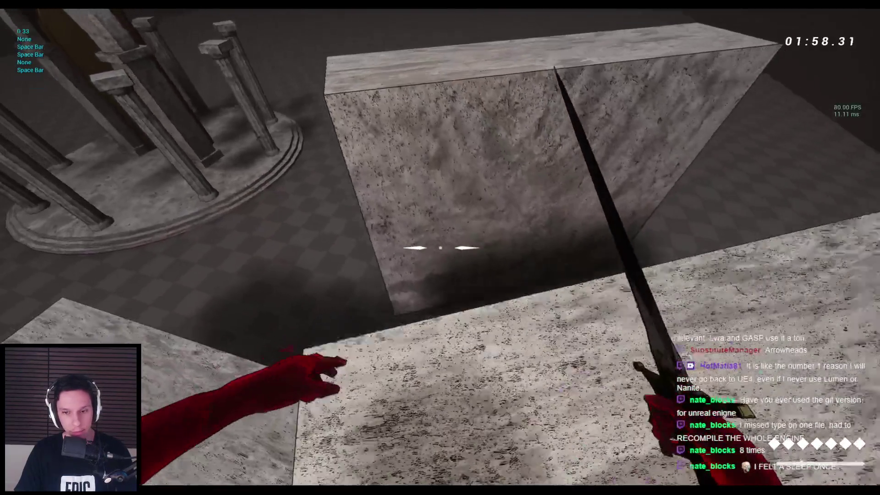
key("space")
key("space")
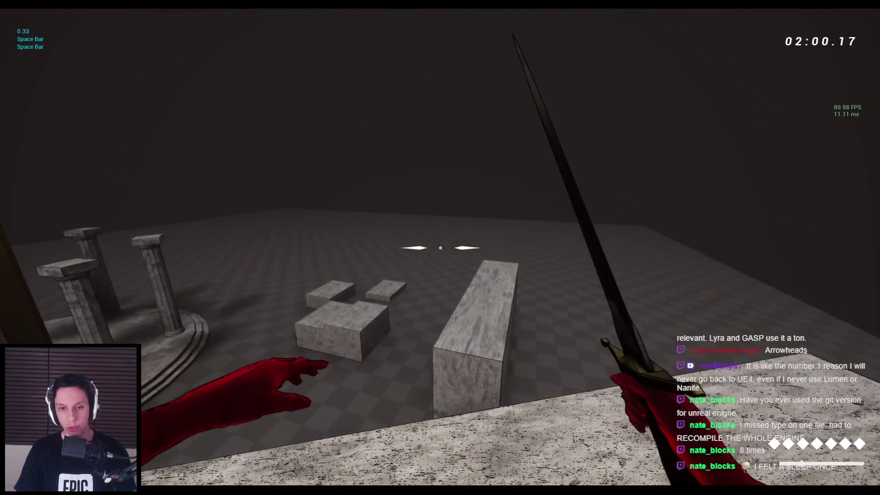
key("Escape")
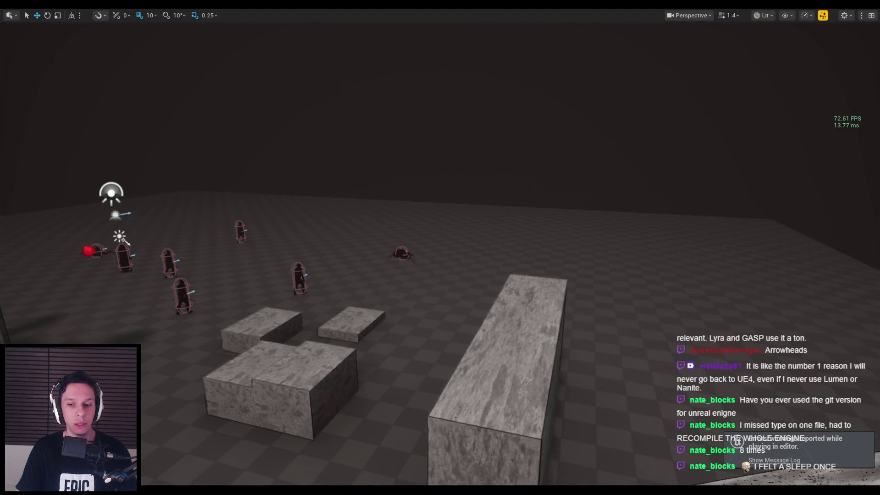
- Restore the editor layout, move the level camera toward the temple, and switch to TowerGameRangedWeapon.h in Rider
scroll(395, 272, "down", 10)
key("F11")
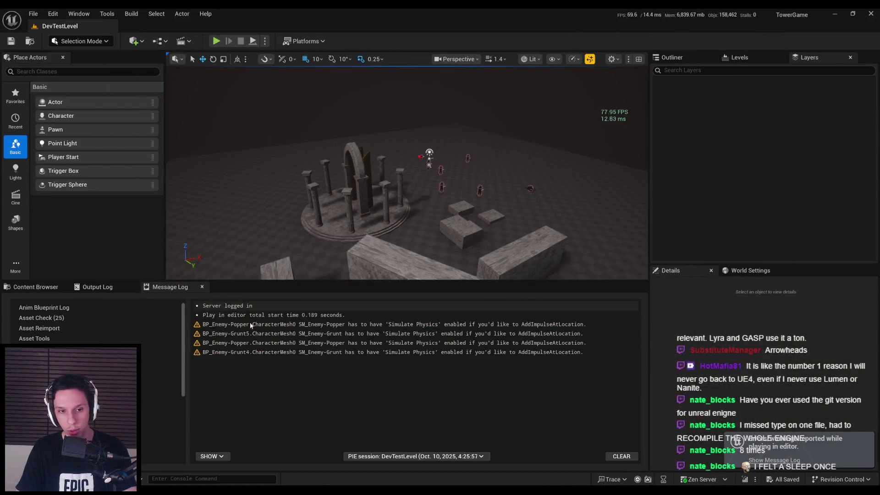
left_click(40, 289)
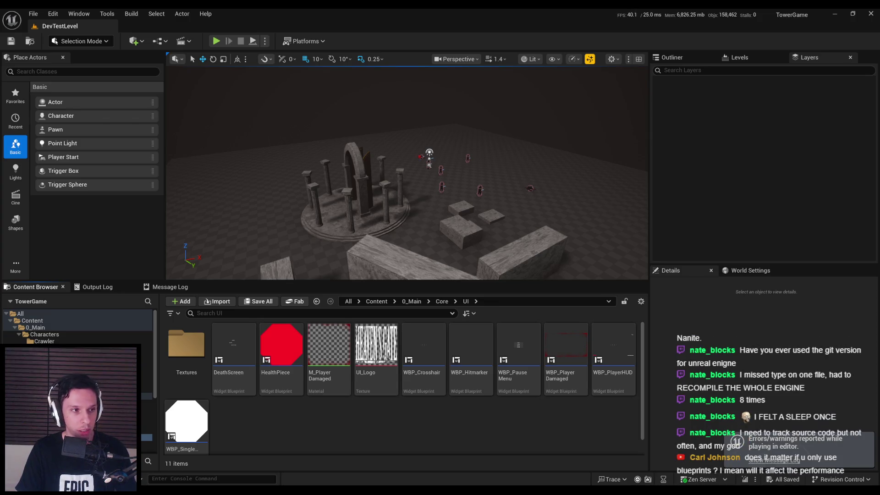
left_click_drag(282, 187, 308, 209)
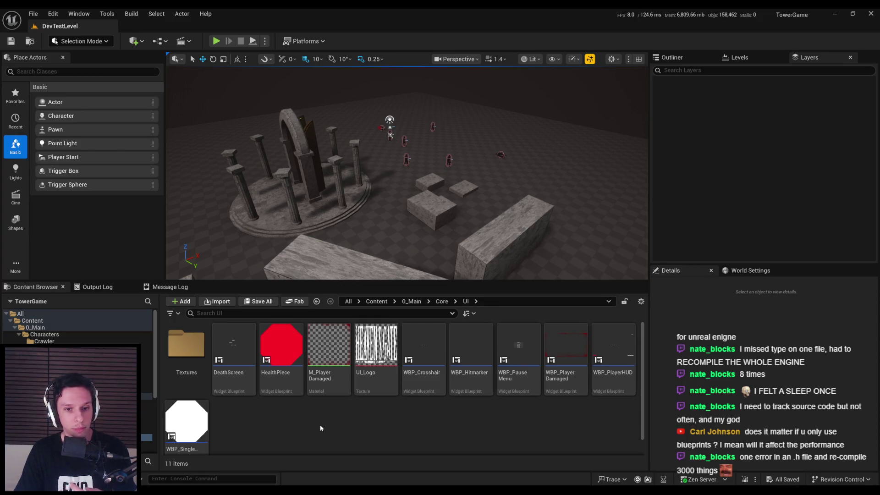
key("alt+Tab")
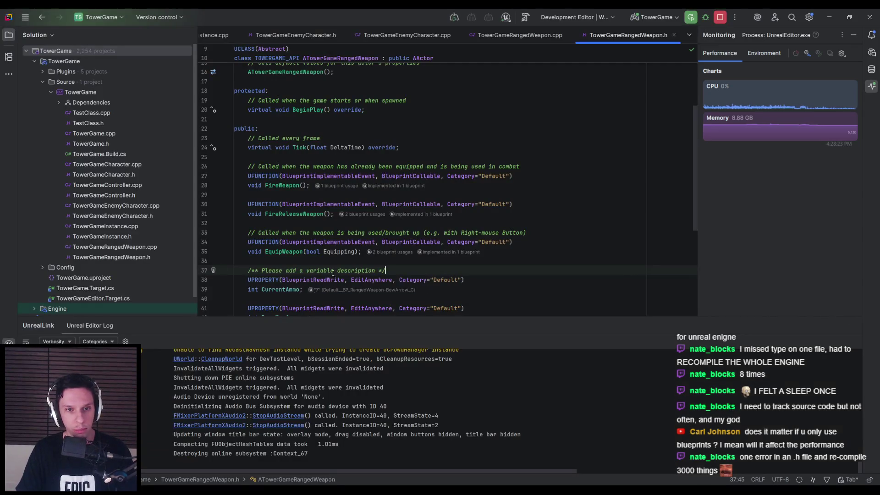
- Shrink Rider's Unreal Editor Log panel, scroll the weapon header, and return to WBP_SingleAmmoElement
mouse_move(504, 317)
left_mouse_down()
mouse_move(490, 452)
mouse_move(468, 416)
left_mouse_up()
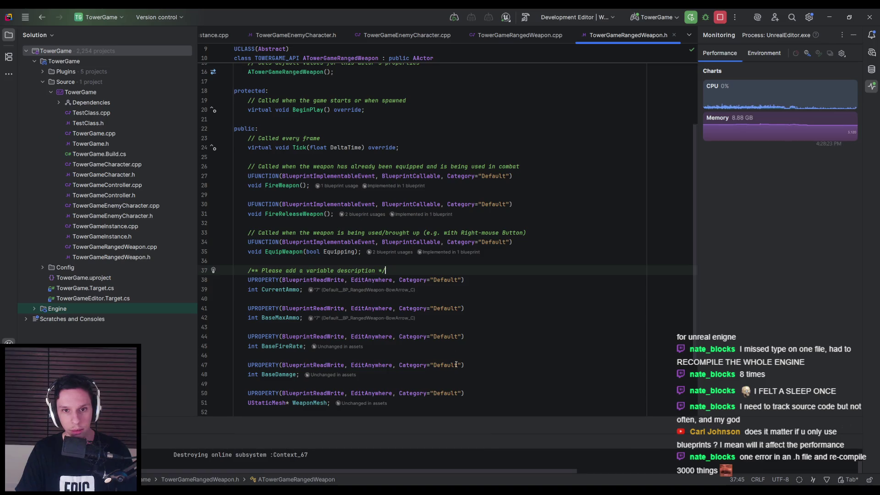
scroll(464, 376, "down", 3)
scroll(440, 321, "up", 8)
scroll(420, 262, "down", 8)
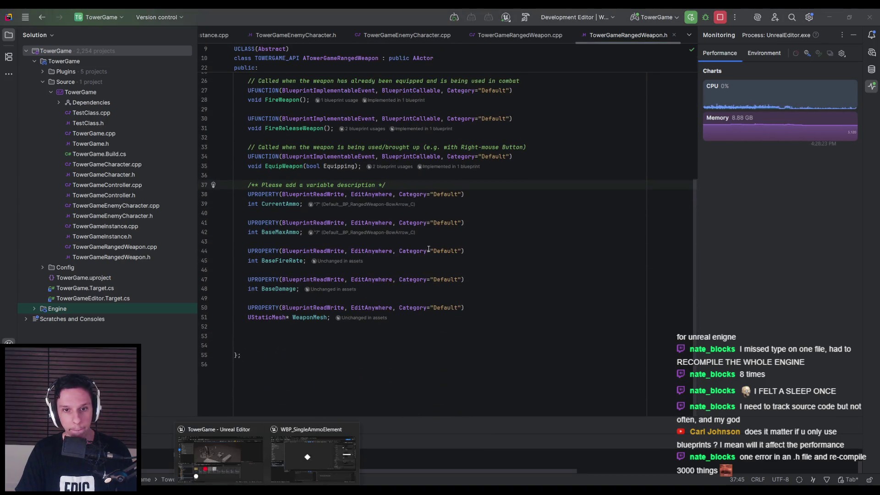
left_click(306, 449)
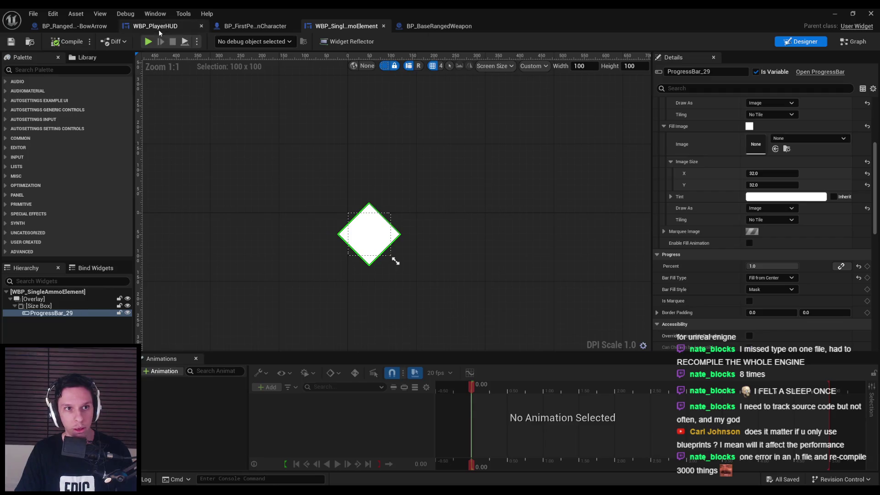
- Open WBP_PlayerHUD, review the Notion task list, then return to DevTestLevel and start a play test
left_click(159, 29)
left_click(153, 469)
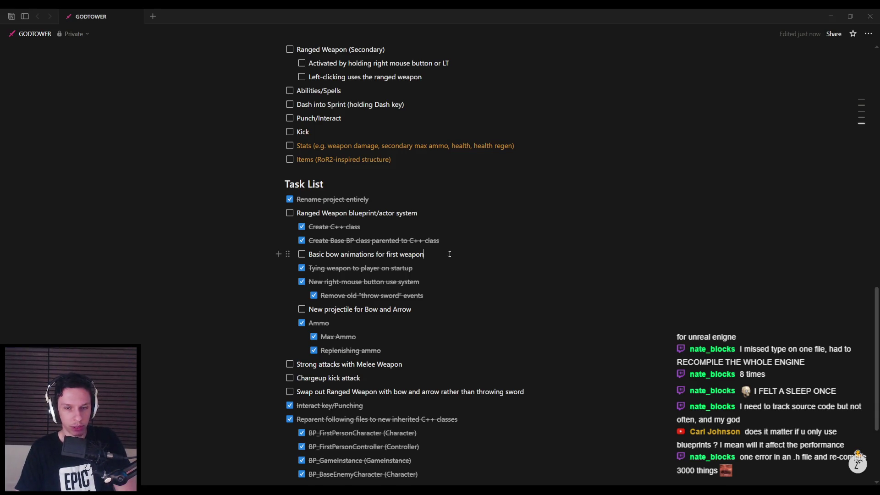
key("alt+Tab")
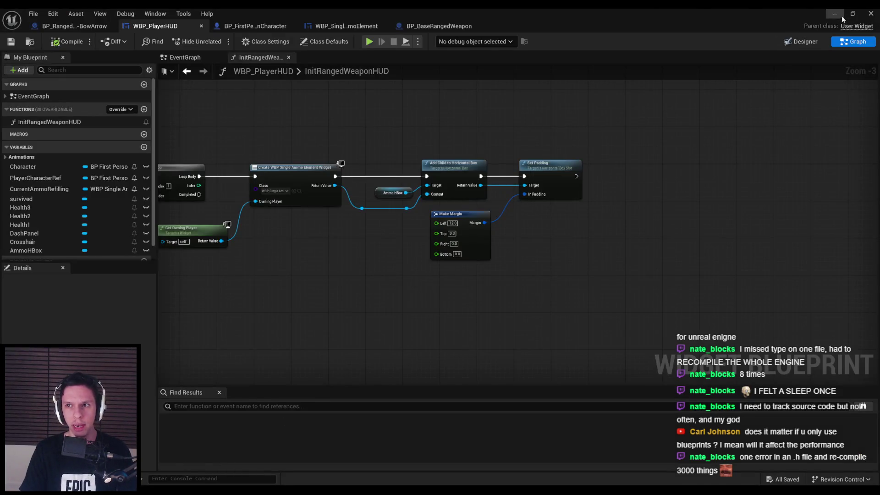
left_click(841, 16)
key("alt+p")
- Go fullscreen, equip the bow and fire eight arrows to drain the diamond ammo slots
key("F11")
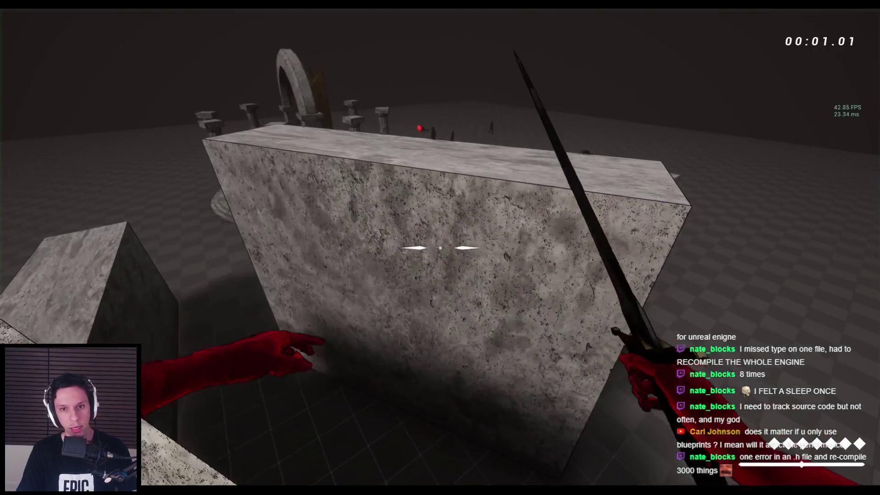
key("space")
key("space")
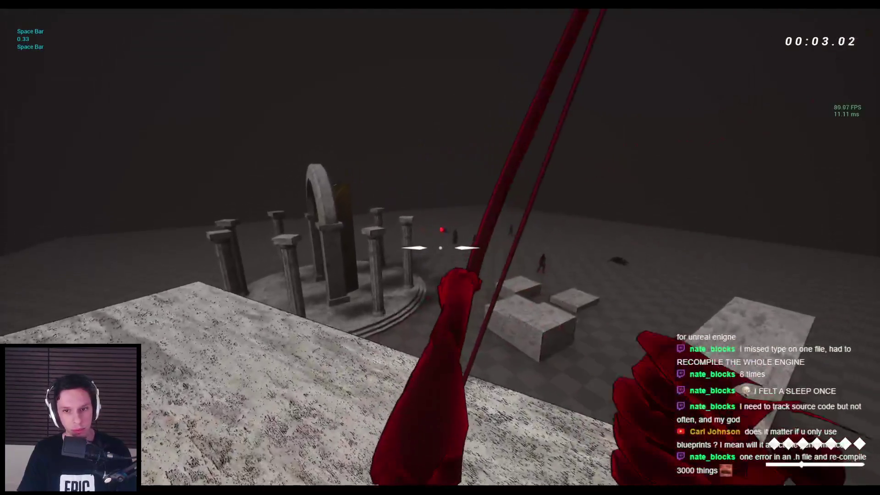
left_click(440, 248)
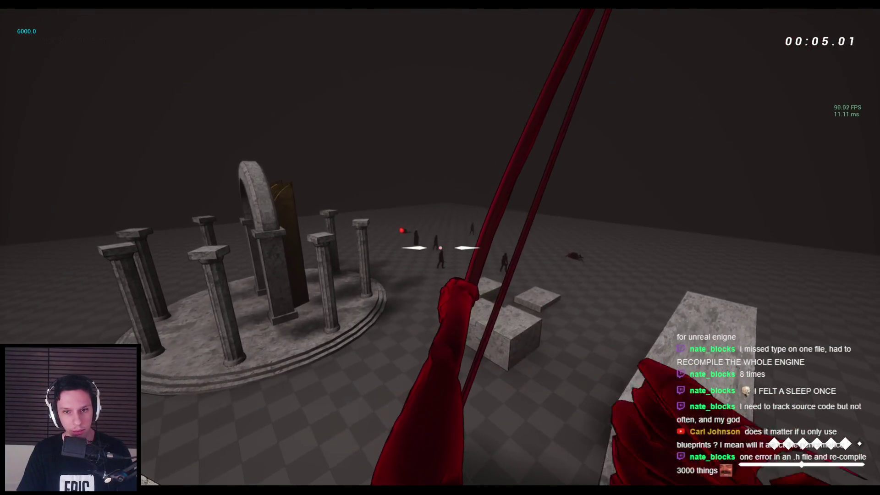
left_click(440, 247)
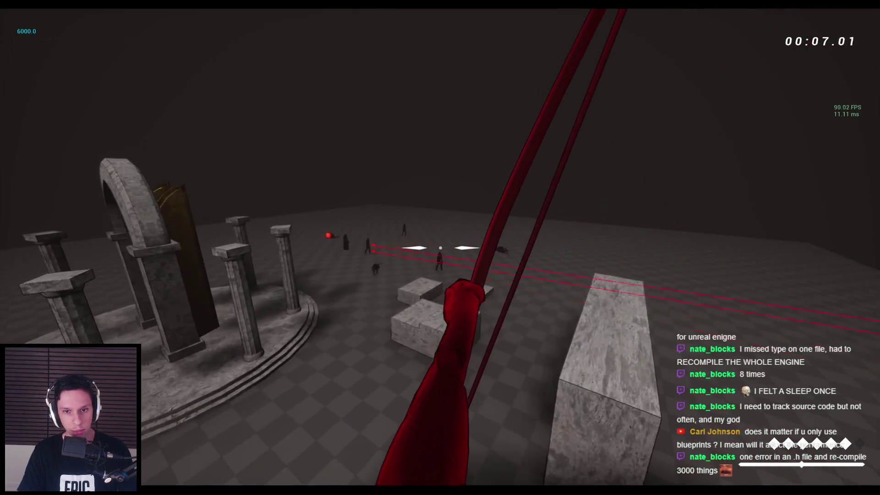
left_click(440, 247)
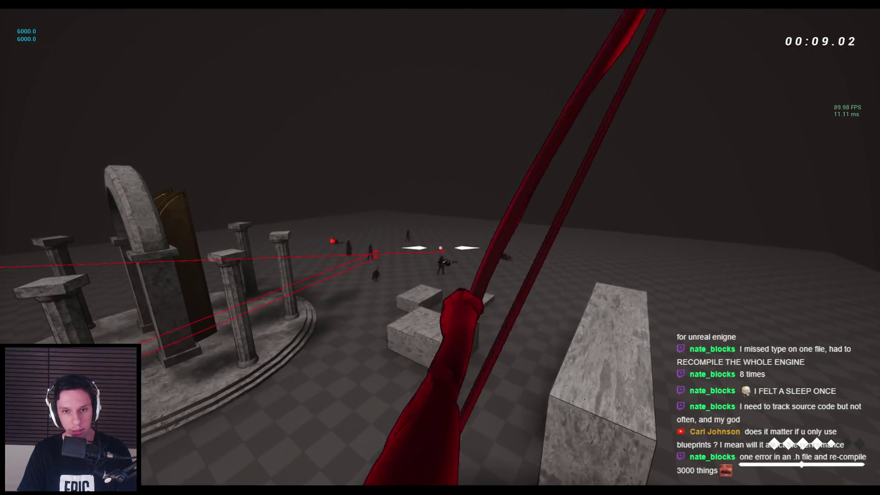
left_click(440, 247)
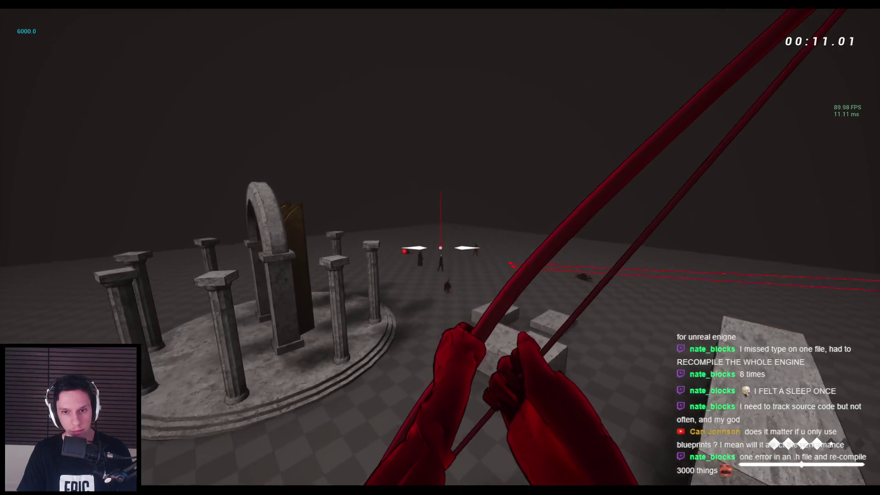
left_click(440, 247)
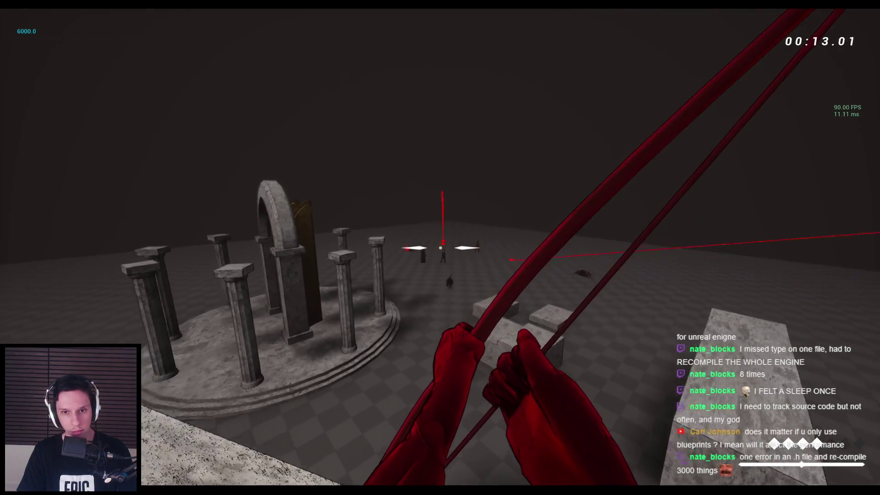
left_click(440, 248)
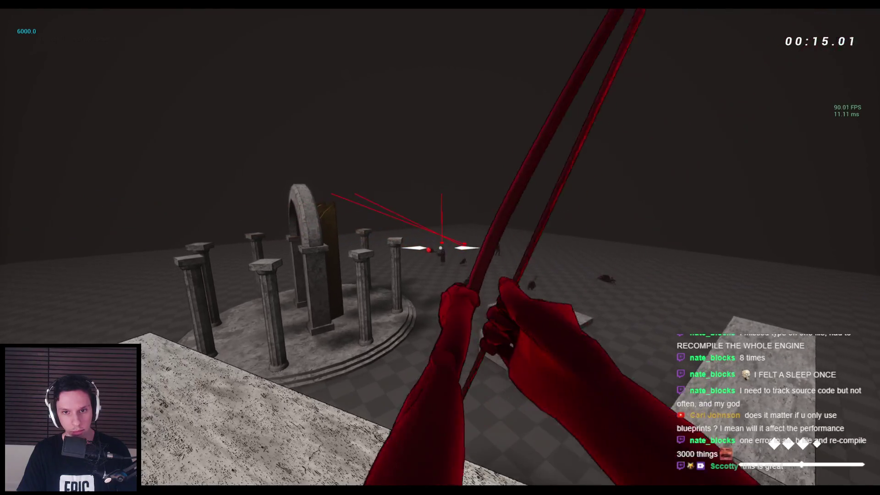
left_click(440, 248)
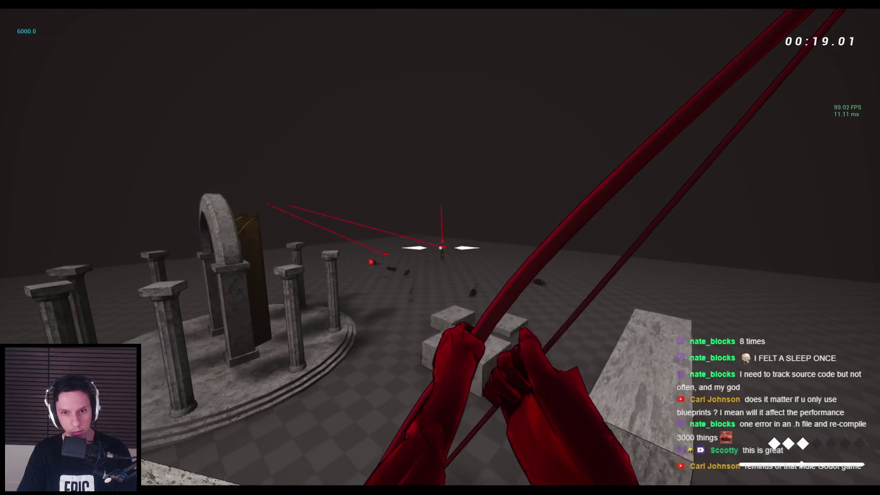
left_click(440, 248)
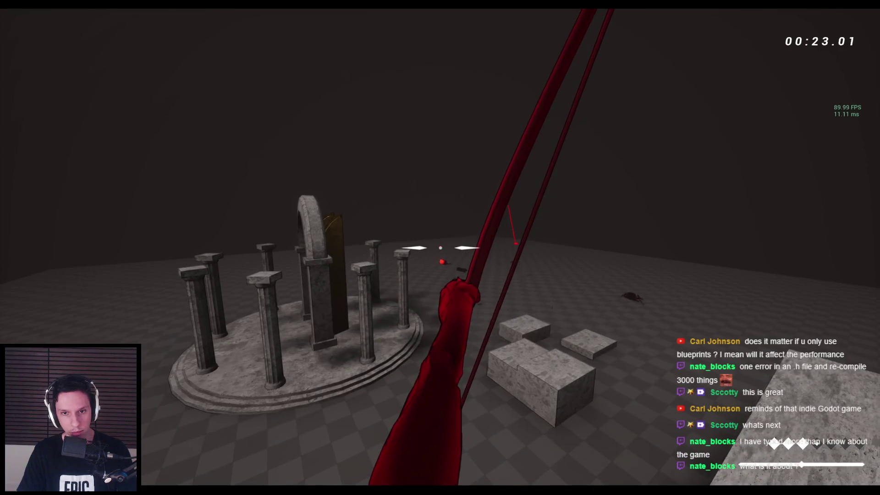
- Switch to the sword and run and jump across the floor toward the pillared hall
key("2")
key("space")
key("space")
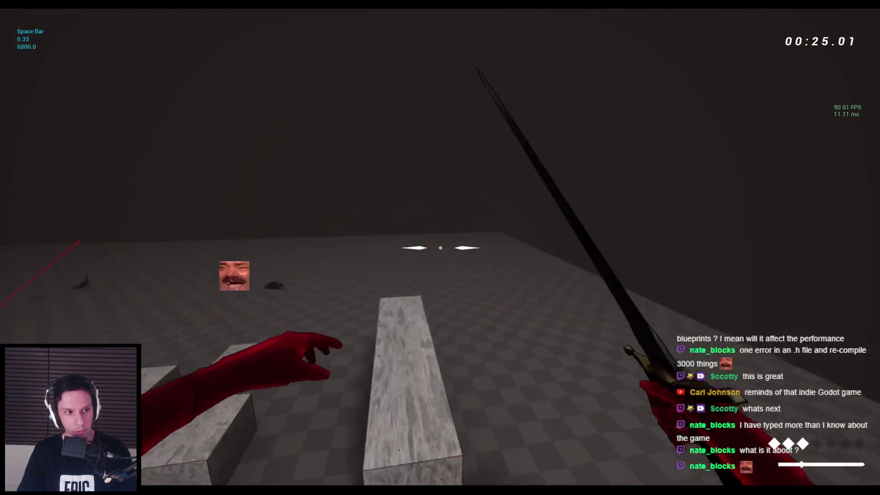
key("space")
key("space")
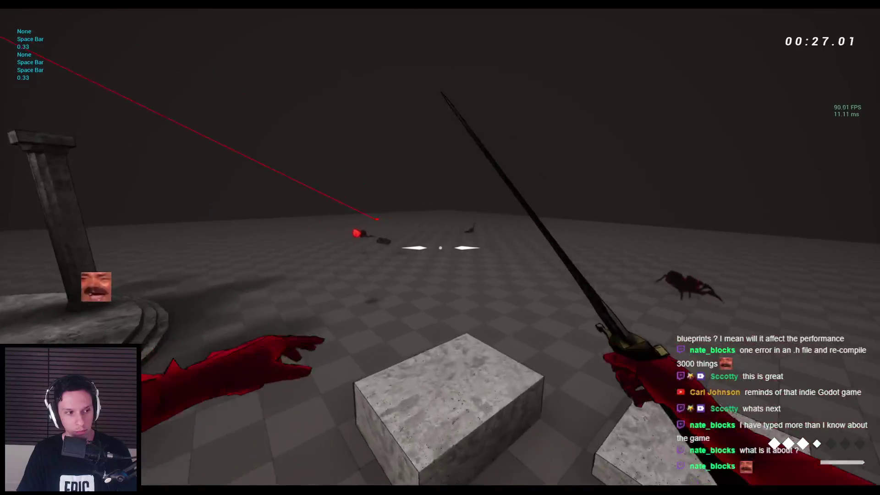
key("space")
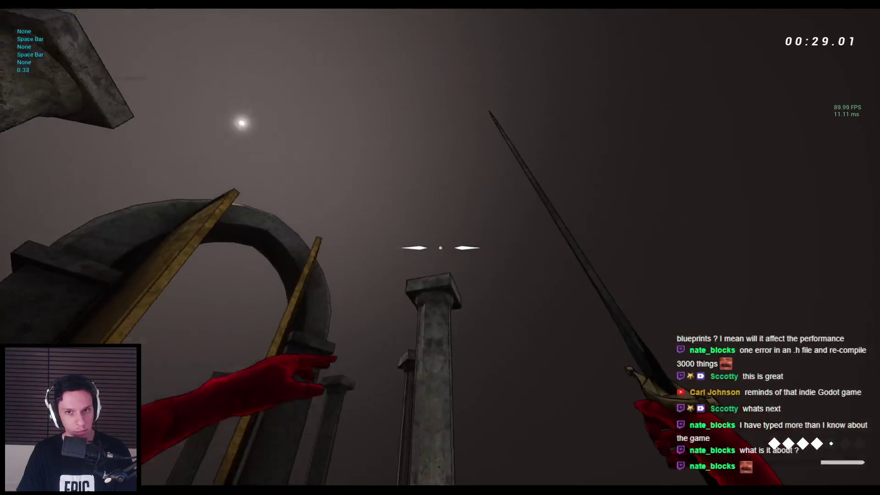
key("space")
key("space")
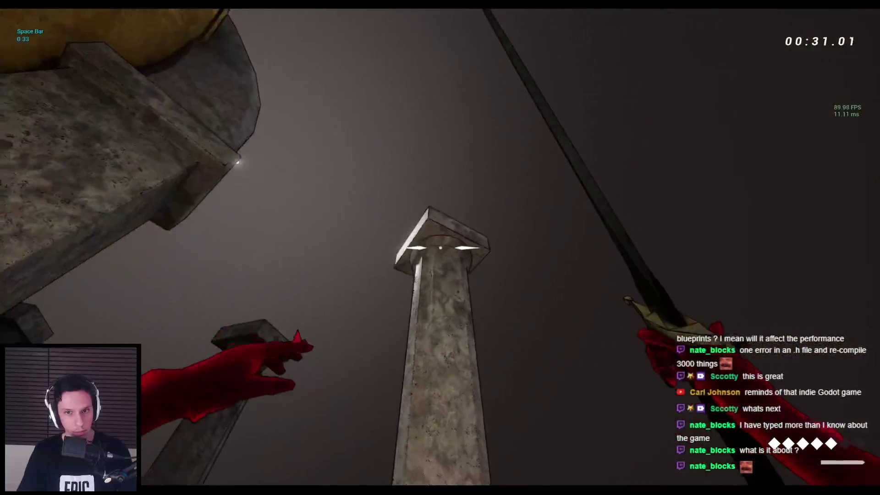
key("space")
key("space")
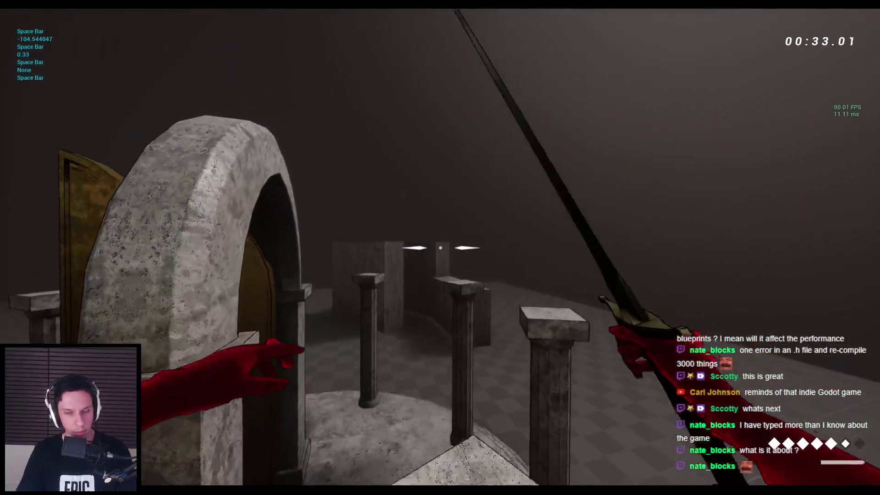
key("space")
key("space")
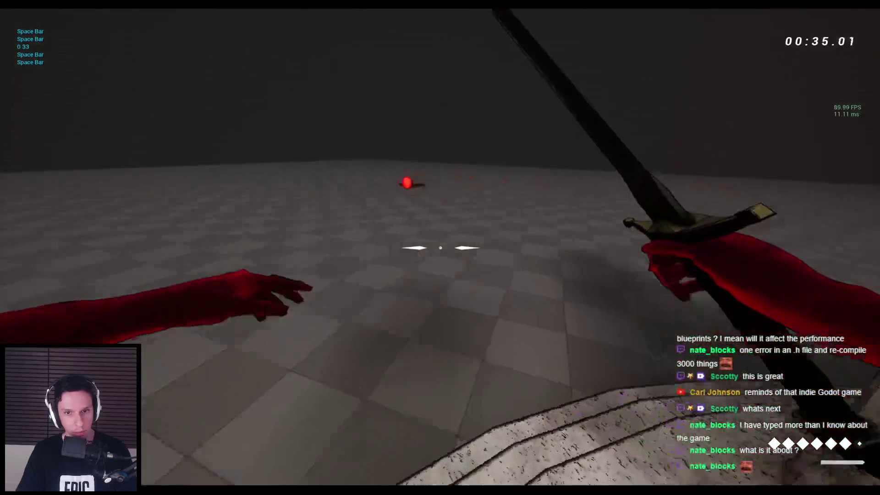
- Drop off the platform, swap to the sword, and jump across the stone blocks
key("w")
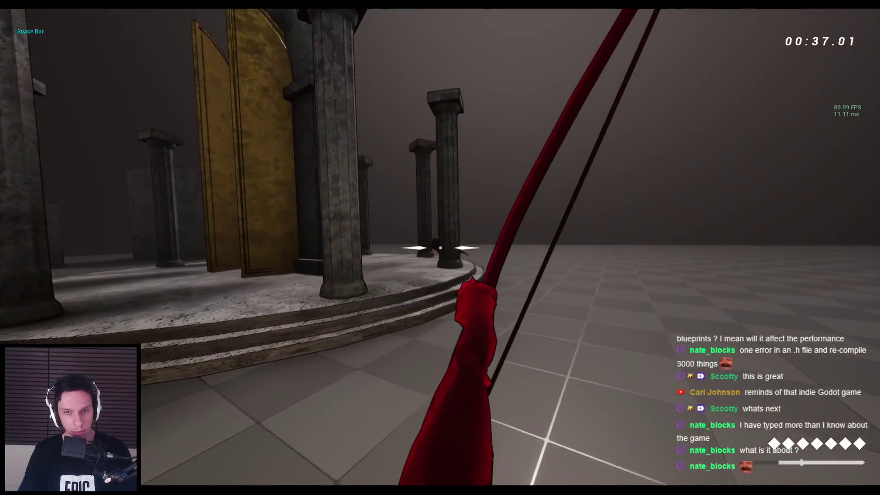
key("w")
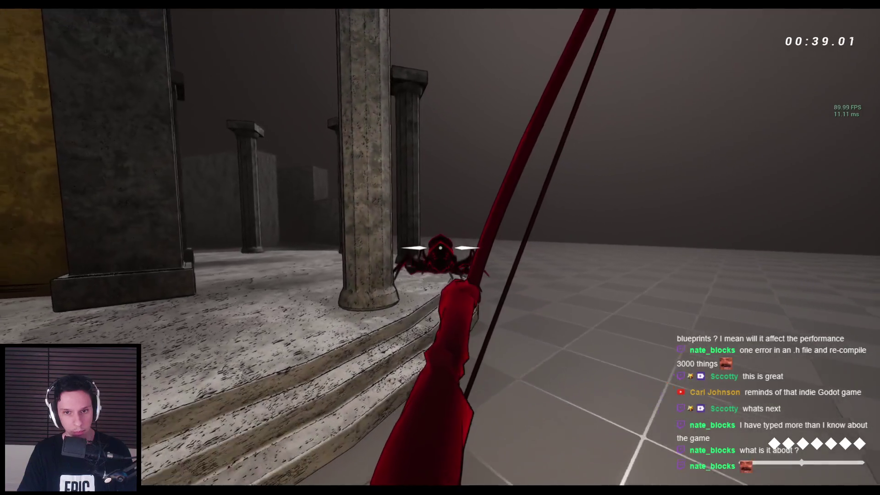
key("2")
key("w")
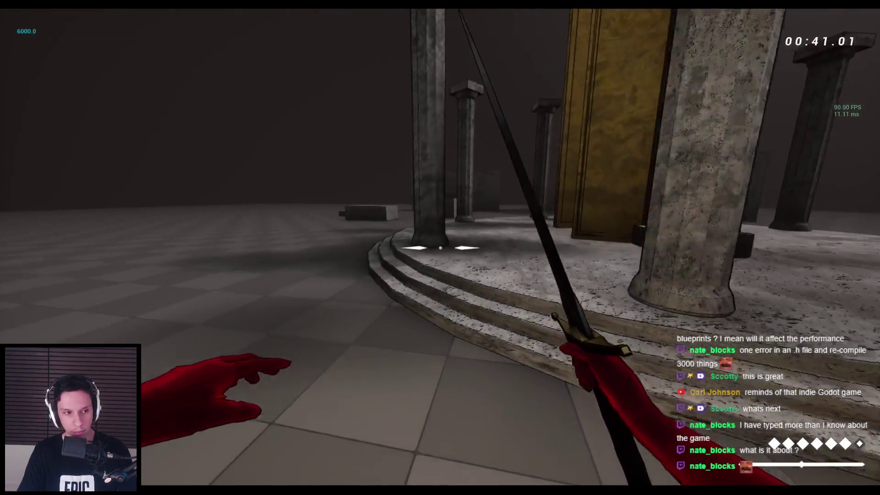
key("w")
key("space")
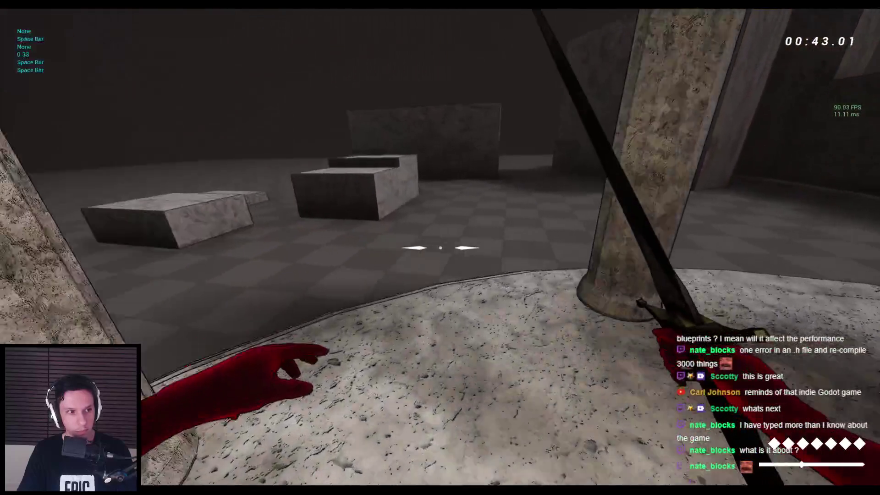
key("w")
key("space")
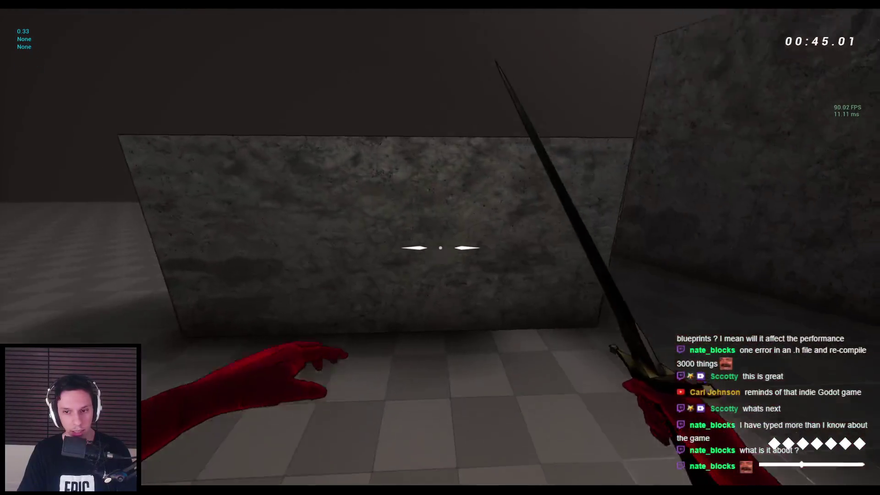
key("w")
key("space")
key("space")
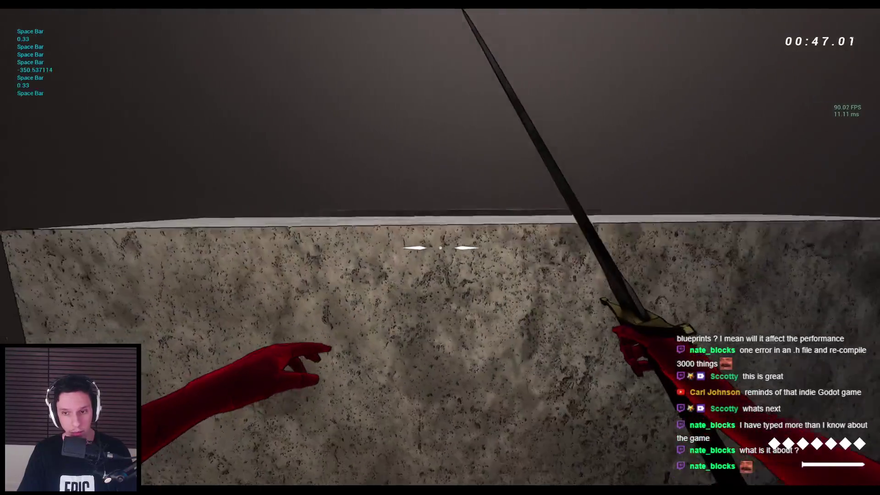
key("w")
key("space")
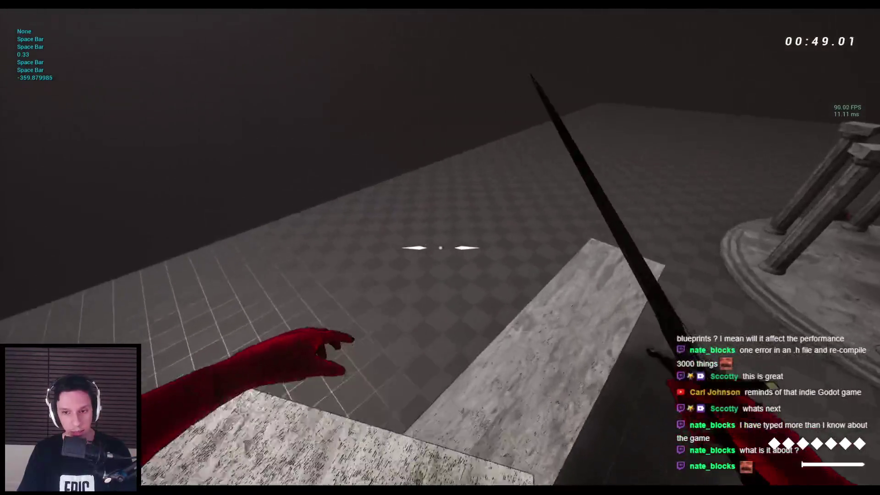
key("w")
key("space")
key("w")
key("space")
key("w")
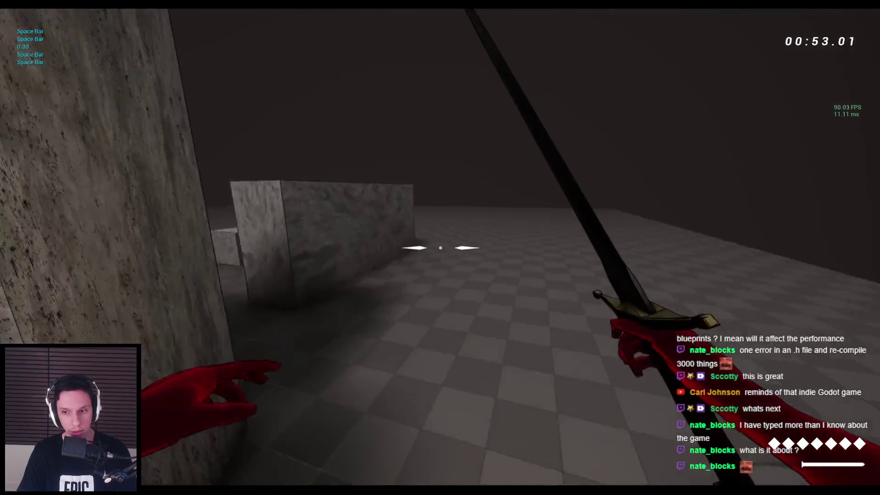
- Wall-run along the stone wall, up the pillar steps, and along the corridor wall
key("w")
key("space")
key("space")
key("space")
key("w")
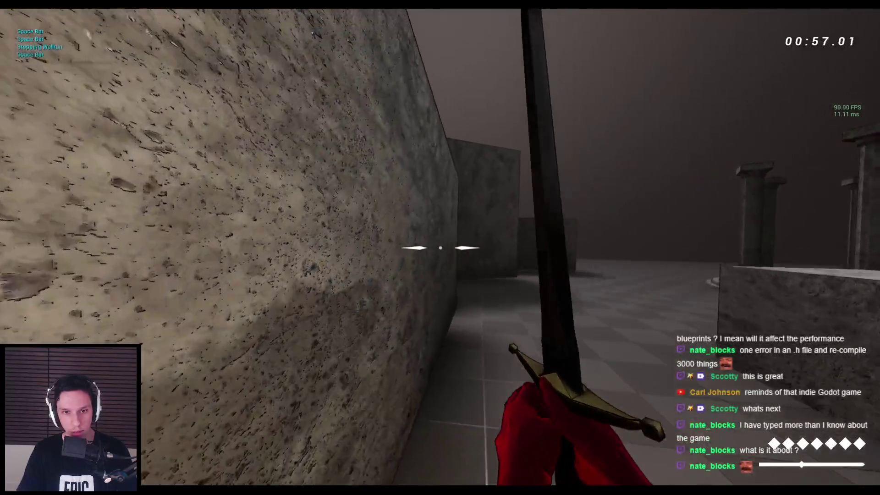
key("space")
key("w")
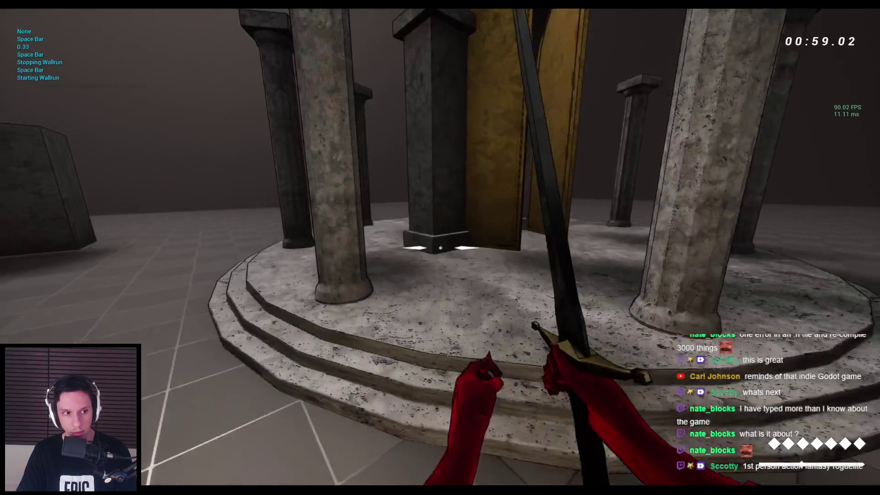
key("space")
key("w")
key("space")
key("space")
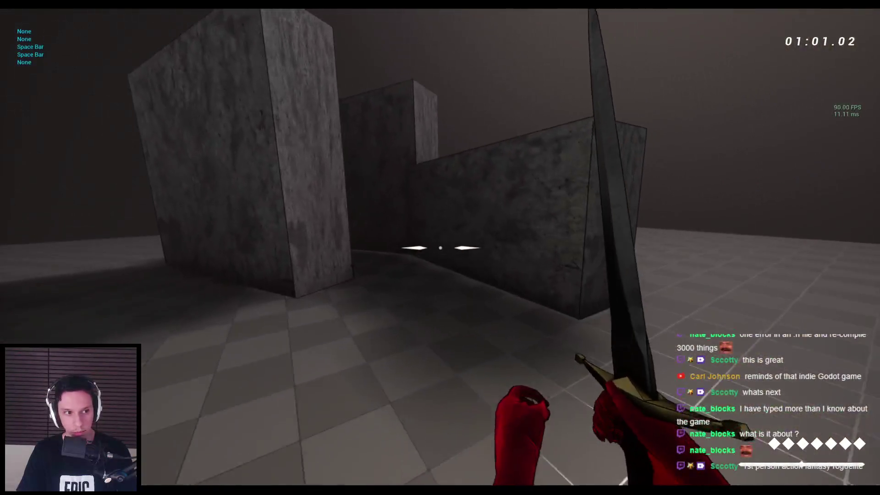
key("w")
key("space")
key("space")
key("space")
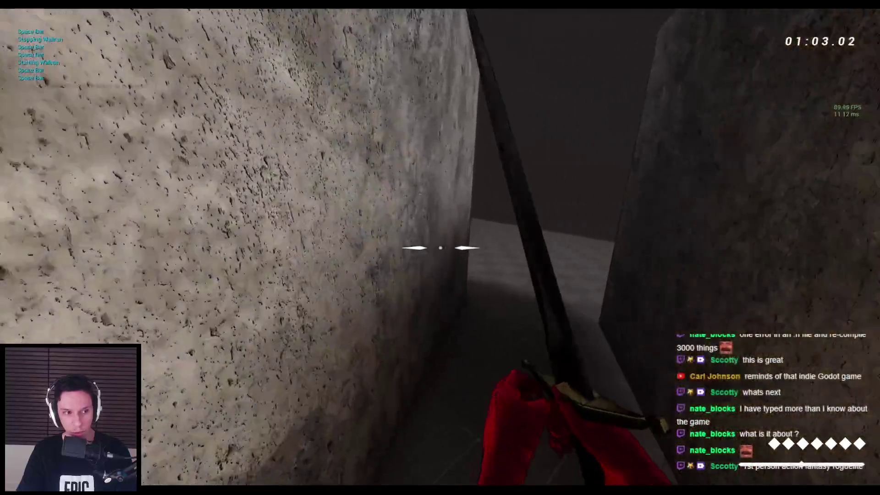
key("space")
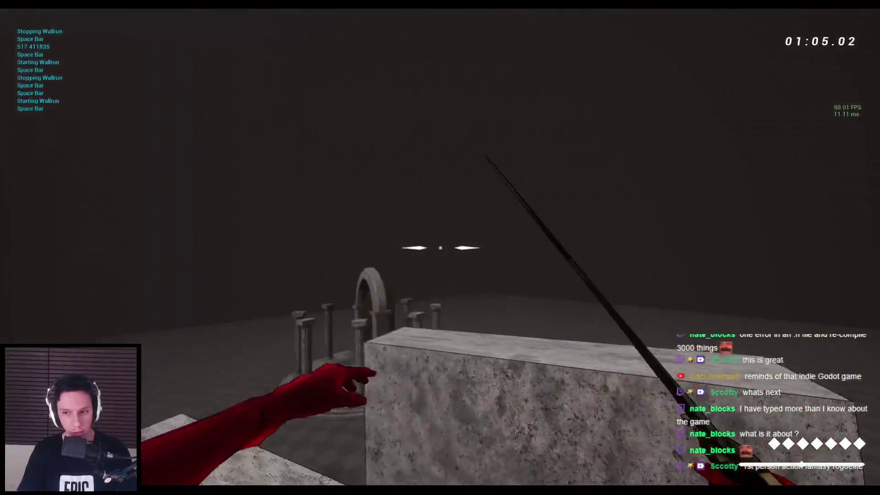
- Leap toward the shrine, wall-run the tall stone walls and climb onto the platform
key("w")
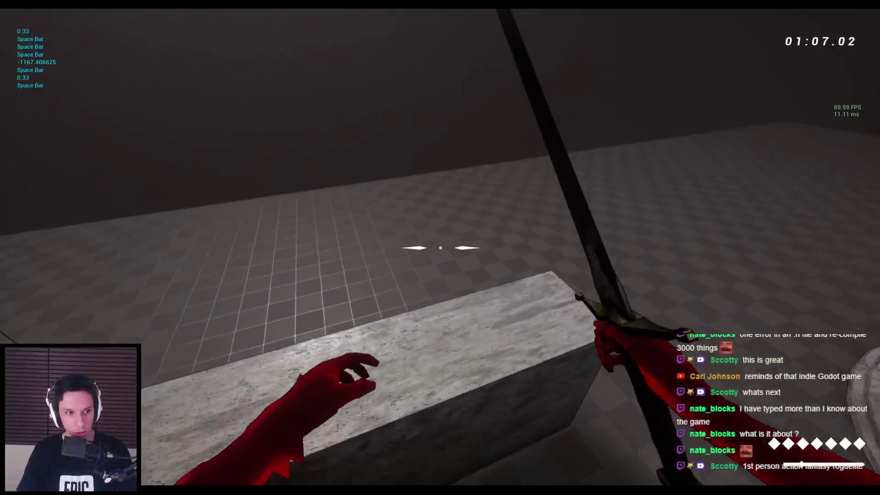
key("space")
key("w")
key("space")
key("space")
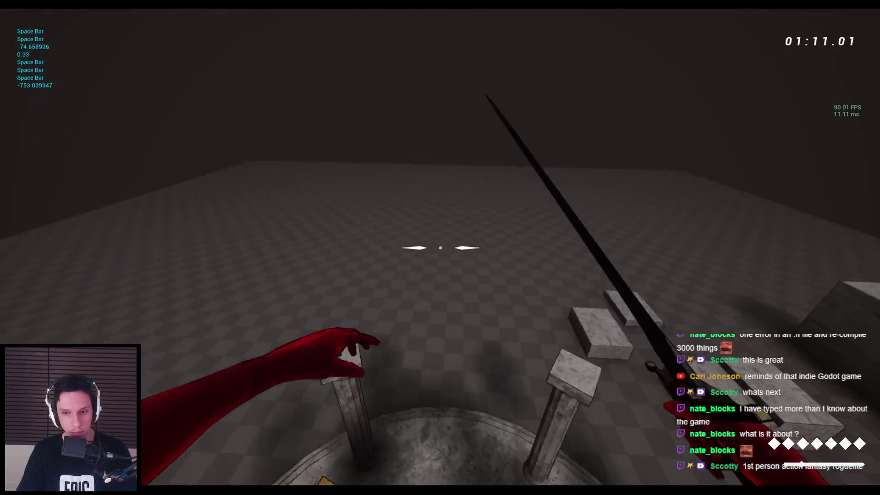
key("w")
key("space")
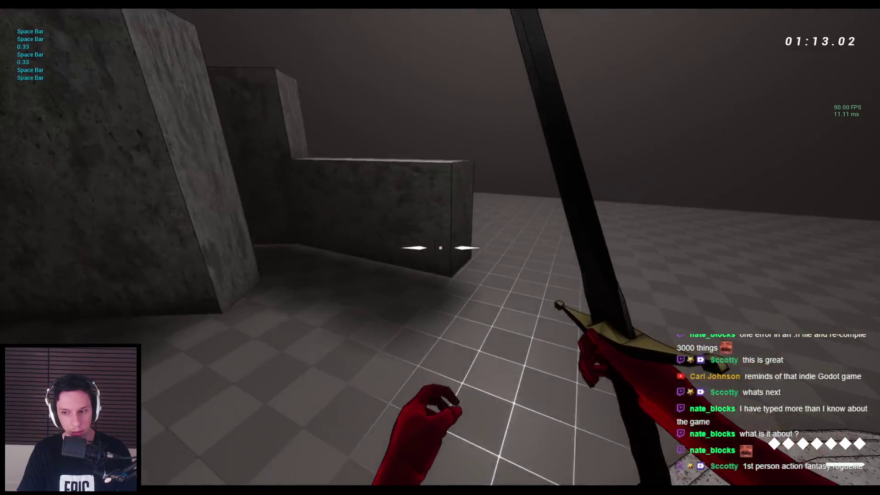
key("w")
key("space")
key("space")
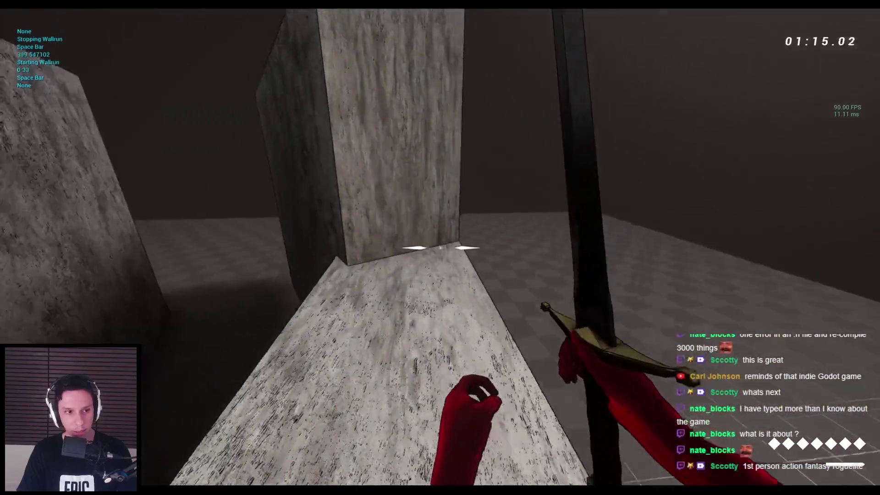
key("w")
key("space")
key("space")
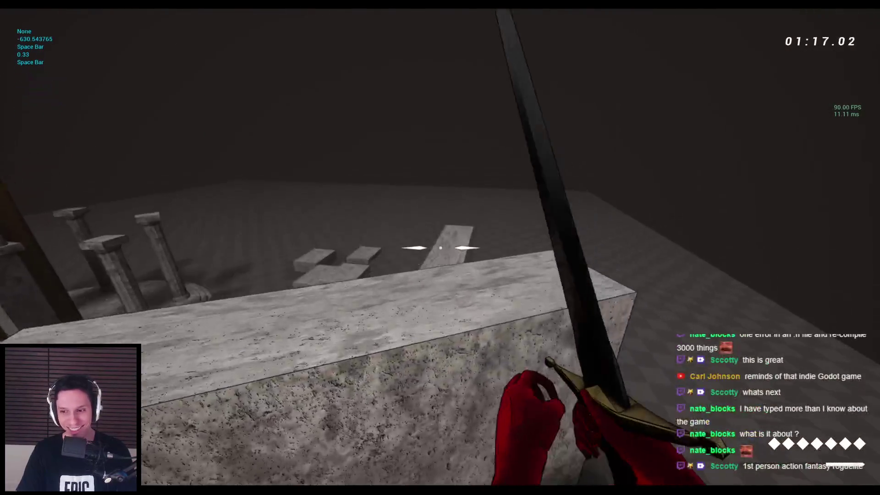
key("w")
key("space")
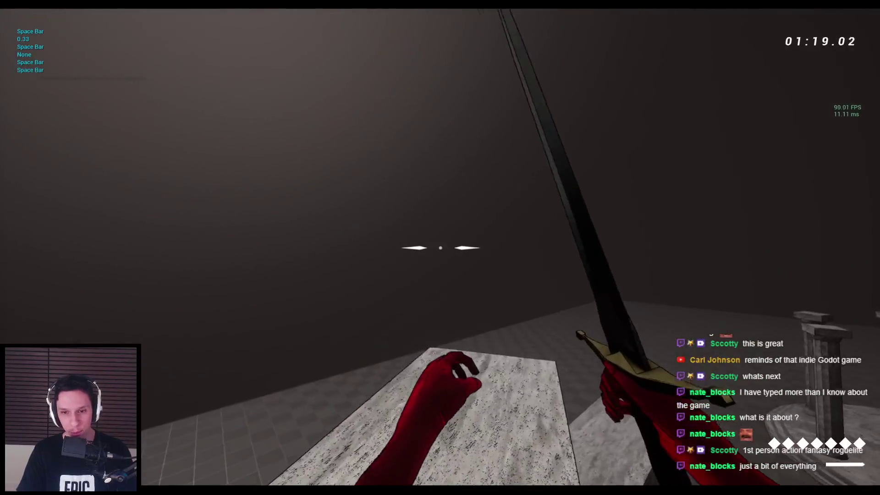
key("w")
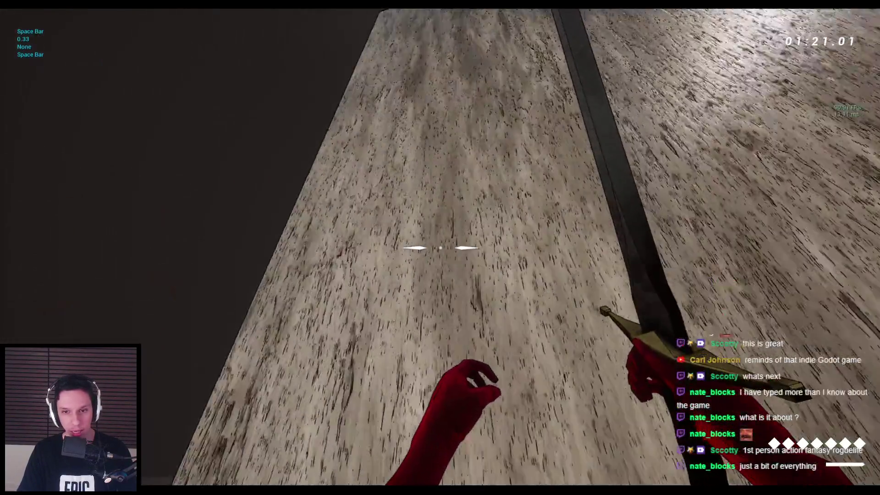
- Wall-run onto the ledge, cross to the open floor, and stop the play test
key("w")
key("space")
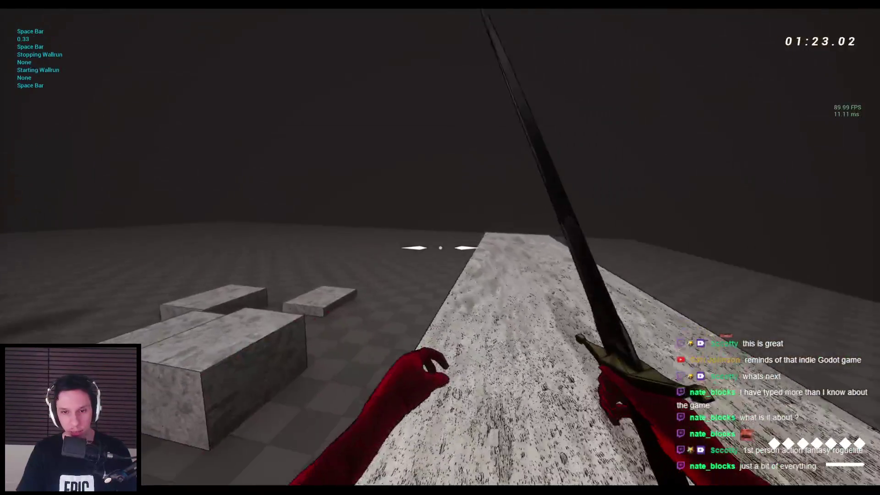
key("w")
key("space")
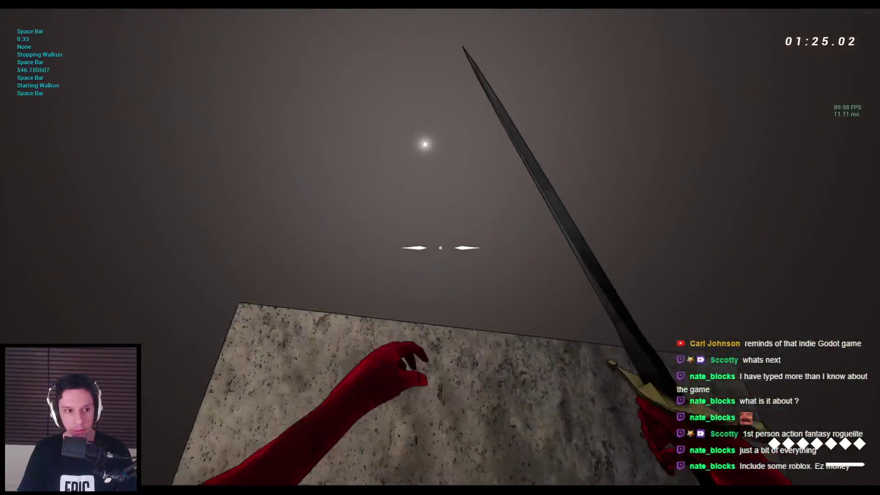
key("w")
key("space")
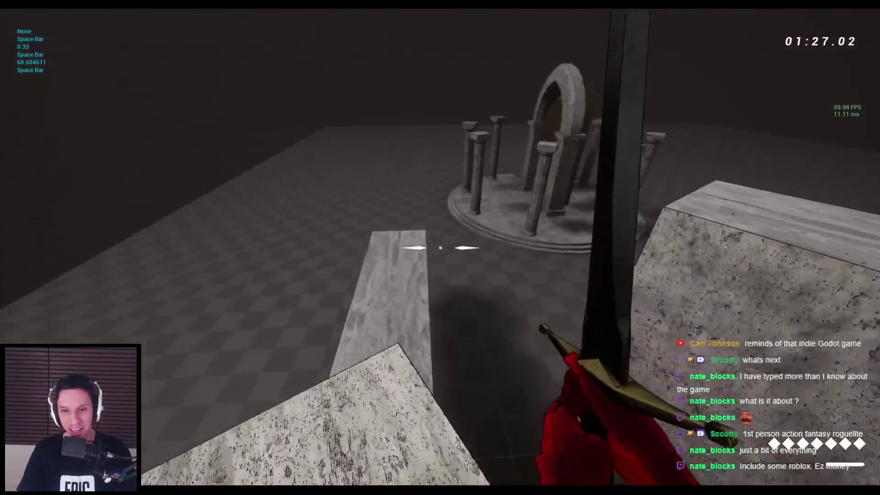
key("Escape")
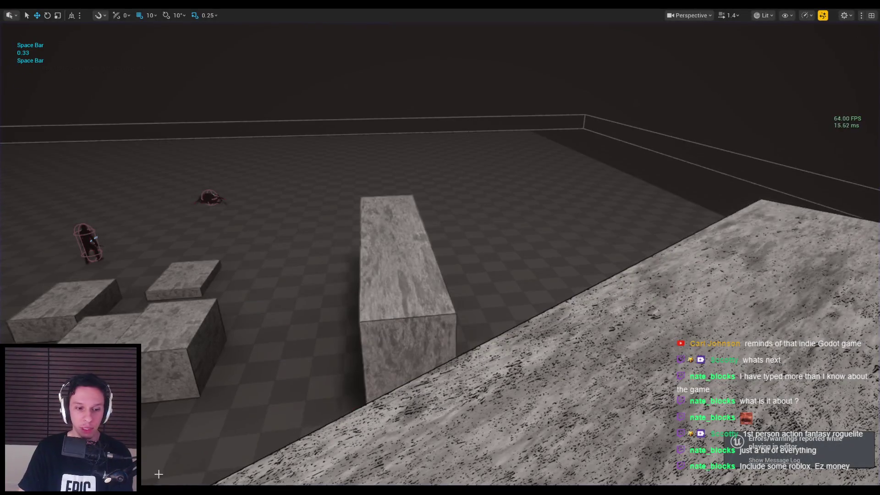
- Switch to Notion to review the GODTOWER Feature List and Task List
key("alt+Tab")
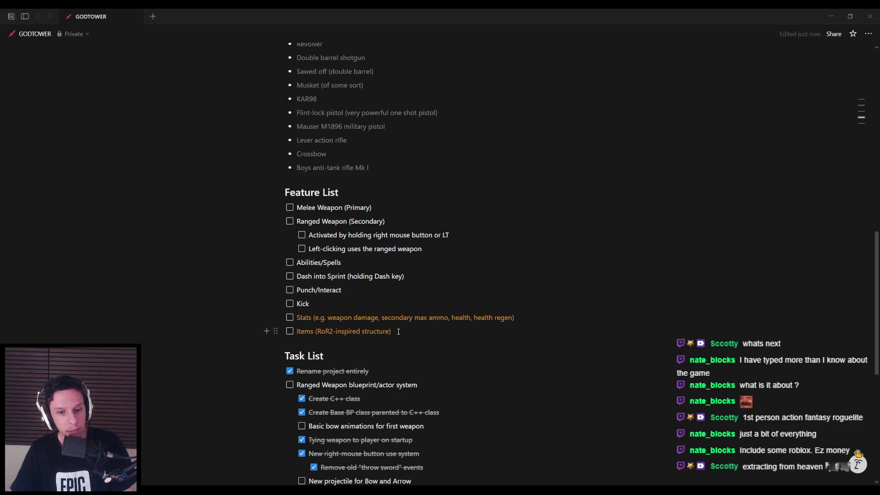
- Return to the Unreal editor and fly the viewport past the swordsman to the giant spider
left_click(235, 453)
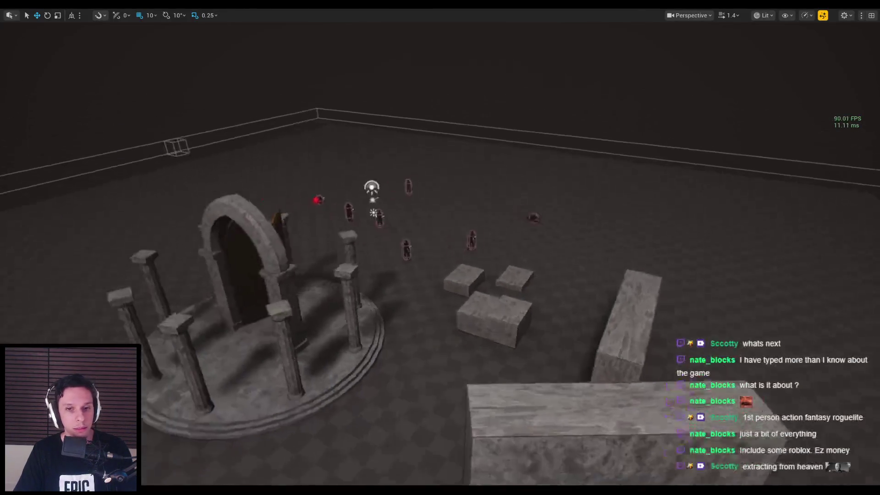
scroll(440, 248, "down", 5)
key("w")
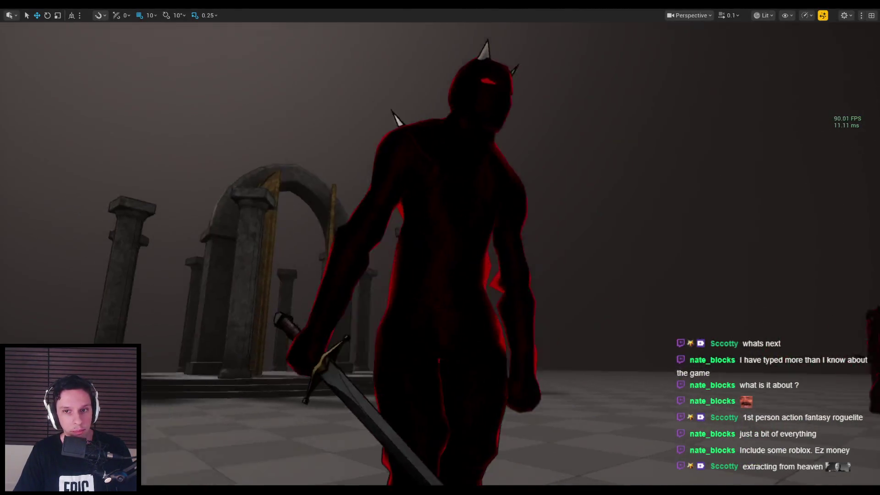
key("s")
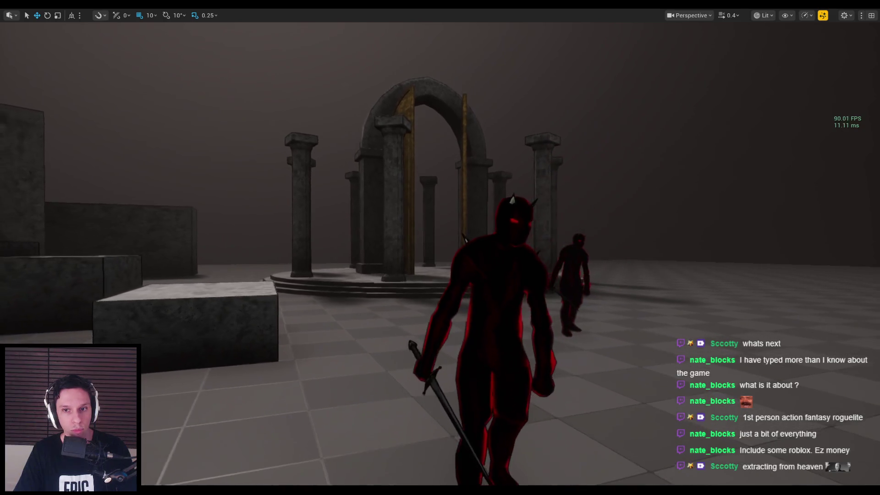
scroll(440, 248, "up", 5)
scroll(440, 247, "up", 1)
key("w")
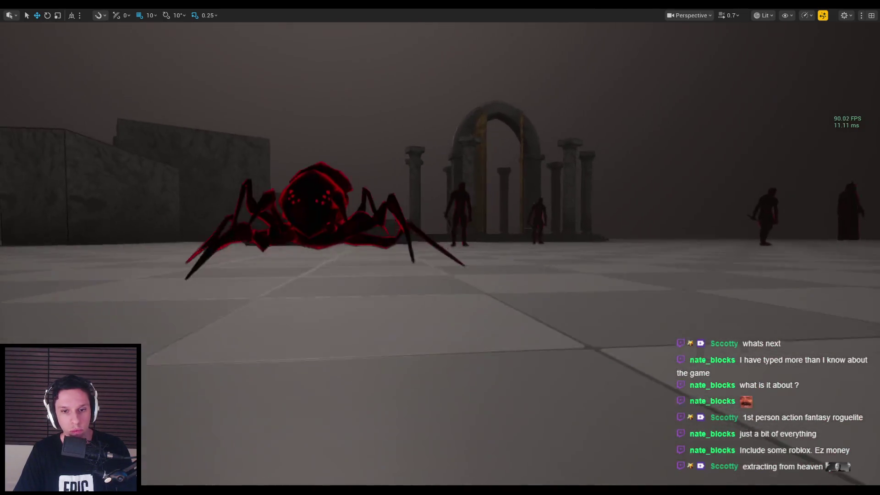
key("s")
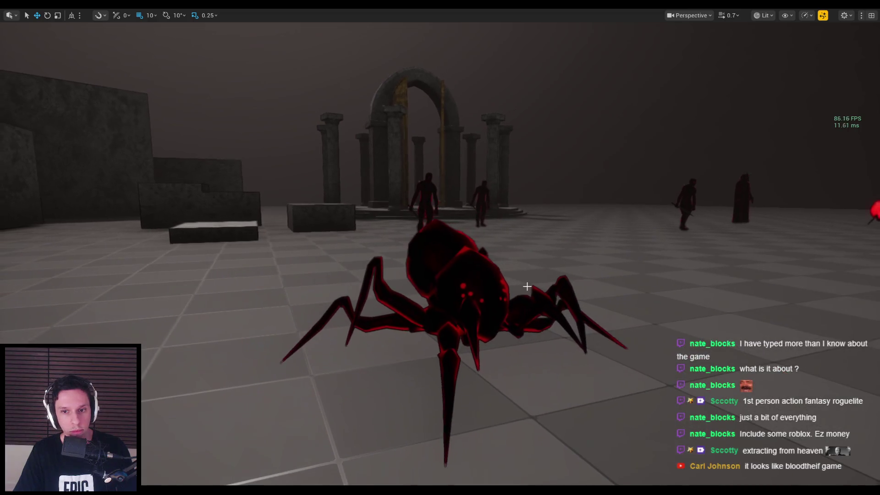